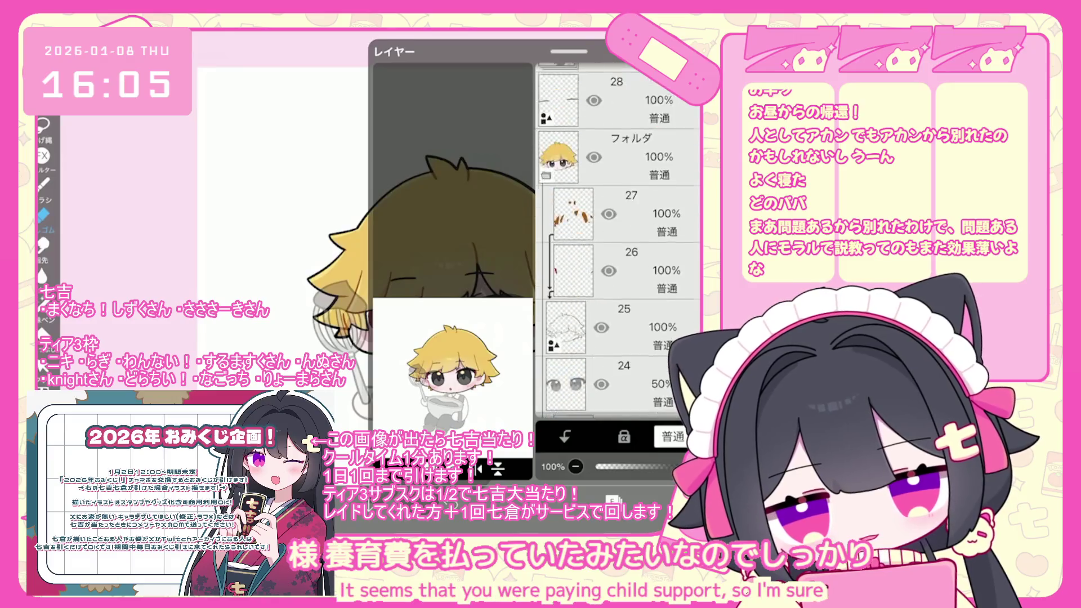
Select the boy's parts folder and layer 44 in the Layers panel, checking the canvas.
left_click(620, 158)
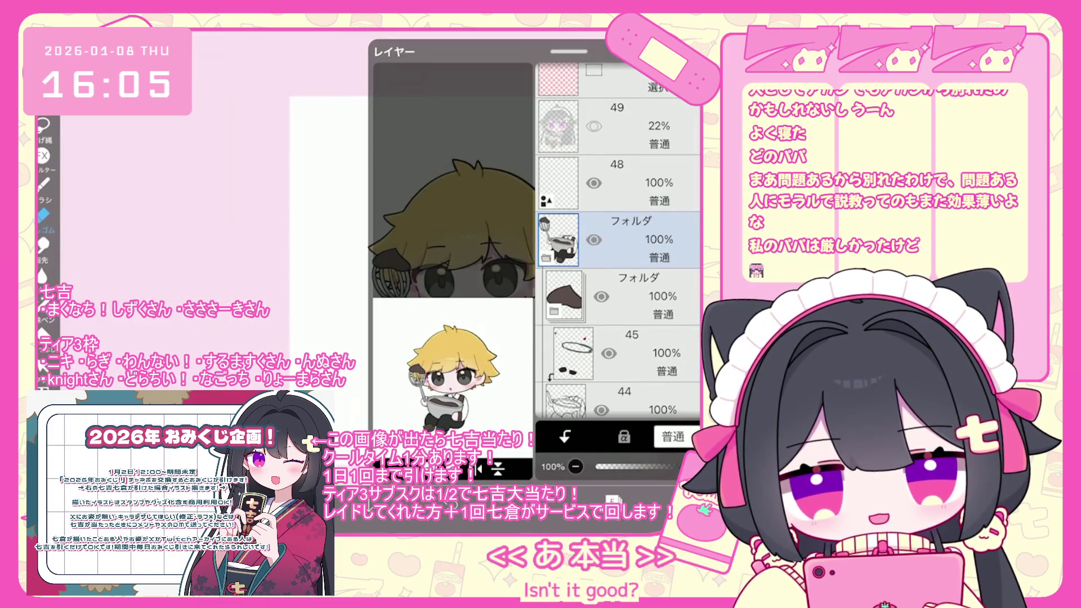
scroll(618, 240, "down", 3)
left_click(619, 258)
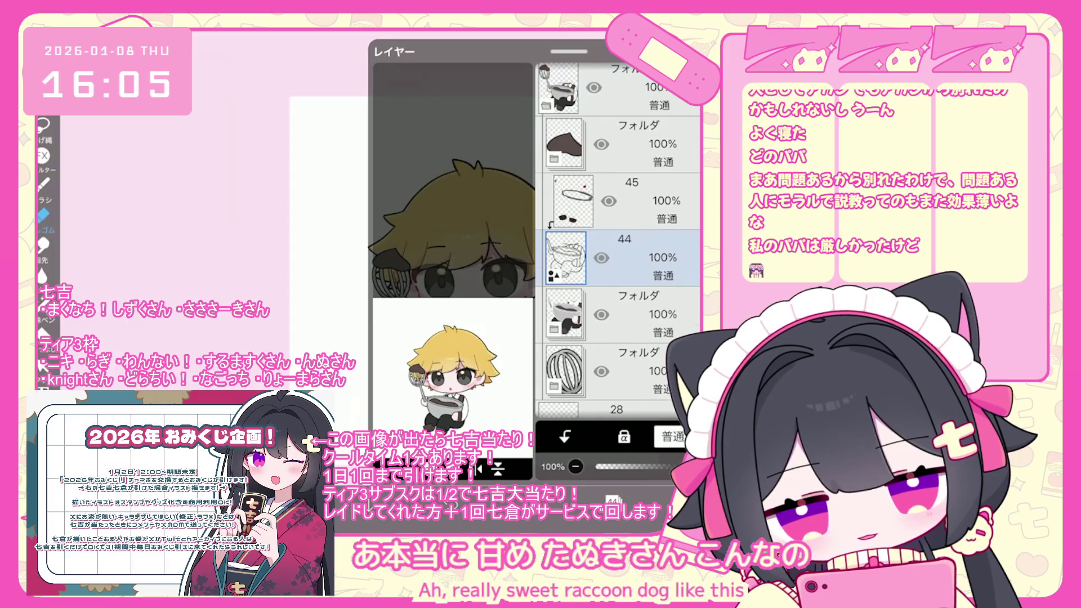
scroll(619, 240, "down", 9)
scroll(618, 240, "up", 1)
left_click(620, 282)
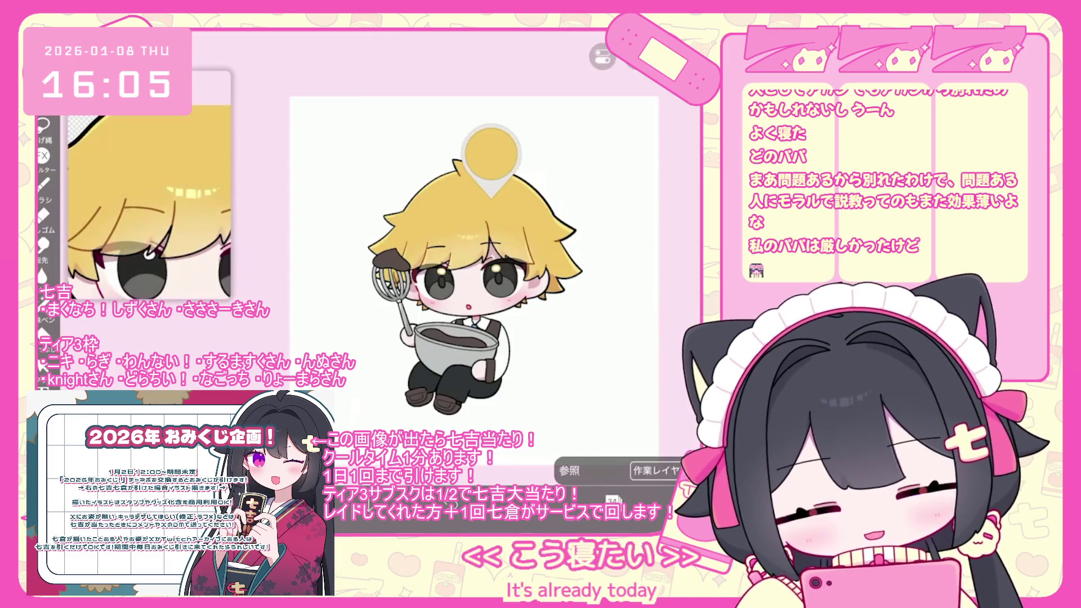
scroll(462, 270, "up", 2)
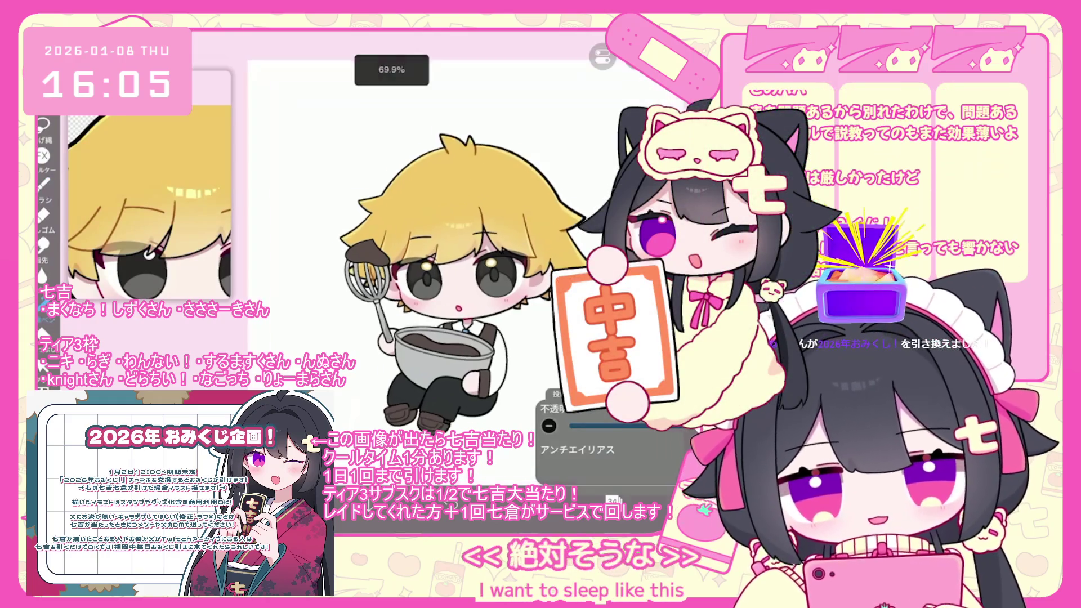
left_click(613, 500)
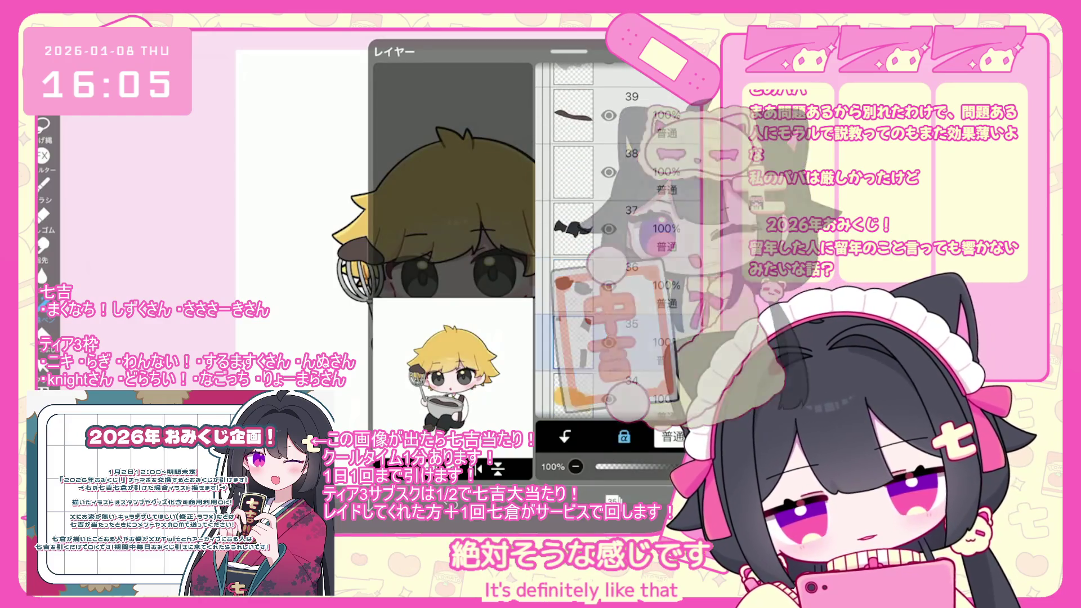
left_click(613, 500)
scroll(462, 270, "down", 2)
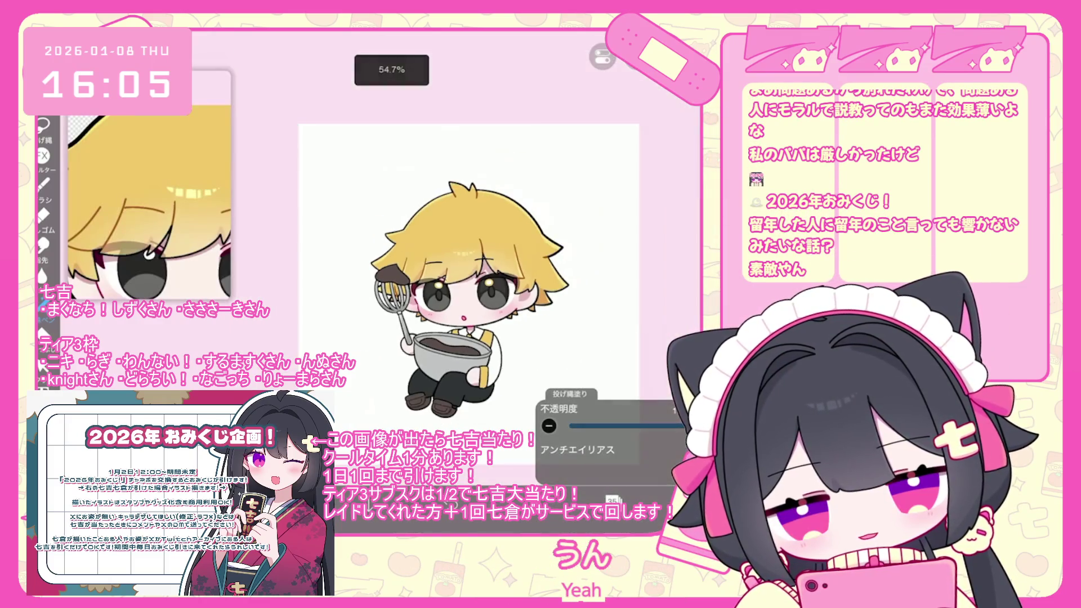
Undo the last lasso fill and pick up the boy's hair colour with the eyedropper.
key("ctrl+z")
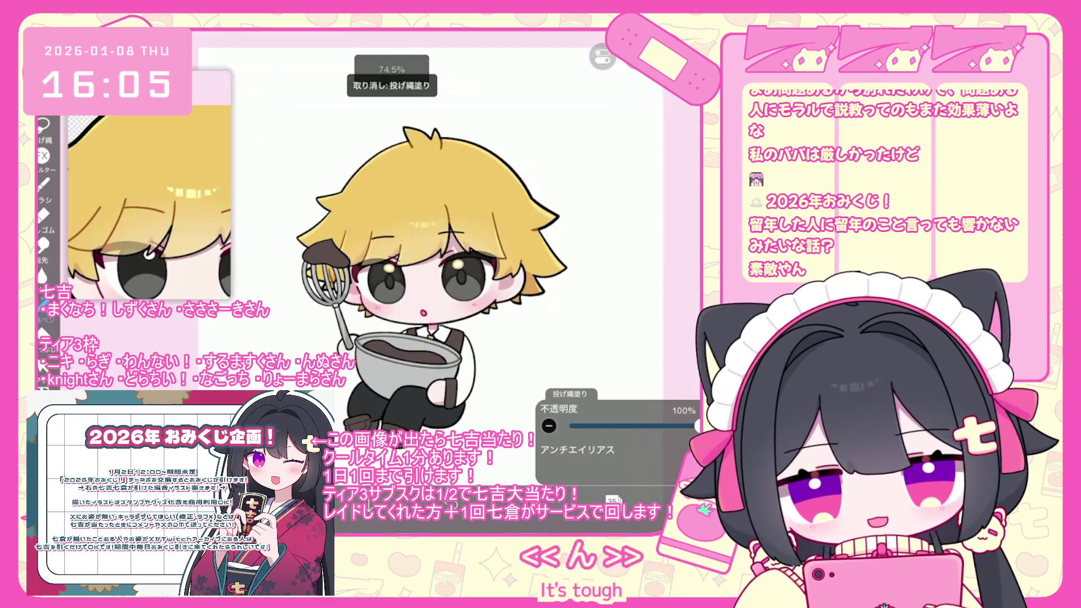
left_click(613, 500)
scroll(619, 254, "up", 1)
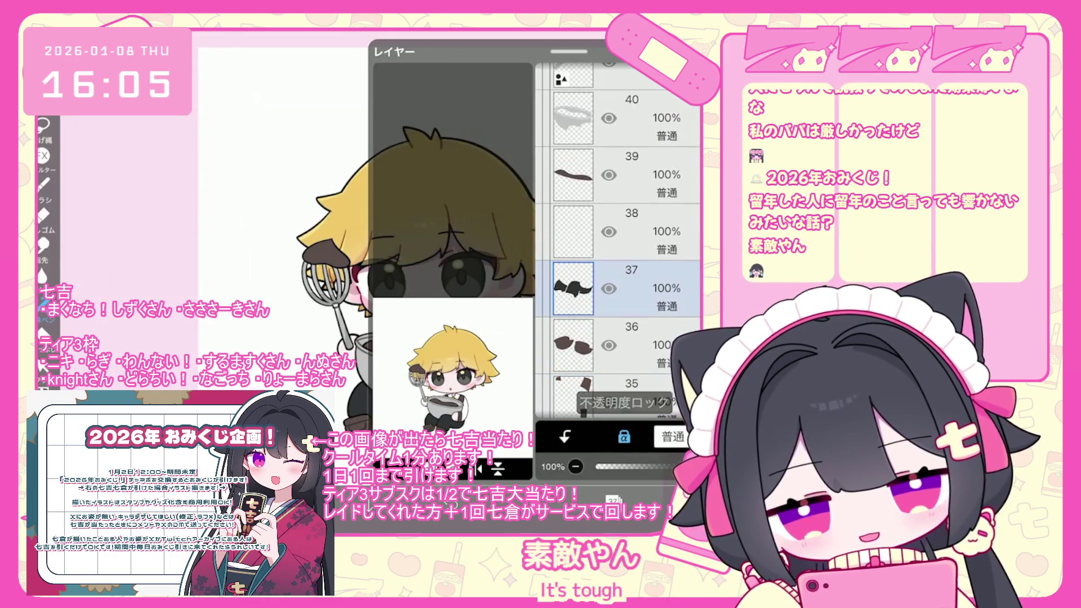
left_click(613, 501)
mouse_move(403, 265)
left_mouse_down()
mouse_move(483, 264)
mouse_move(463, 268)
left_mouse_up()
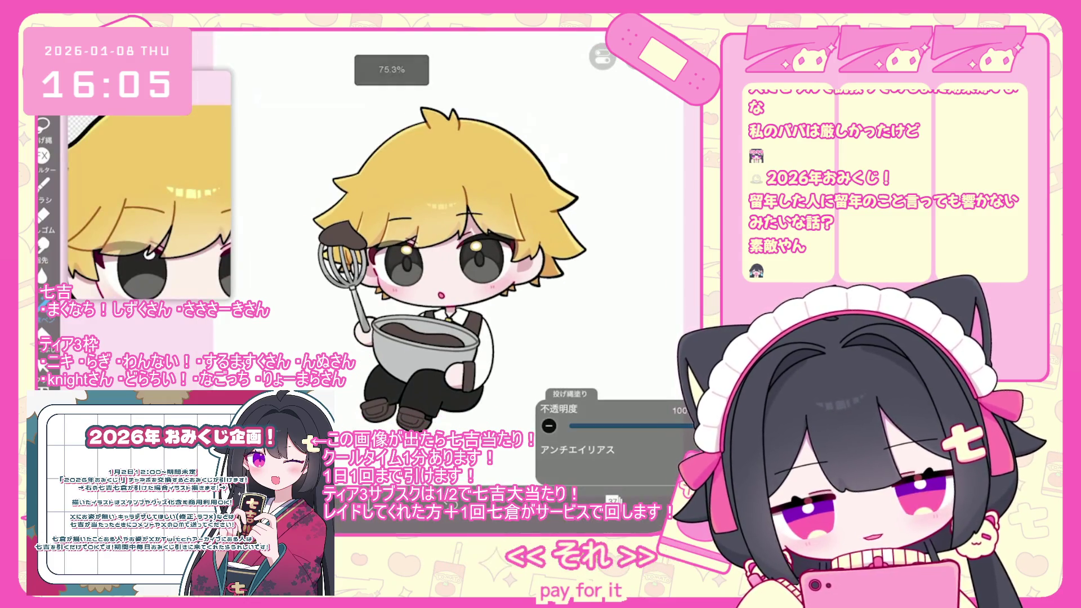
Switch to layer 36.
left_click(613, 500)
left_click(631, 297)
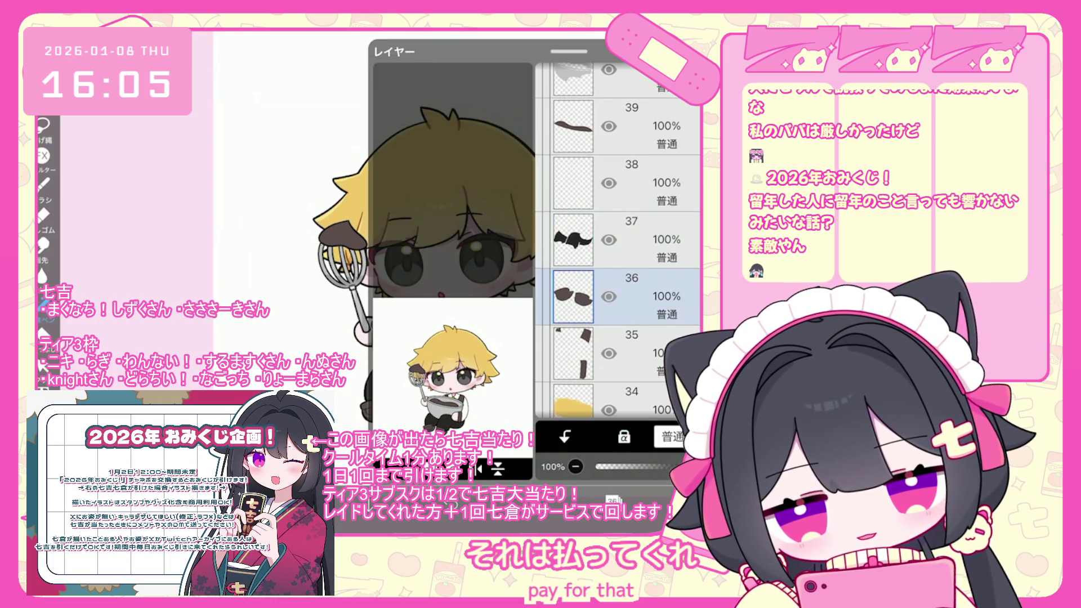
left_click(612, 500)
scroll(448, 271, "down", 3)
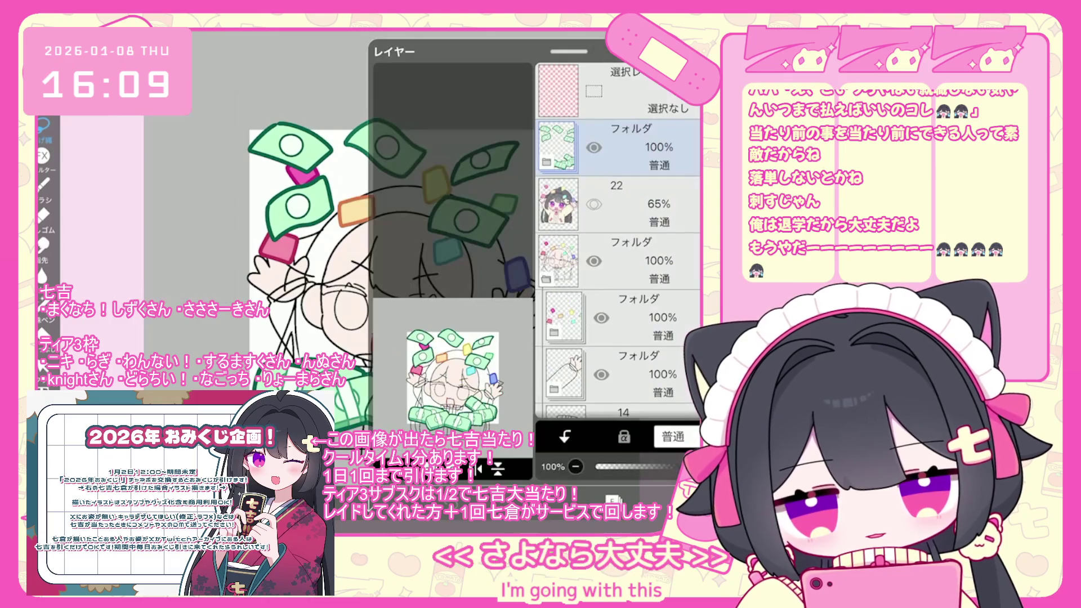
Hide the folder of green banknotes in the Layers panel.
left_click(594, 147)
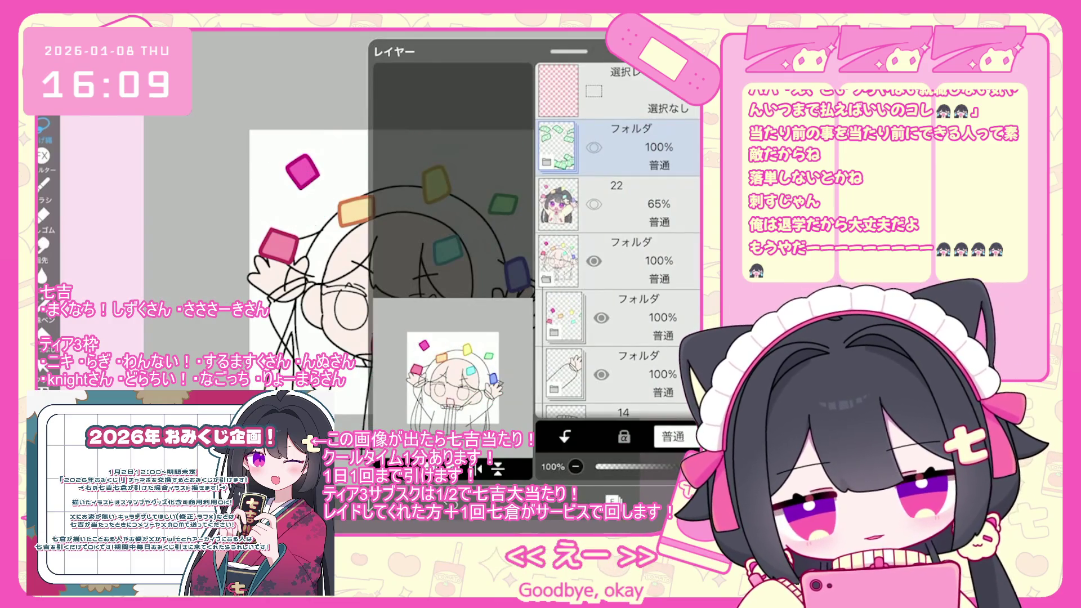
Hide the coloured gem layers and select layer 10 above sketch layer 9.
left_click(602, 317)
scroll(619, 242, "down", 5)
left_click(619, 257)
scroll(620, 243, "down", 3)
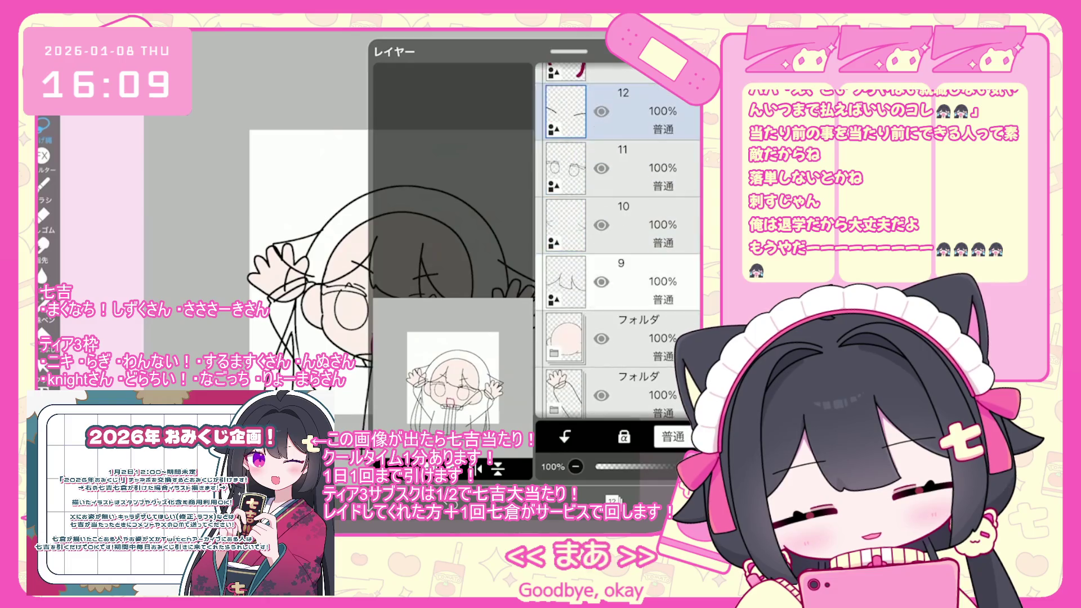
left_click(620, 282)
left_click(613, 498)
scroll(619, 242, "up", 1)
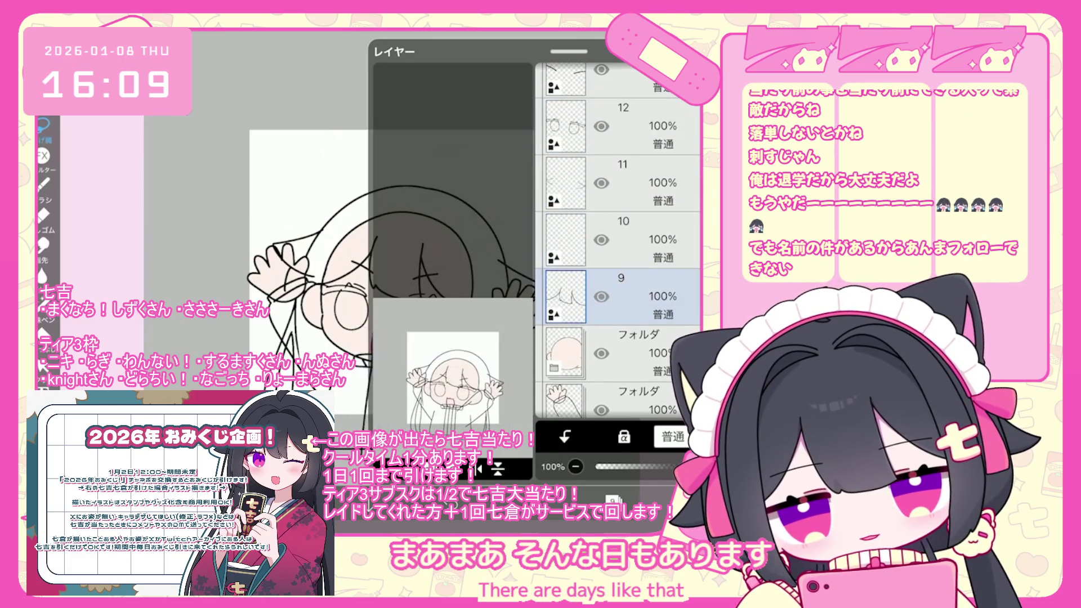
left_click(619, 239)
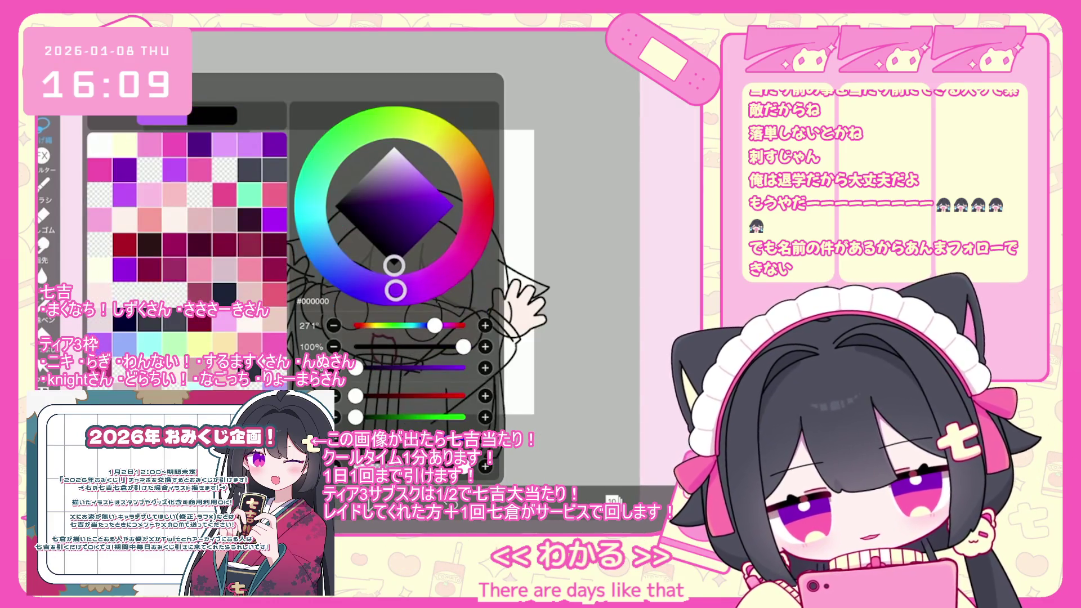
Choose the Pen (Hard) 5.0 brush for inking.
left_click(43, 184)
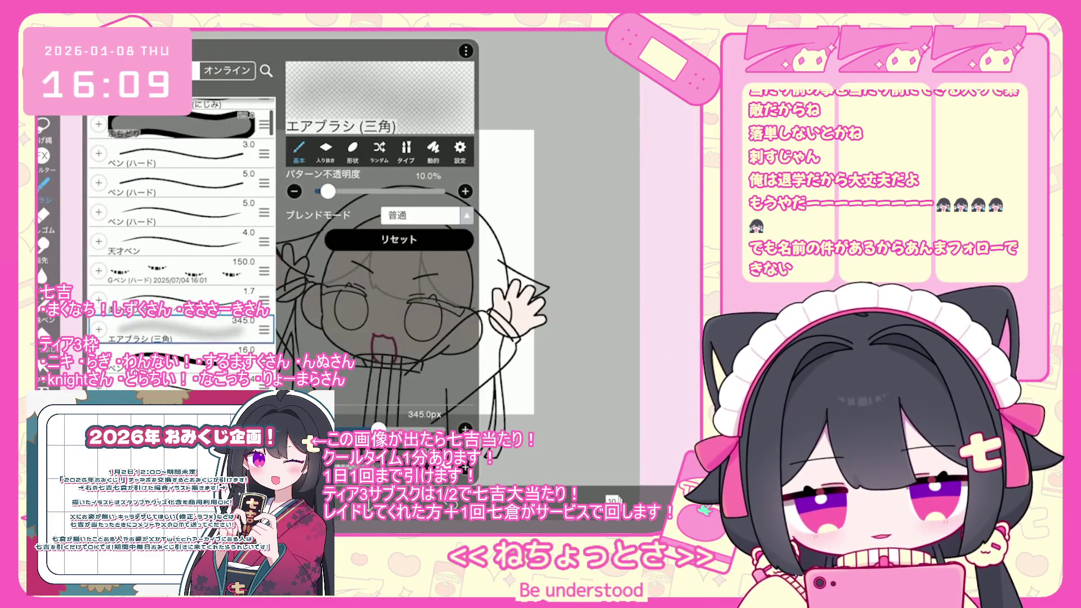
left_click(180, 241)
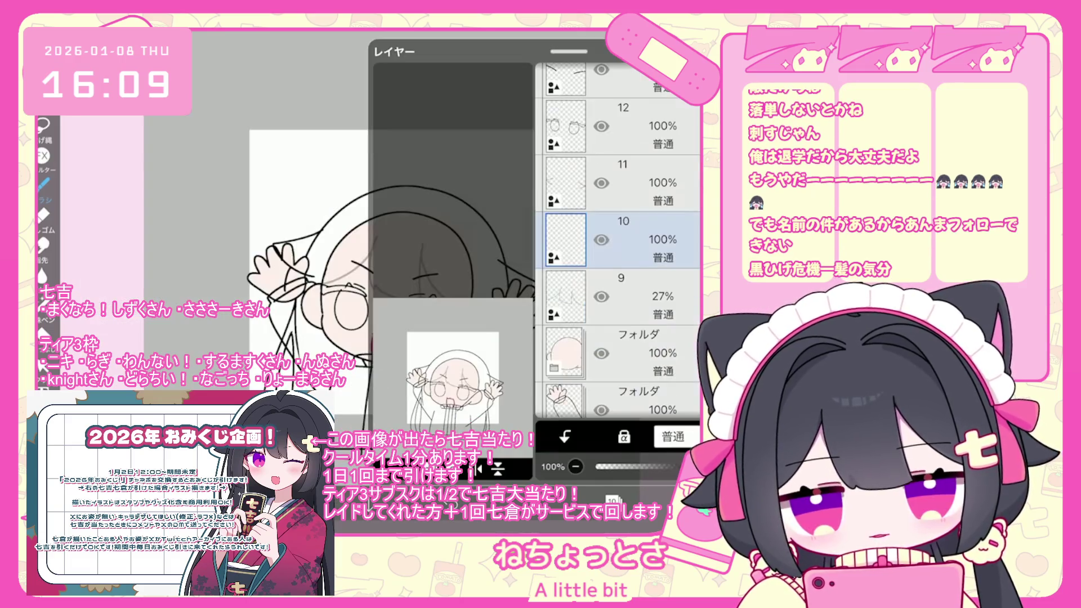
left_click(613, 500)
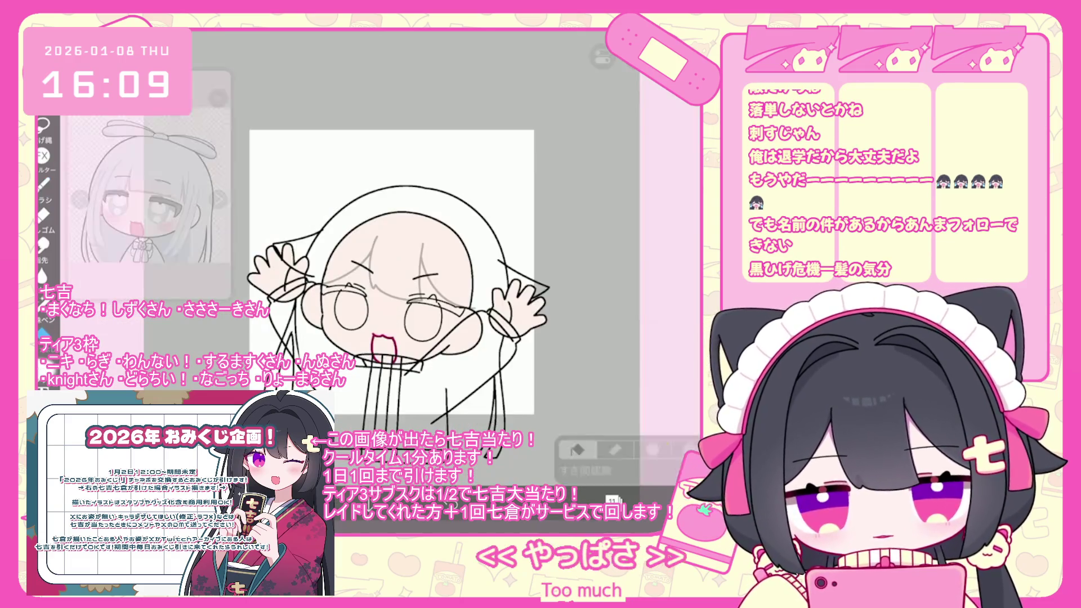
left_click(521, 282)
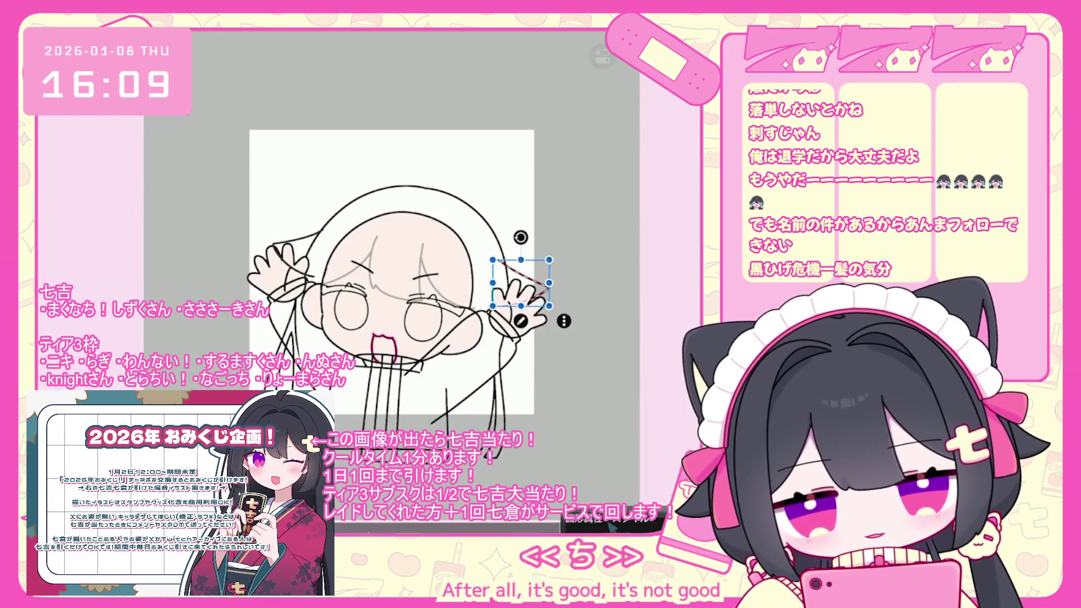
left_click(43, 183)
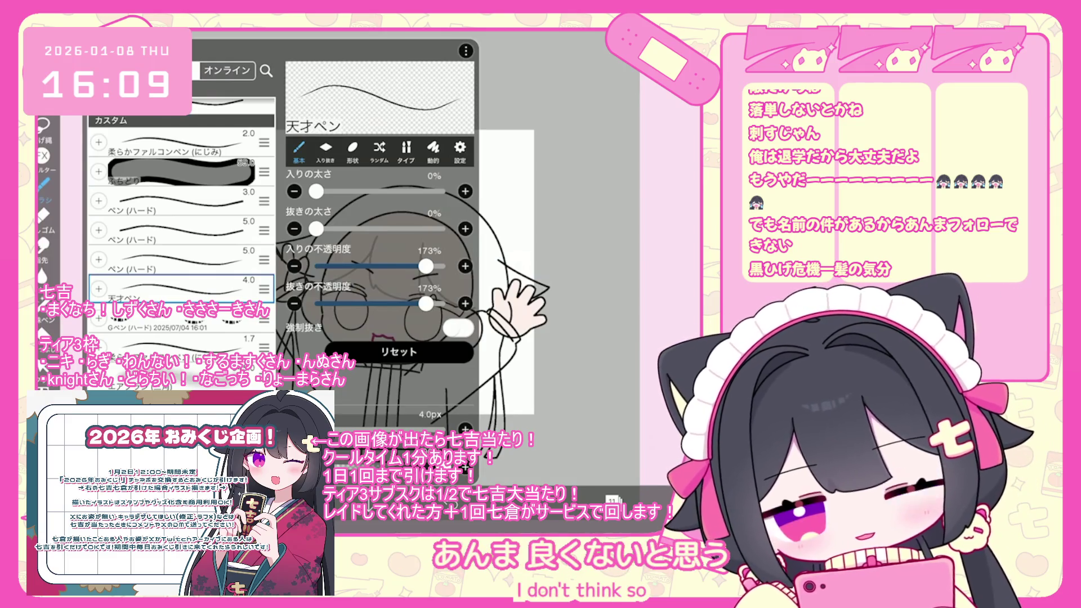
left_click(180, 260)
left_click(43, 183)
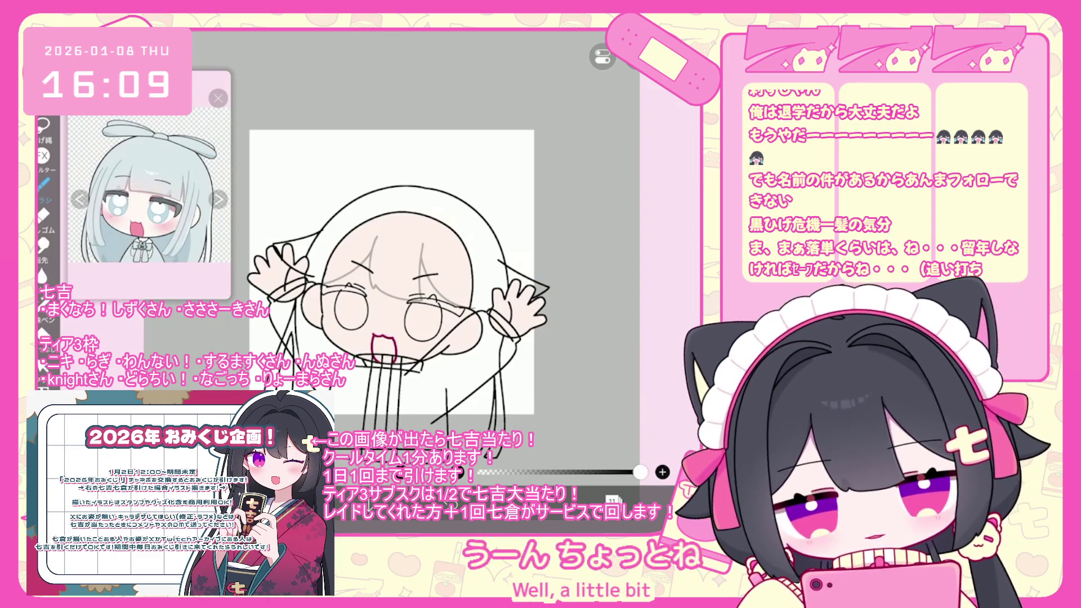
Fade sketch layer 9 to 27% opacity and go back to layer 10.
left_click(613, 499)
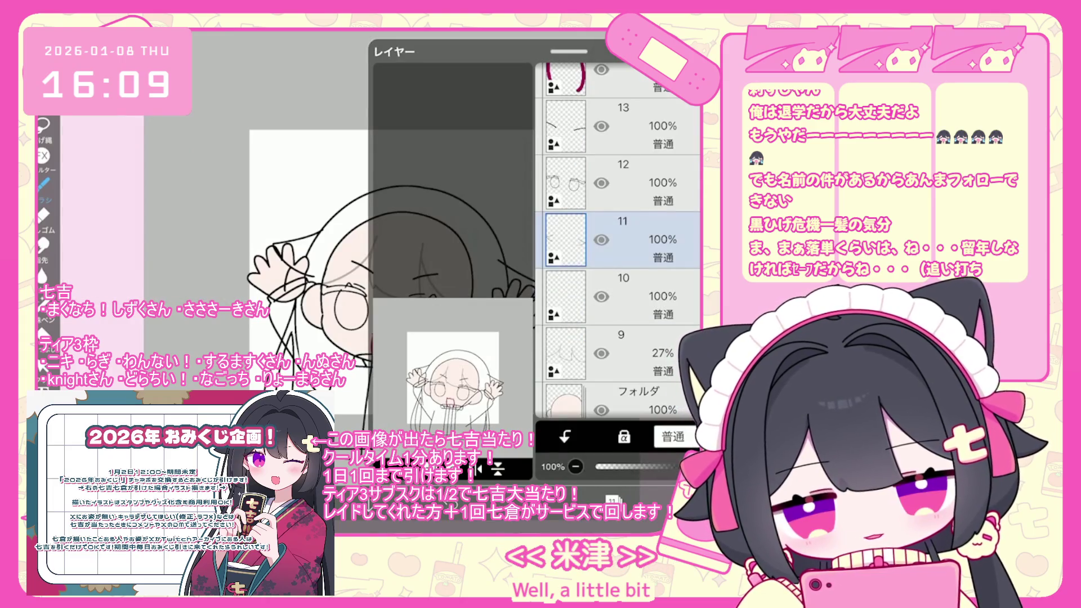
left_click(619, 353)
left_click(613, 500)
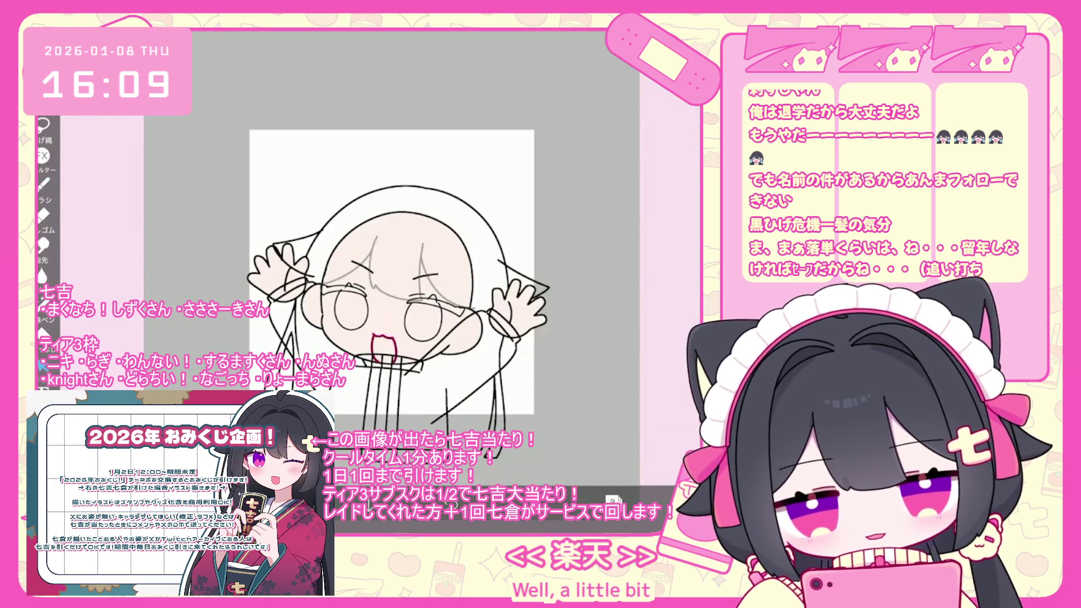
left_click(397, 272)
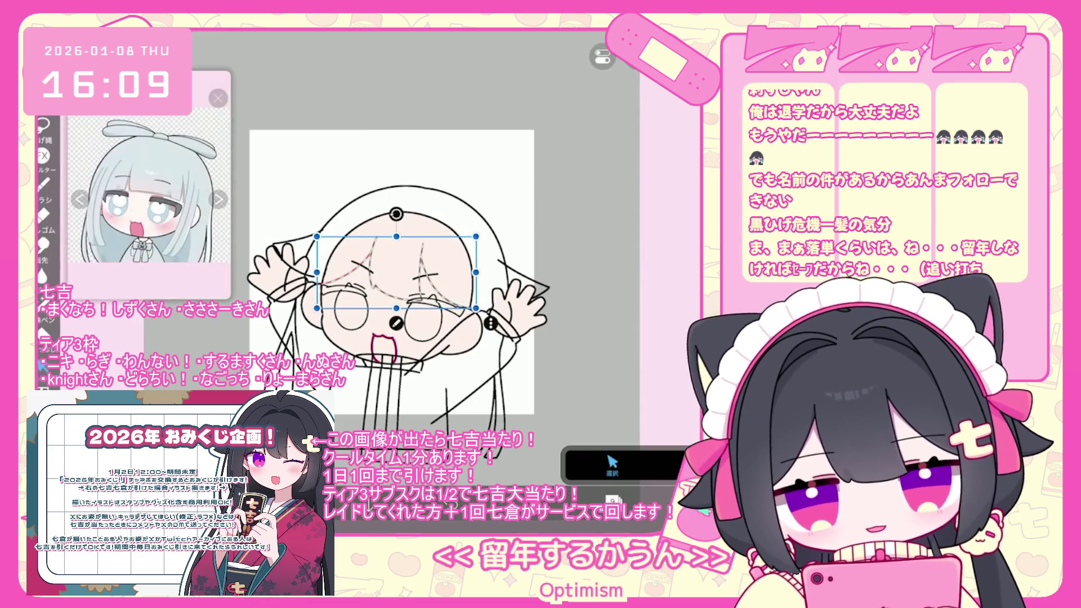
left_click(613, 499)
left_click(620, 184)
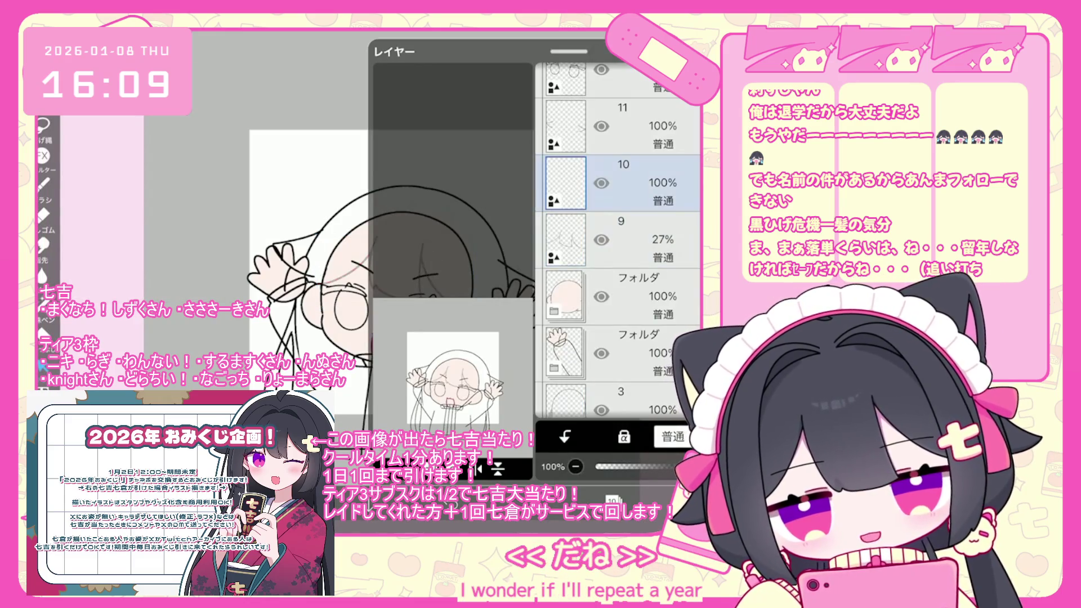
left_click(612, 500)
scroll(394, 281, "up", 3)
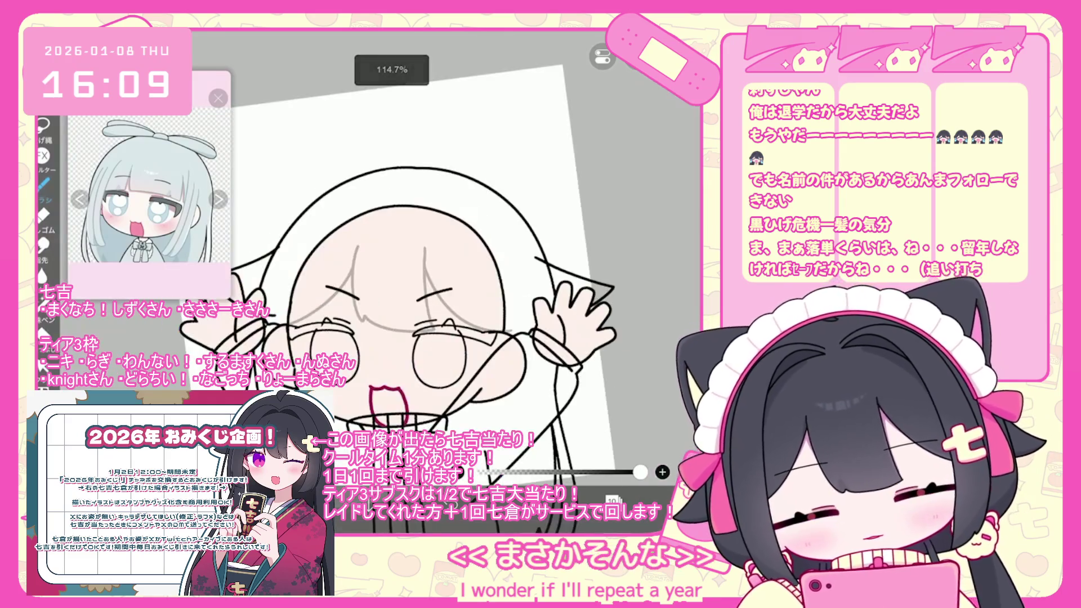
Ink the black strokes around the girl's mouth and face, redrawing them until they fit.
left_click_drag(307, 269, 305, 332)
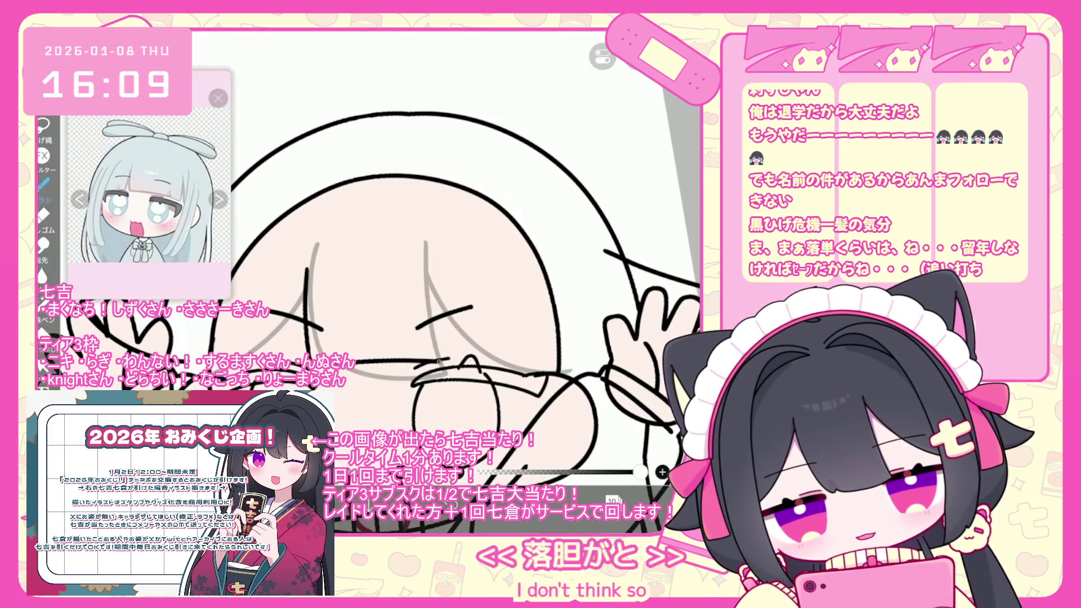
key("ctrl+z")
left_click_drag(305, 262, 307, 358)
left_click_drag(348, 361, 382, 346)
key("ctrl+z")
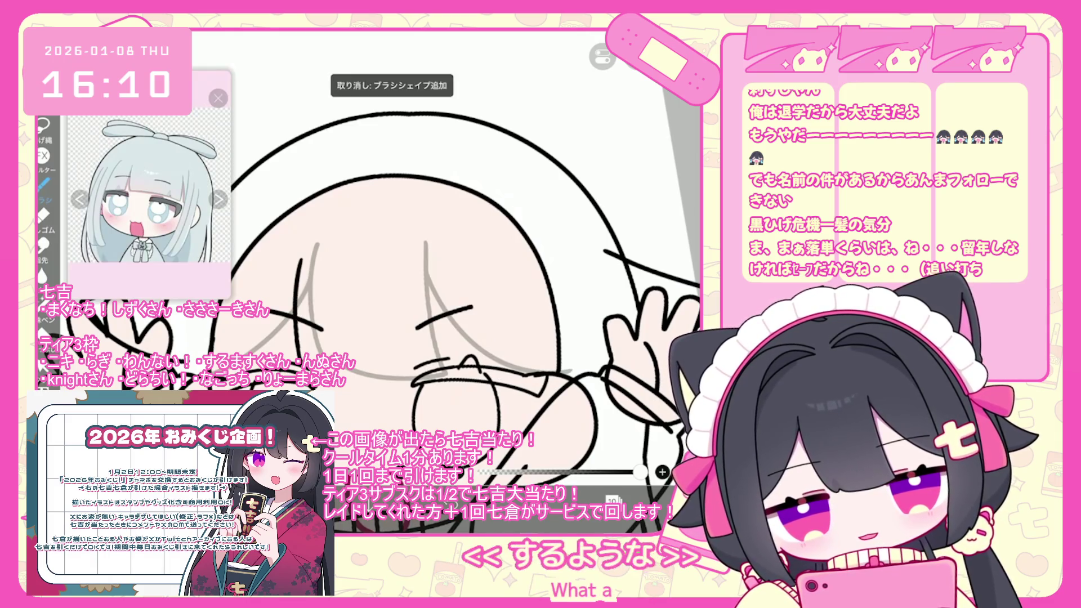
left_click_drag(301, 340, 301, 363)
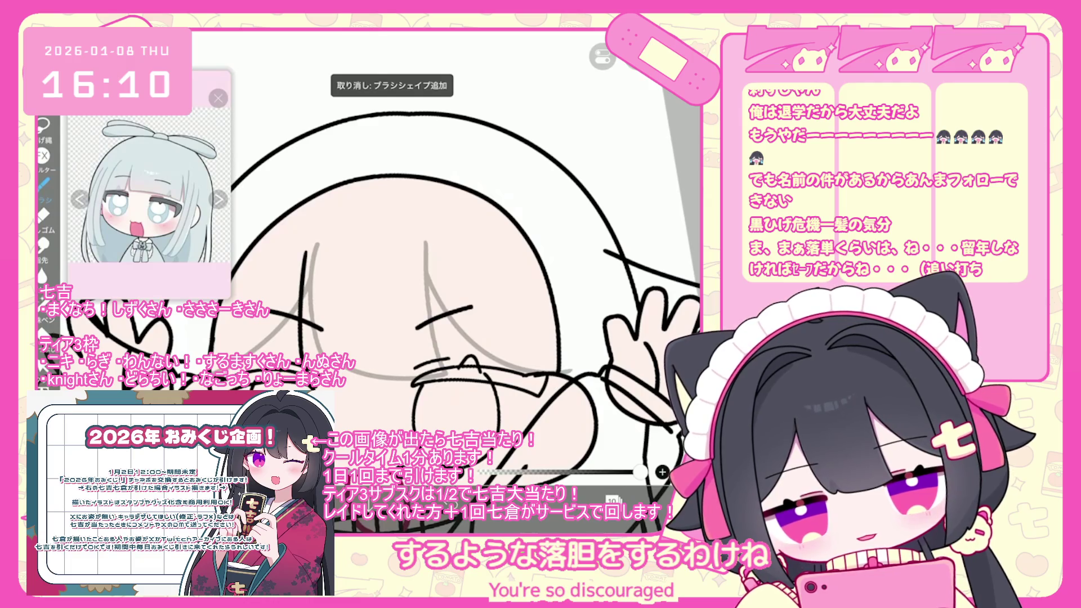
left_click_drag(291, 267, 289, 295)
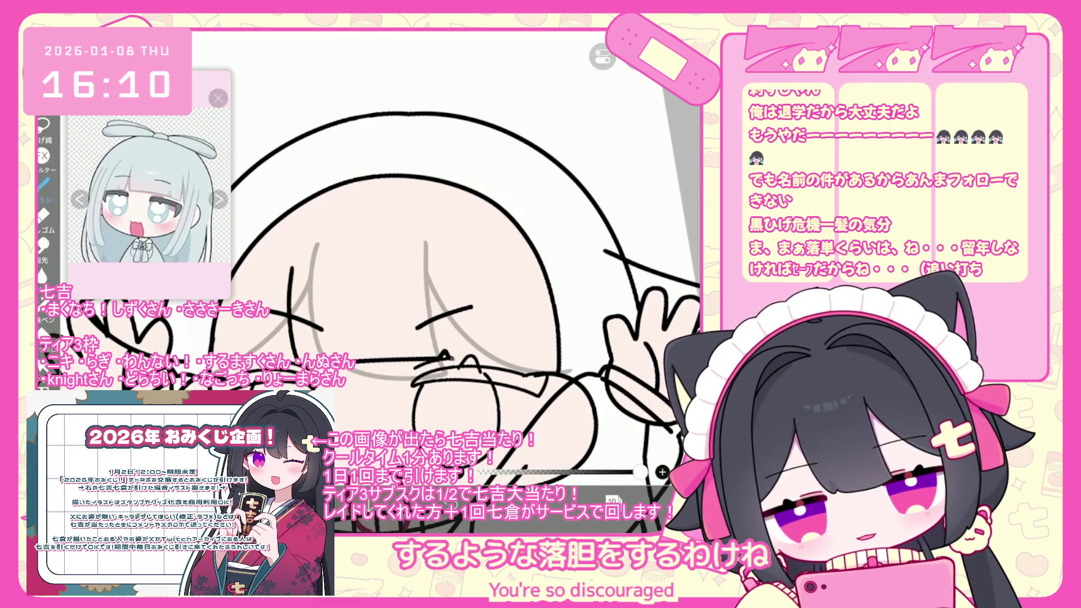
key("ctrl+z")
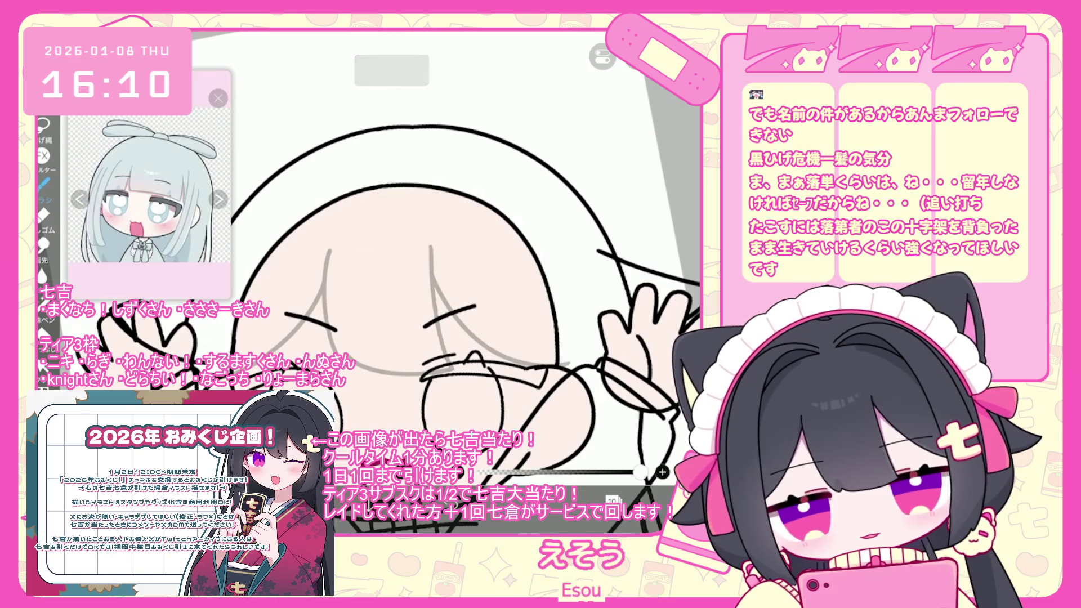
left_click_drag(320, 258, 316, 355)
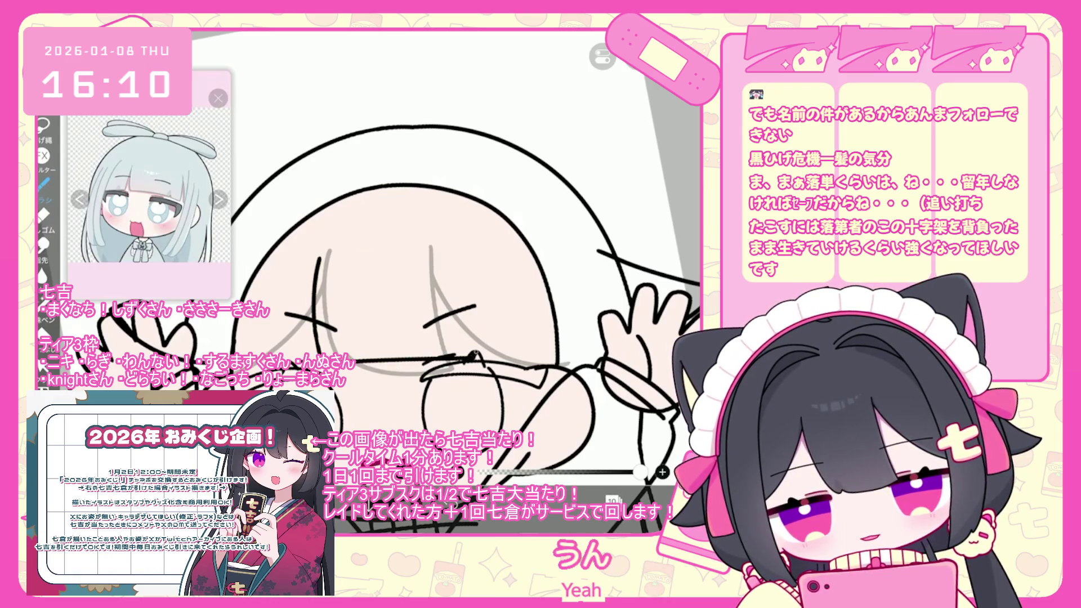
key("ctrl+z")
left_click_drag(317, 265, 313, 360)
left_click_drag(362, 364, 447, 364)
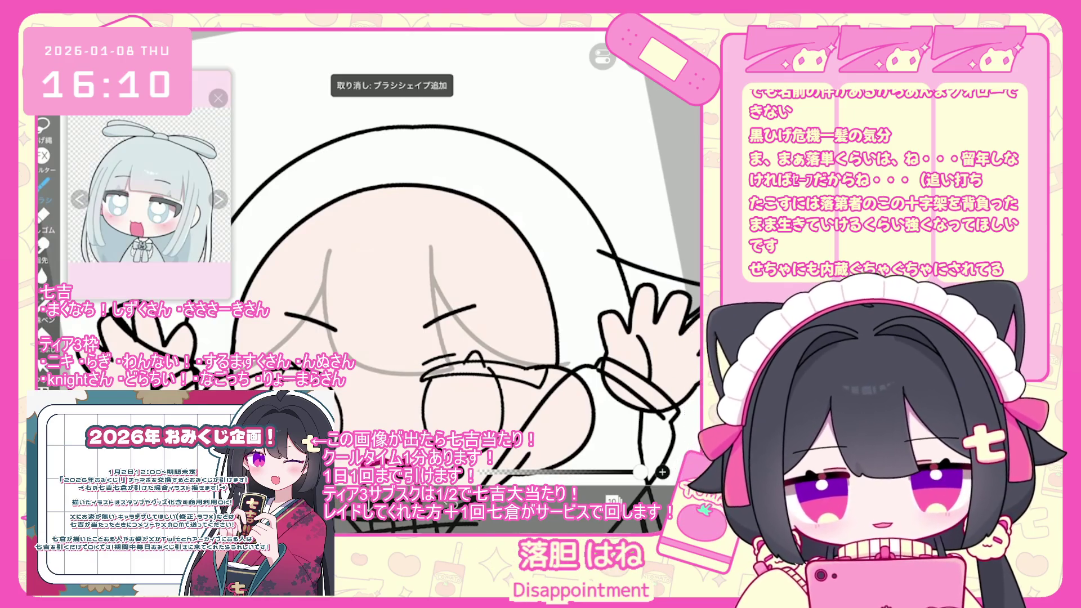
scroll(450, 281, "up", 2)
mouse_move(295, 262)
left_mouse_down()
mouse_move(298, 373)
mouse_move(464, 369)
left_mouse_up()
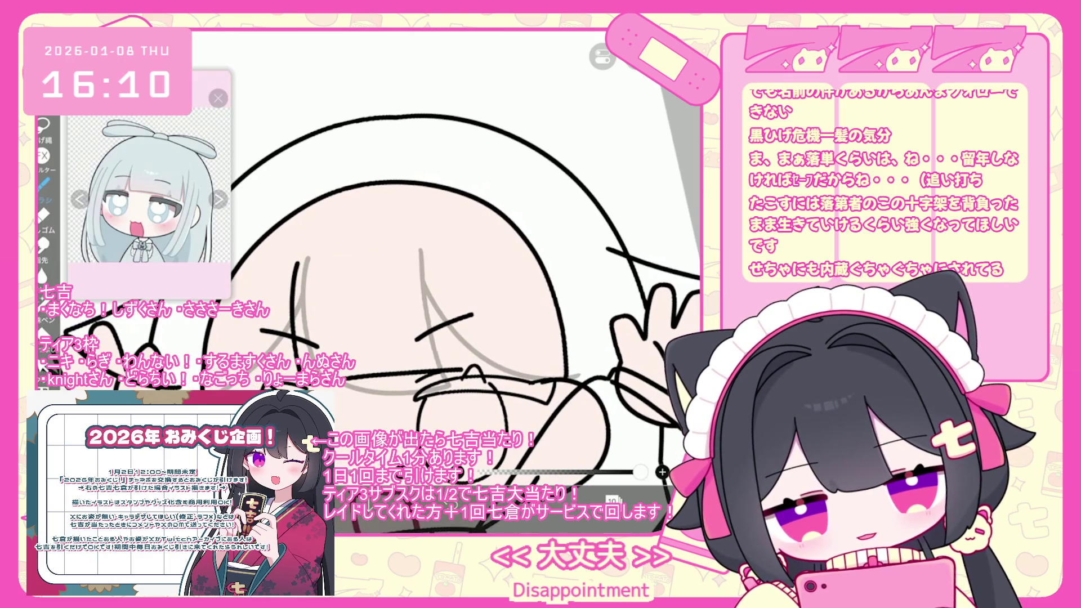
key("ctrl+z")
mouse_move(294, 267)
left_mouse_down()
mouse_move(285, 377)
mouse_move(468, 366)
left_mouse_up()
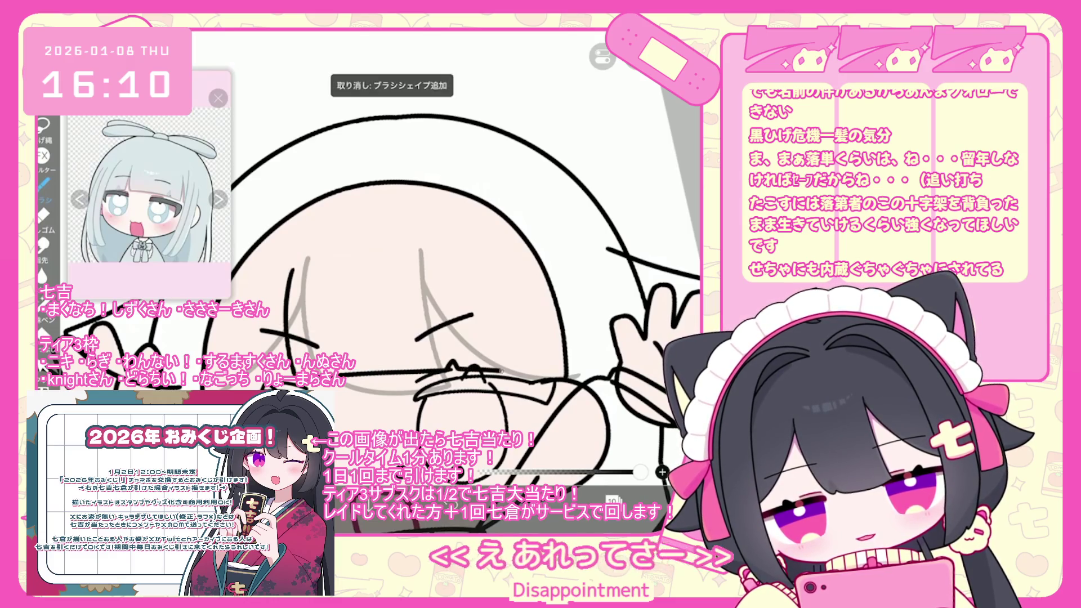
left_click_drag(501, 274, 515, 366)
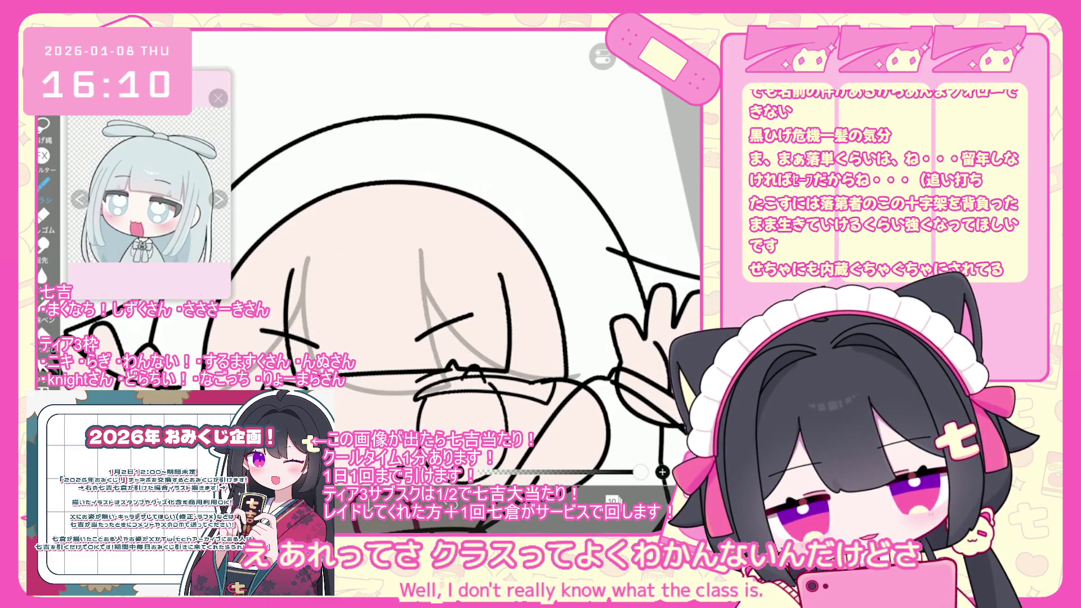
scroll(423, 281, "down", 2)
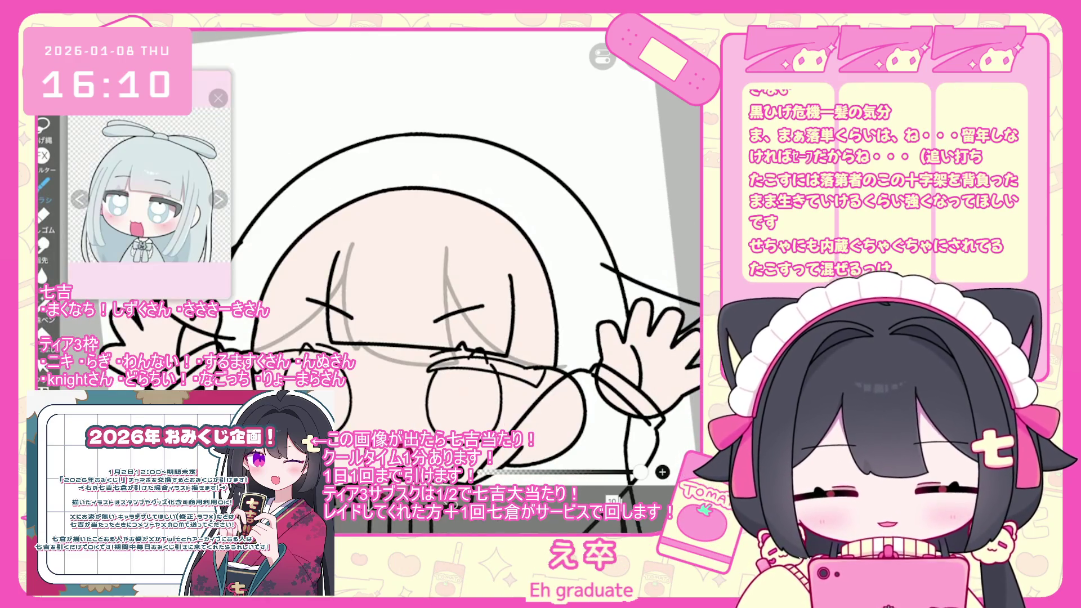
scroll(423, 270, "up", 3)
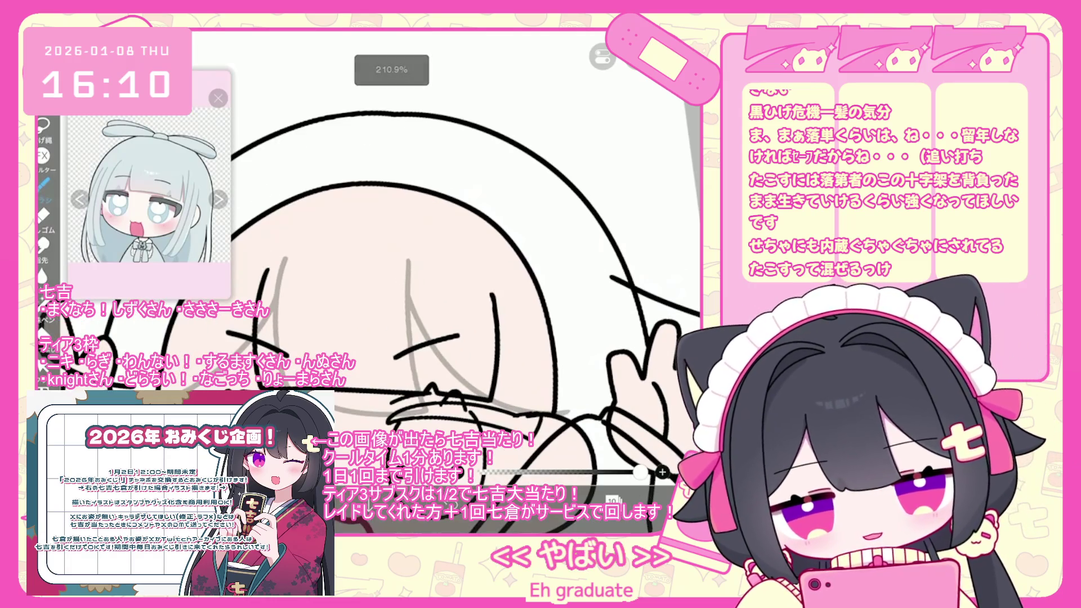
Draw the line along the raised right hand and arm, redrawing it several times.
left_click_drag(455, 271, 463, 360)
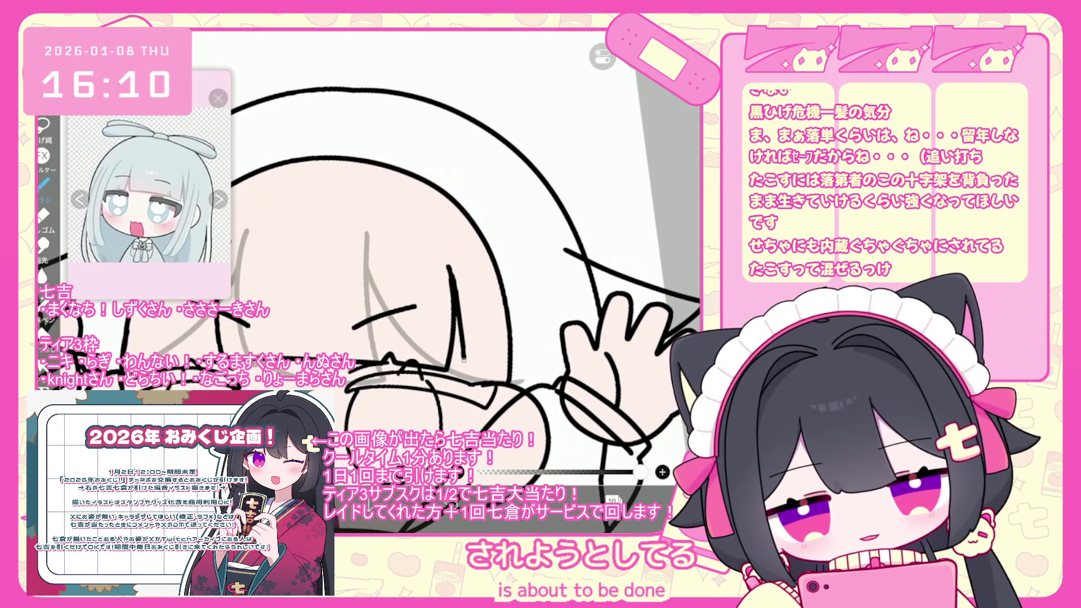
key("ctrl+z")
mouse_move(450, 285)
left_mouse_down()
mouse_move(468, 374)
mouse_move(520, 392)
left_mouse_up()
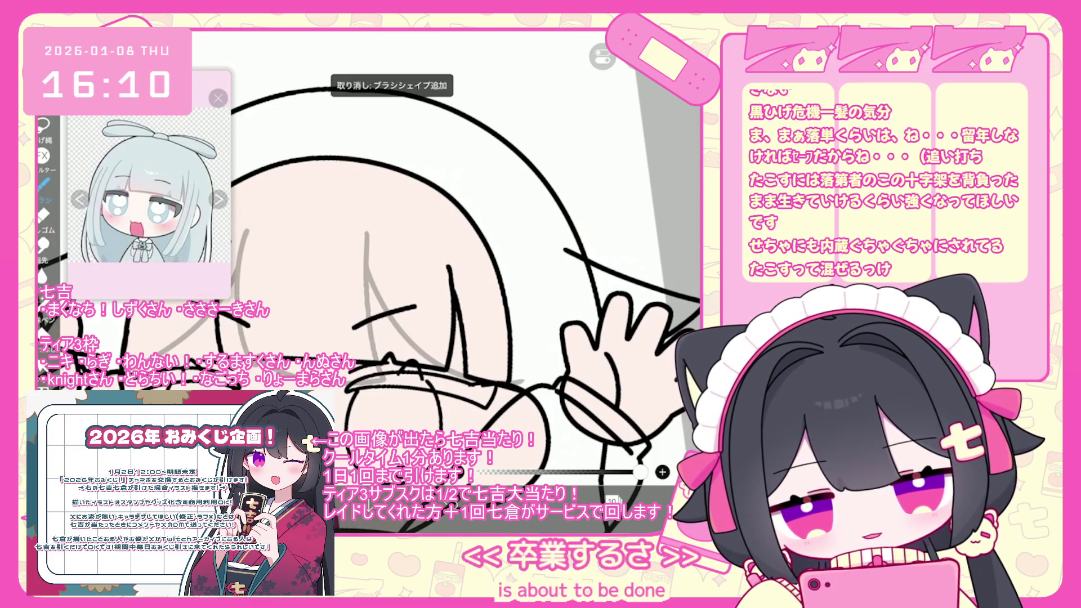
key("ctrl+z")
mouse_move(451, 287)
left_mouse_down()
mouse_move(474, 376)
mouse_move(530, 388)
left_mouse_up()
key("ctrl+z")
key("ctrl+z")
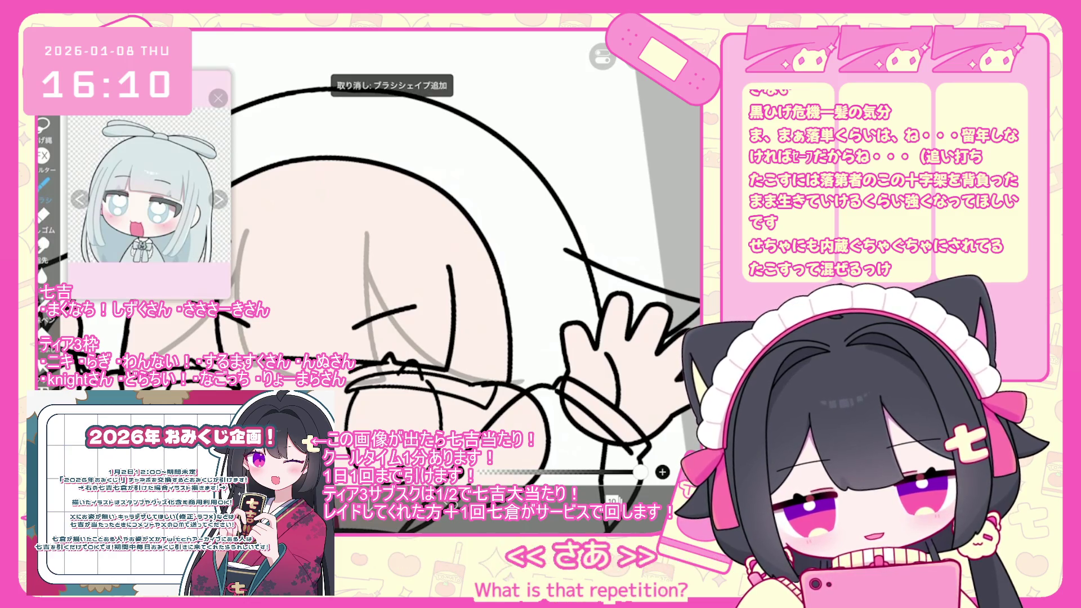
left_click_drag(454, 286, 472, 369)
key("ctrl+z")
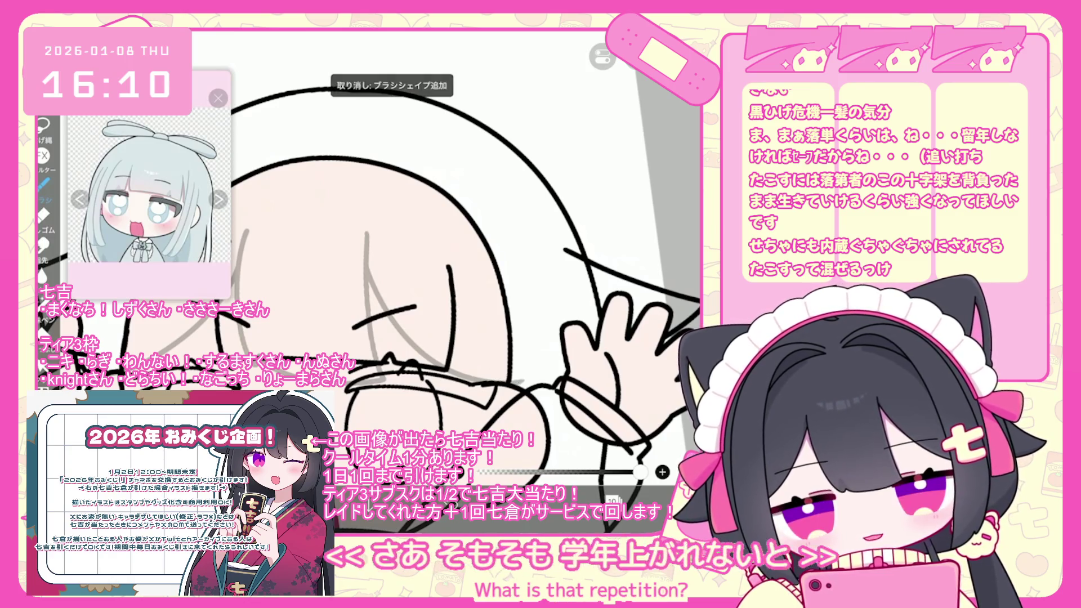
mouse_move(454, 286)
left_mouse_down()
mouse_move(471, 369)
mouse_move(507, 383)
left_mouse_up()
key("ctrl+z")
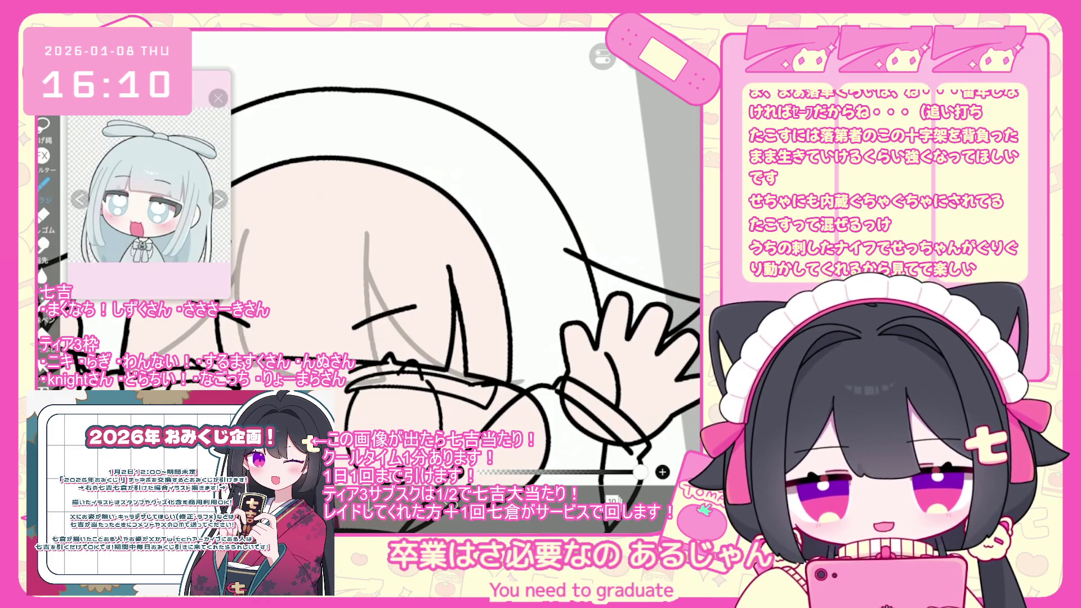
scroll(462, 271, "up", 5)
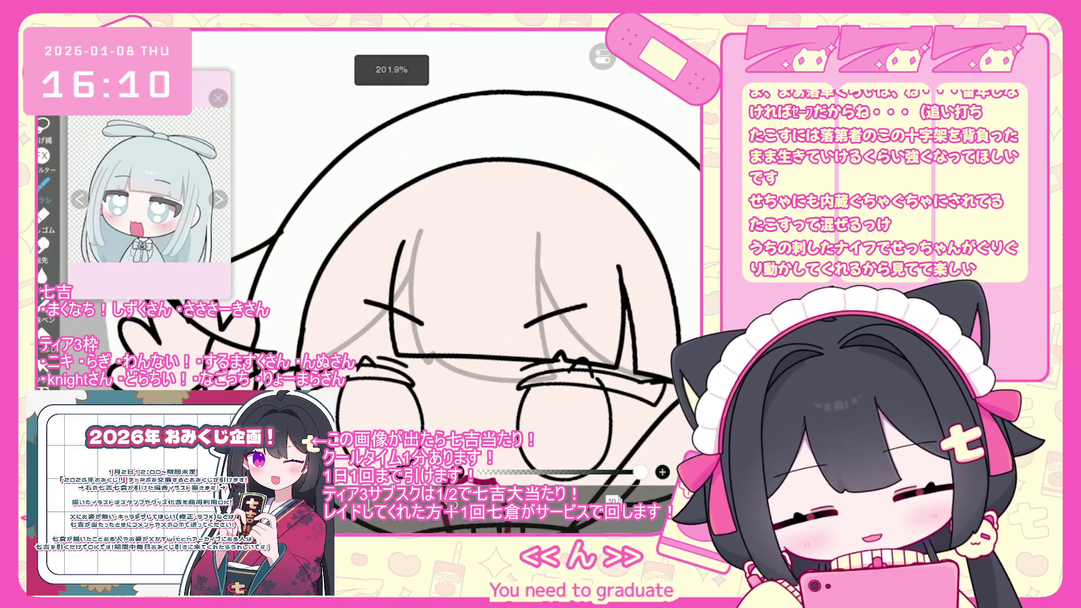
left_click_drag(413, 257, 401, 311)
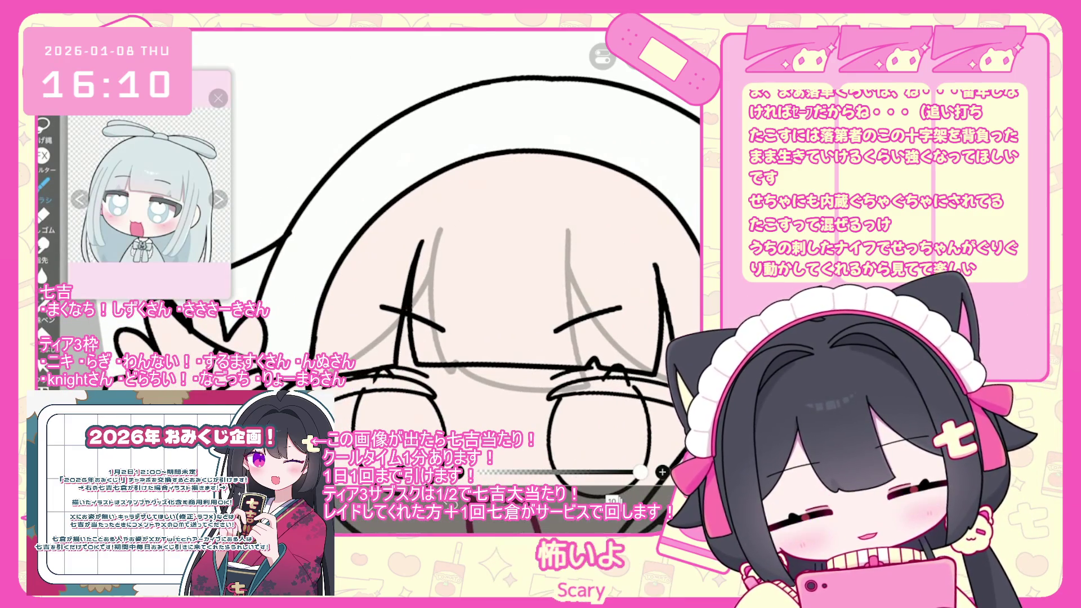
key("ctrl+z")
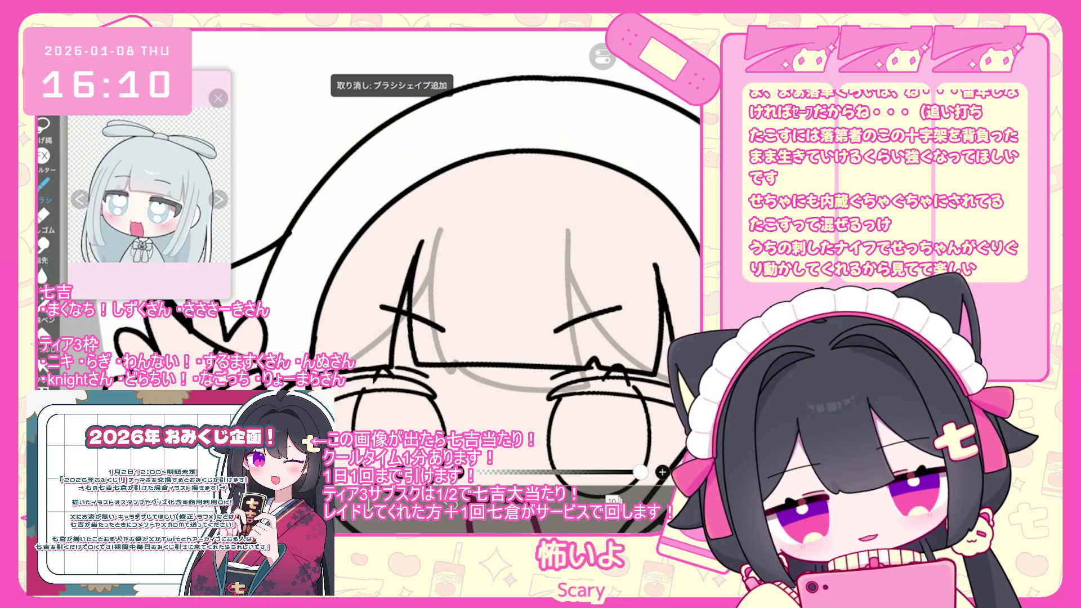
scroll(462, 271, "down", 3)
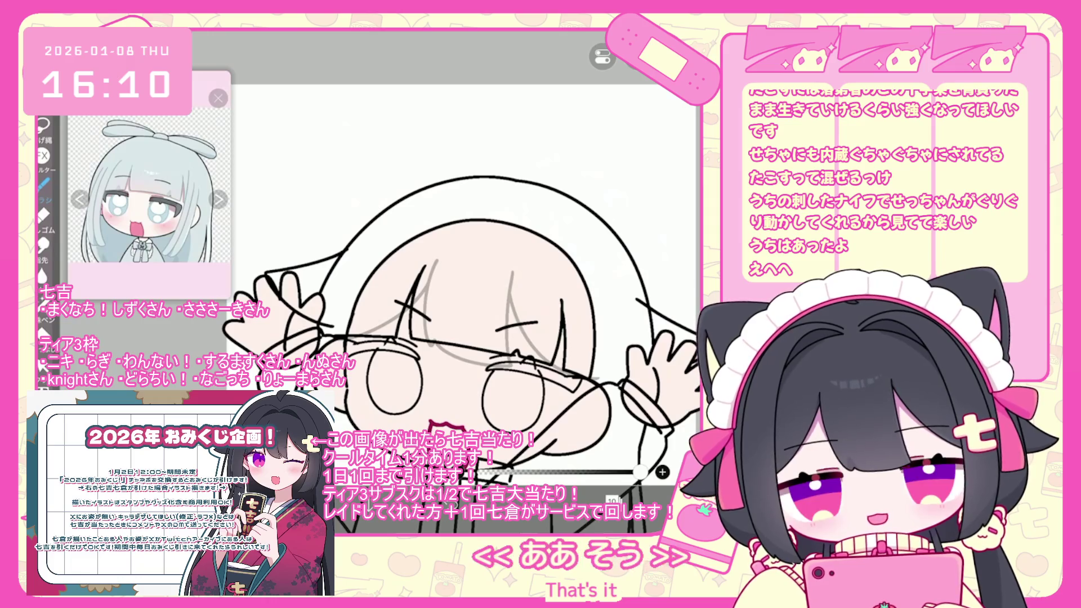
scroll(462, 270, "up", 2)
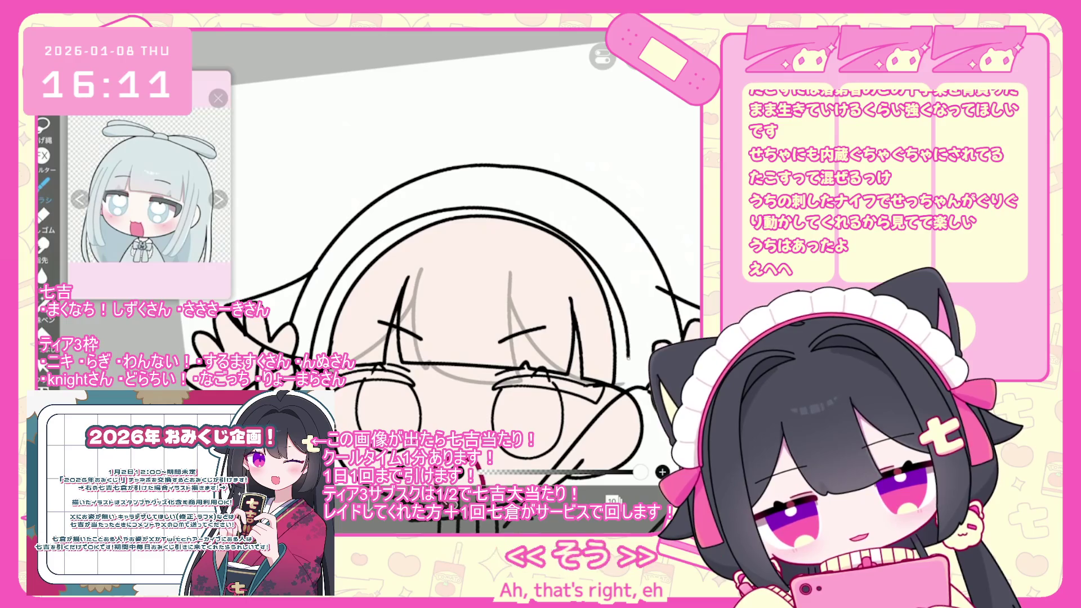
scroll(462, 270, "up", 1)
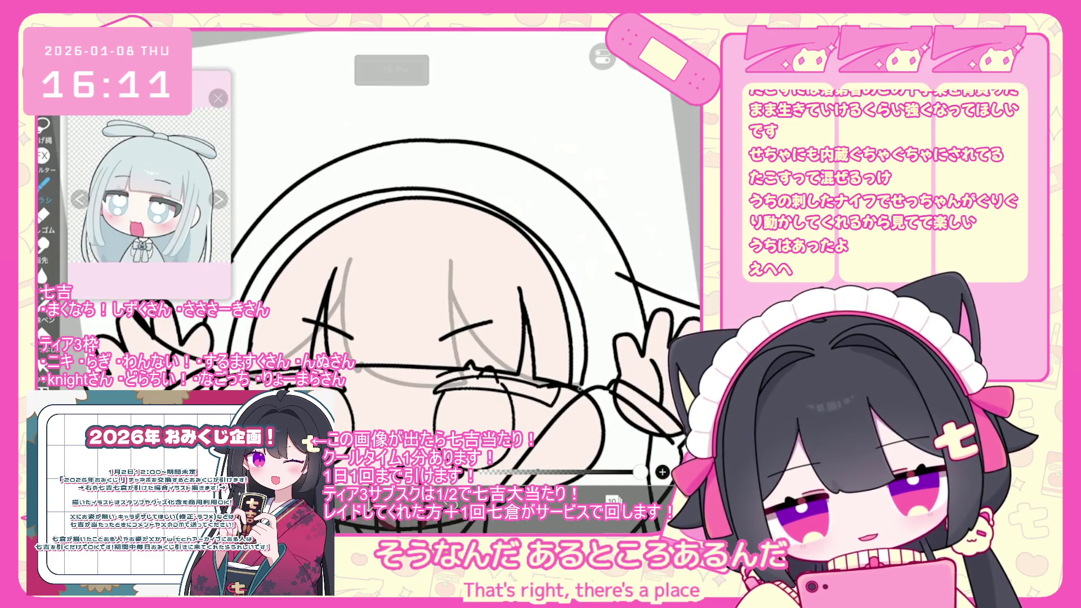
scroll(490, 282, "down", 3)
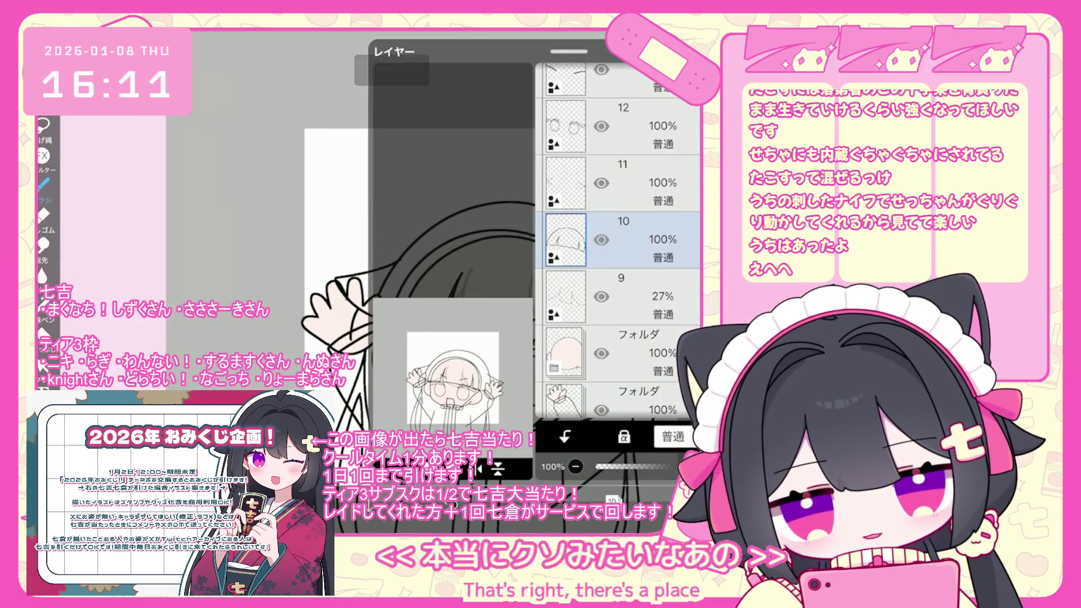
left_click(637, 240)
scroll(619, 225, "up", 2)
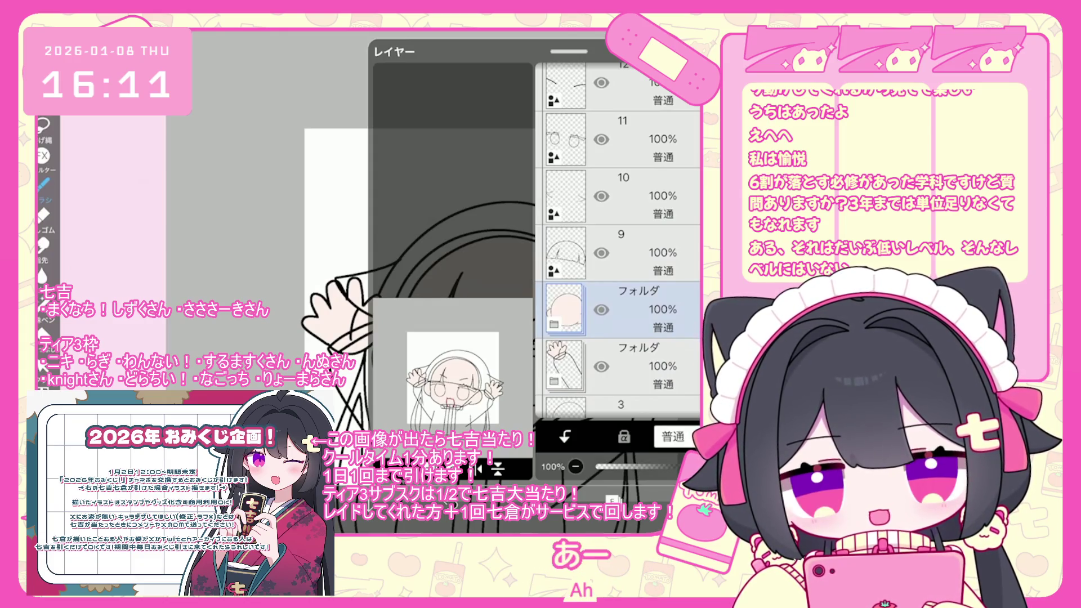
left_click(620, 196)
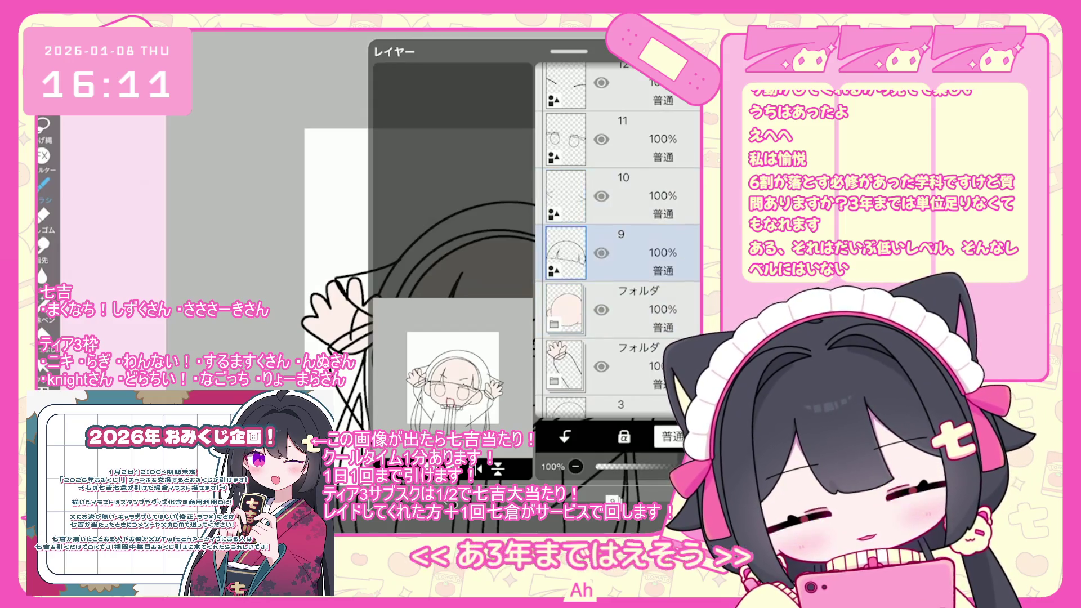
left_click(619, 248)
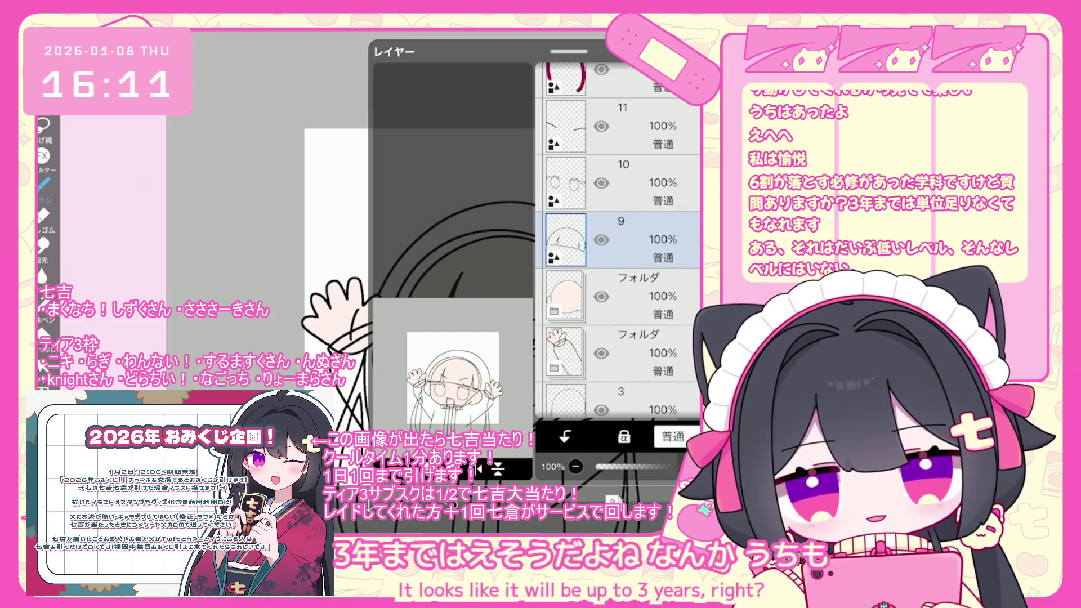
scroll(618, 242, "down", 2)
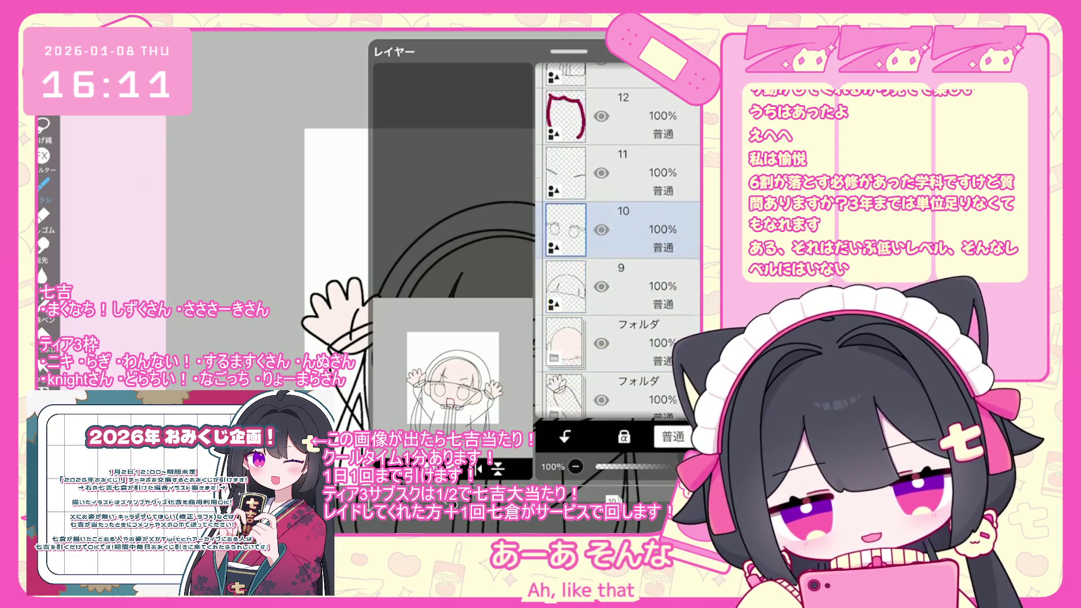
left_click(619, 272)
left_click(619, 329)
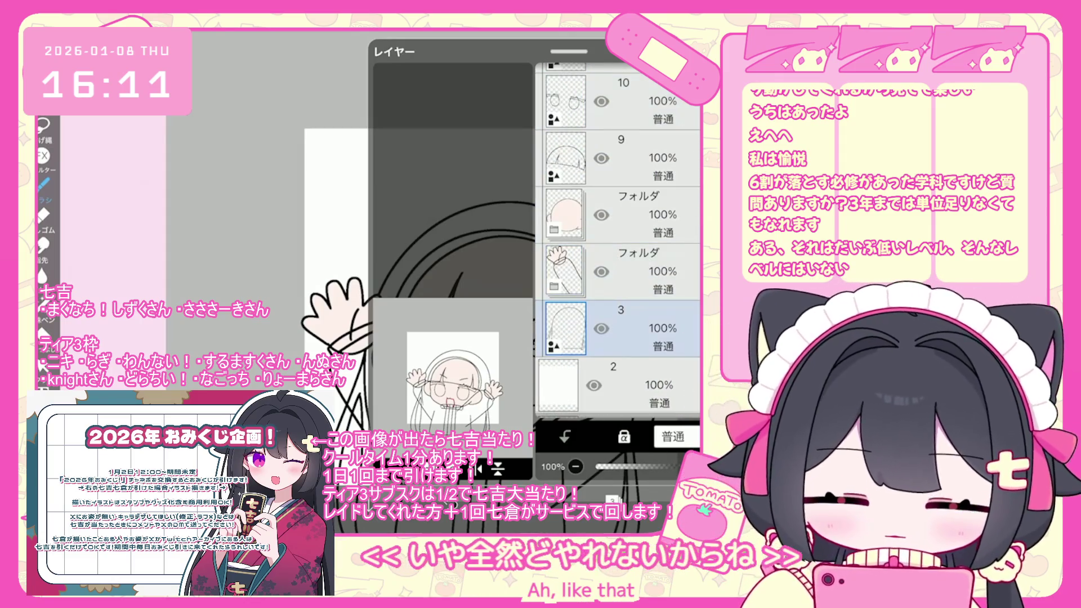
scroll(618, 242, "up", 2)
scroll(619, 242, "down", 3)
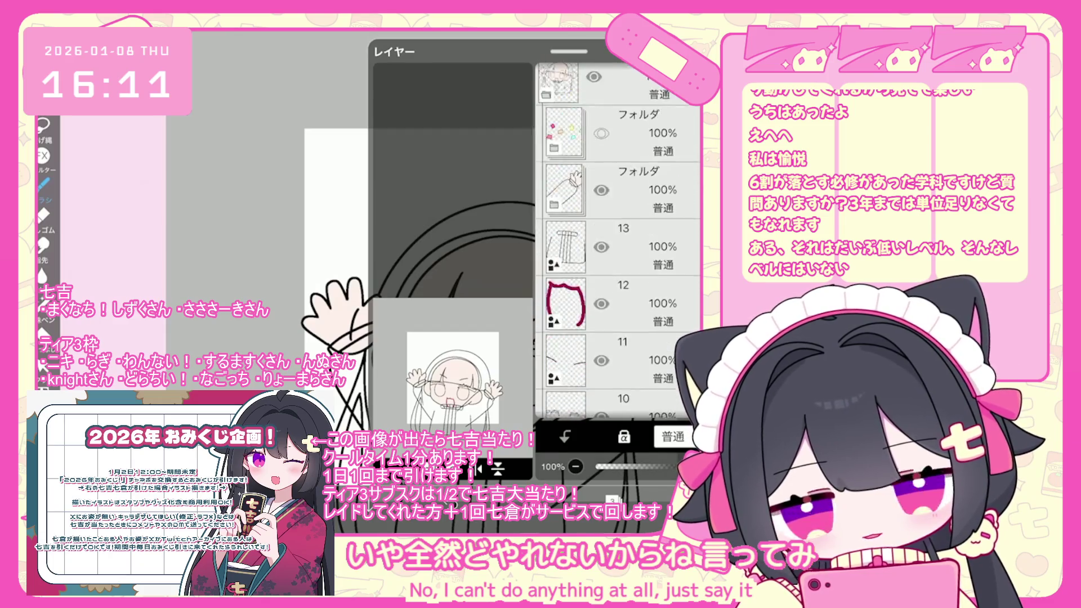
scroll(618, 242, "up", 4)
left_click(620, 313)
left_click(394, 378)
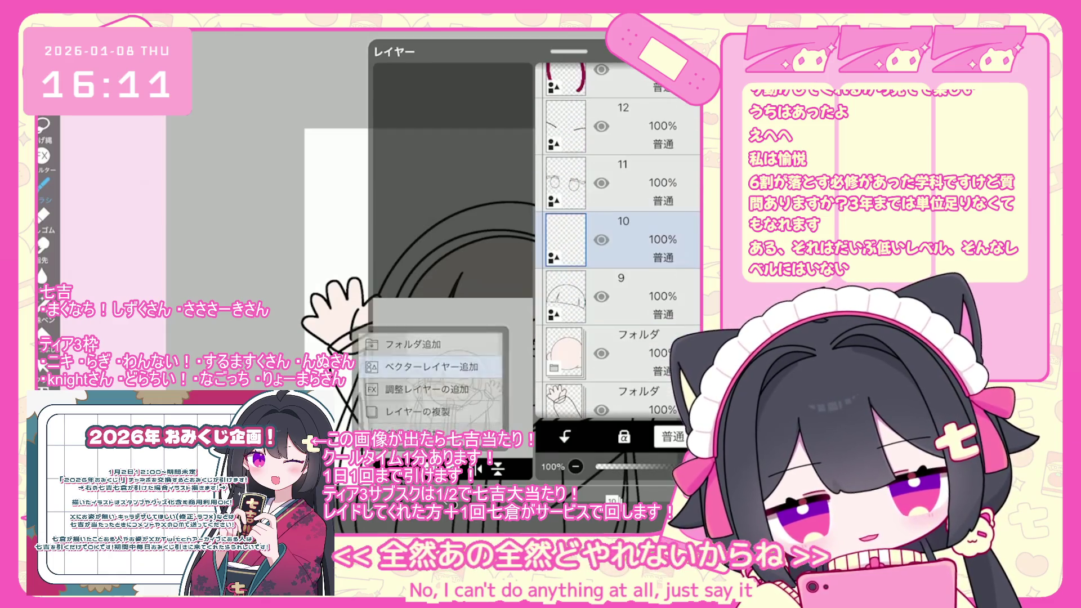
key("ctrl+z")
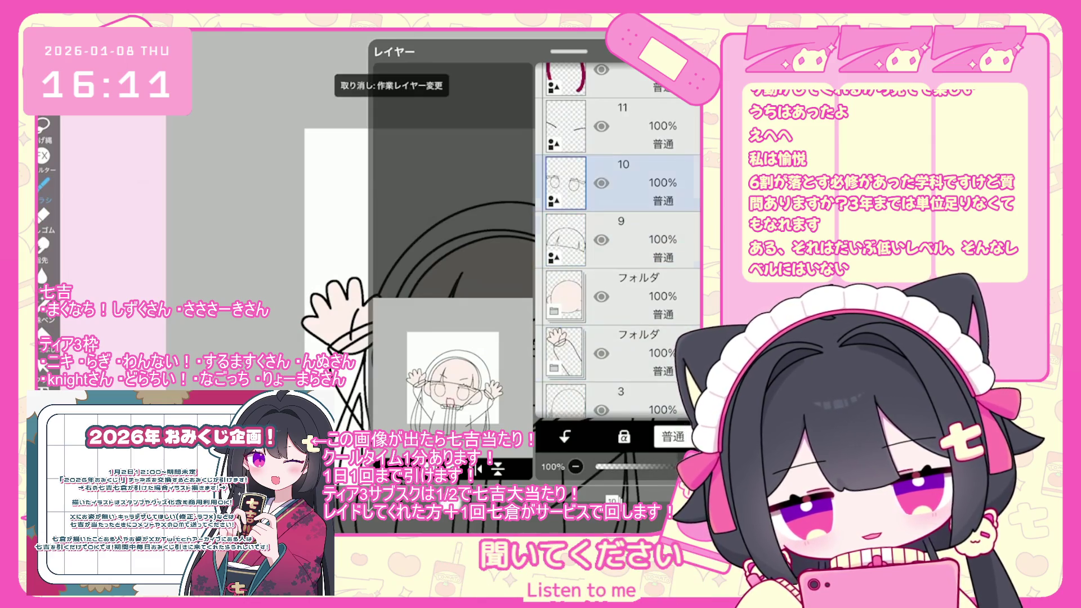
key("ctrl+z")
key("ctrl+z")
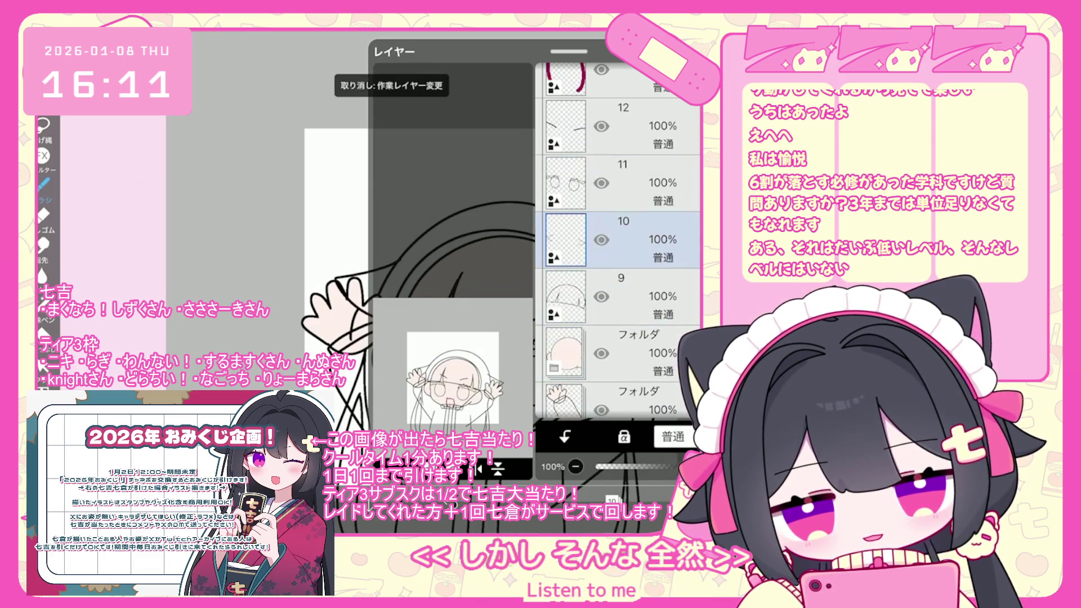
key("ctrl+y")
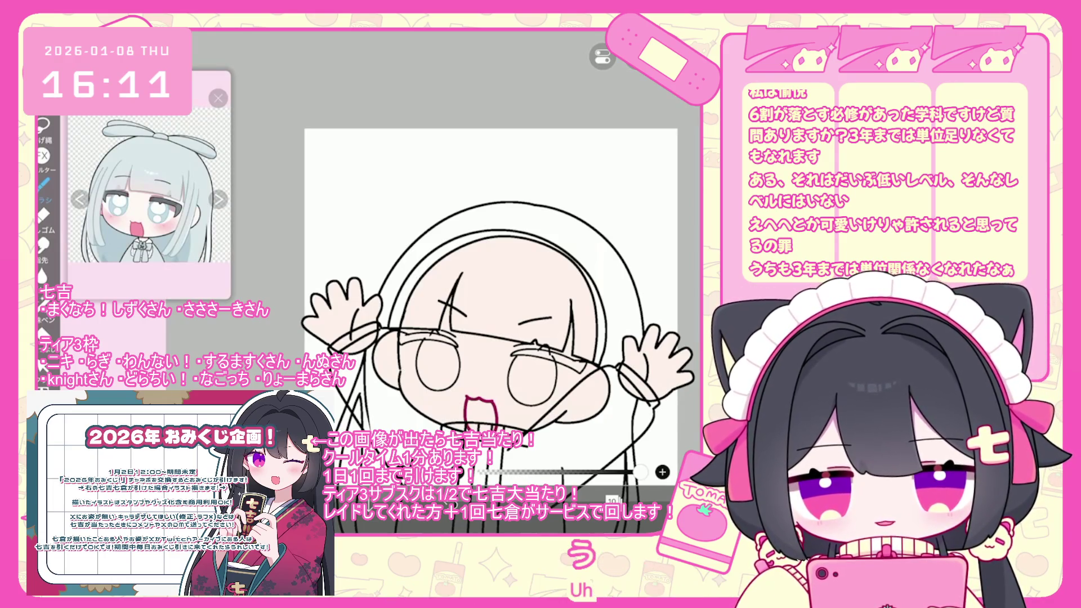
Undo the pink mouth stroke, the long curved line and the trial stroke beside the face.
mouse_move(496, 293)
left_mouse_down()
mouse_move(398, 265)
mouse_move(389, 242)
left_mouse_up()
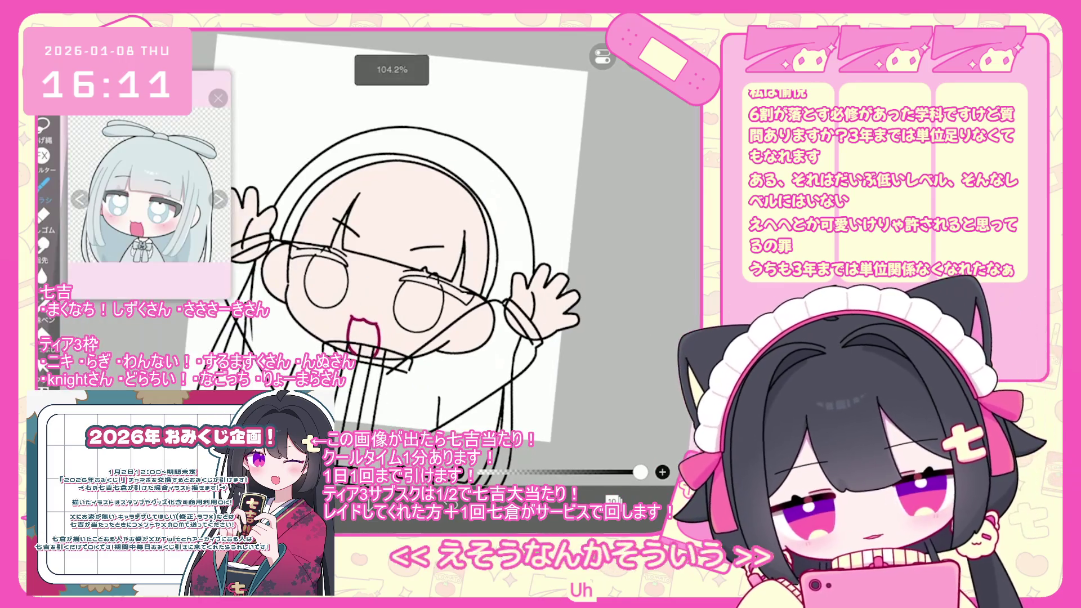
key("ctrl+z")
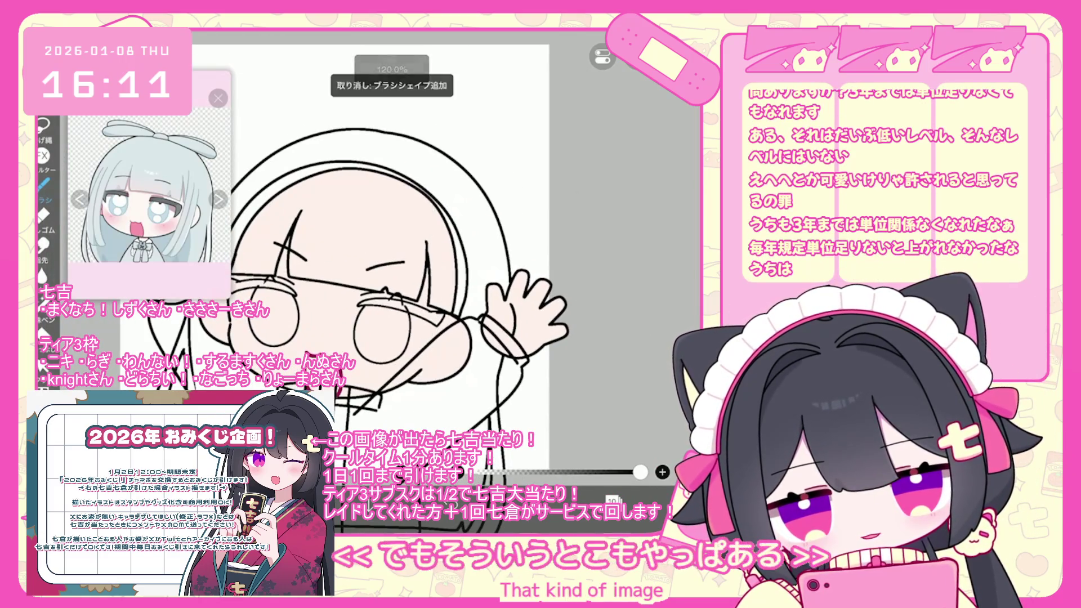
left_click_drag(430, 211, 407, 404)
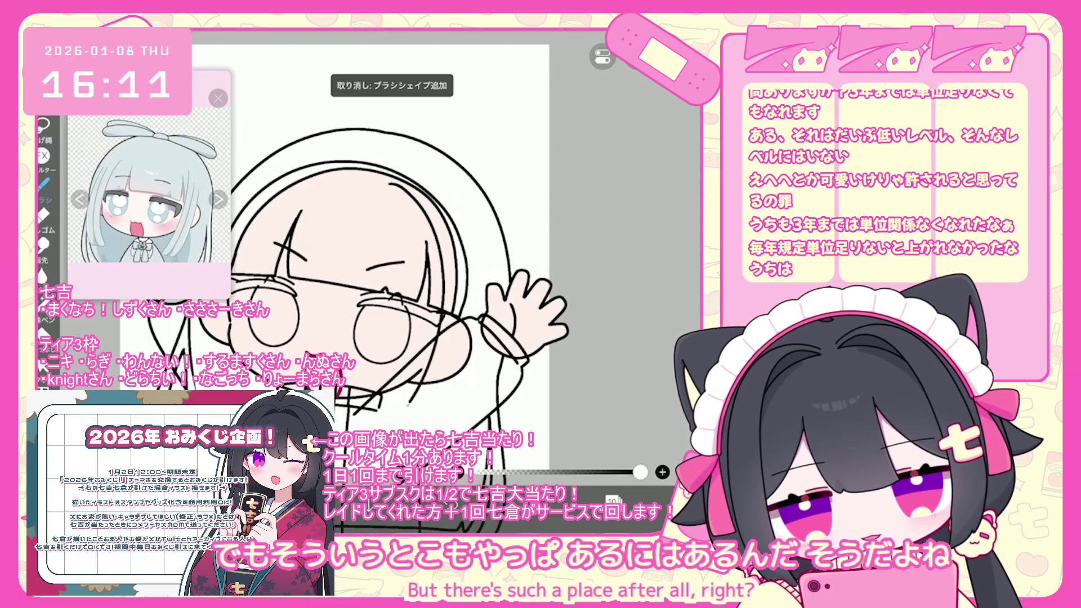
key("ctrl+z")
scroll(361, 253, "up", 1)
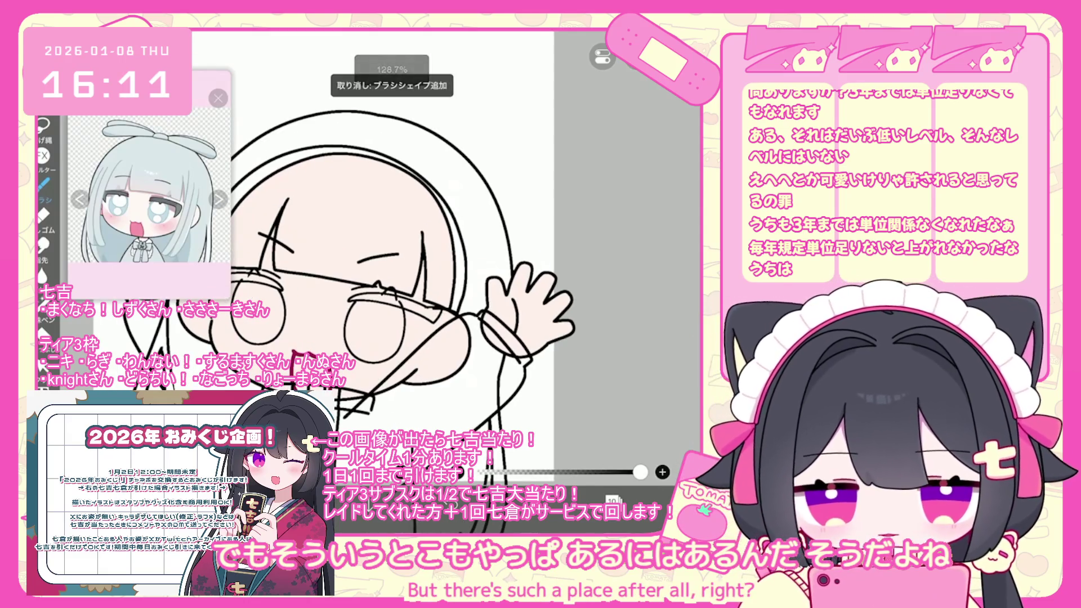
left_click_drag(439, 204, 437, 304)
key("ctrl+z")
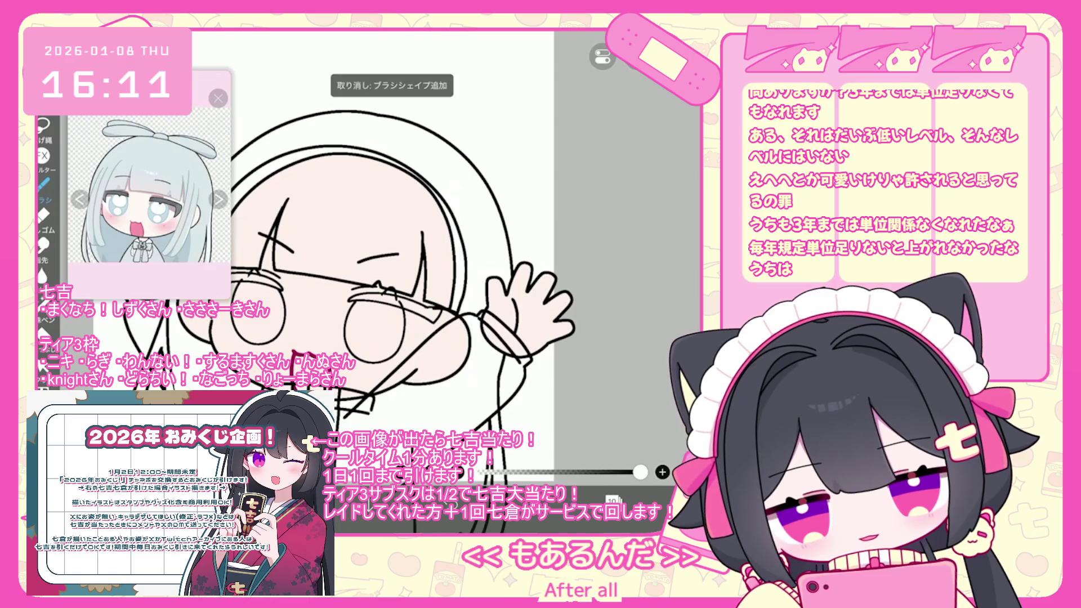
Zoom the canvas out to fit and bring up the layer list.
scroll(360, 253, "up", 1)
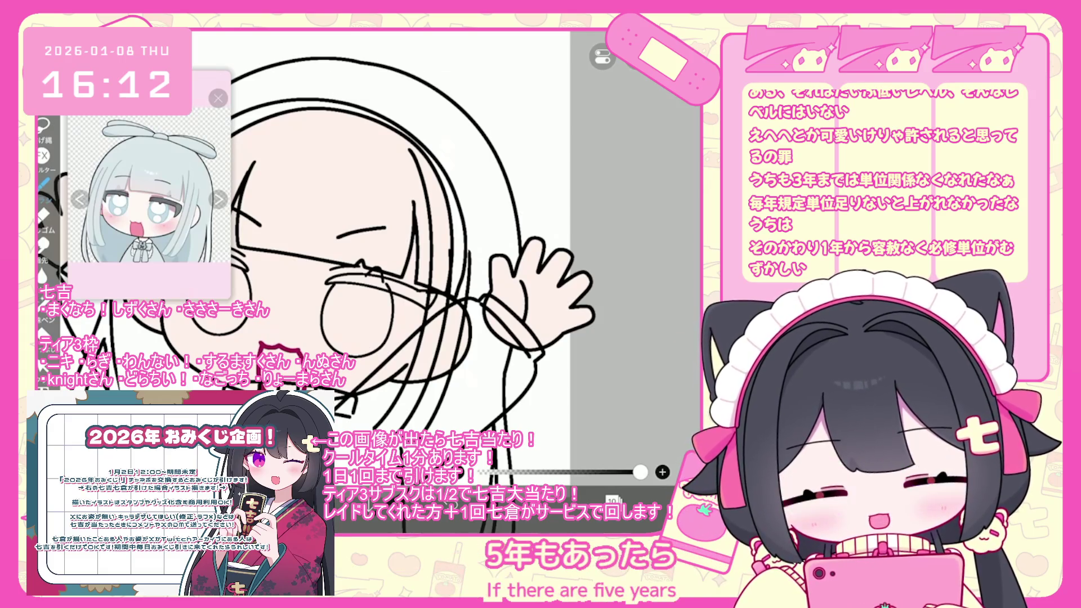
scroll(423, 251, "up", 2)
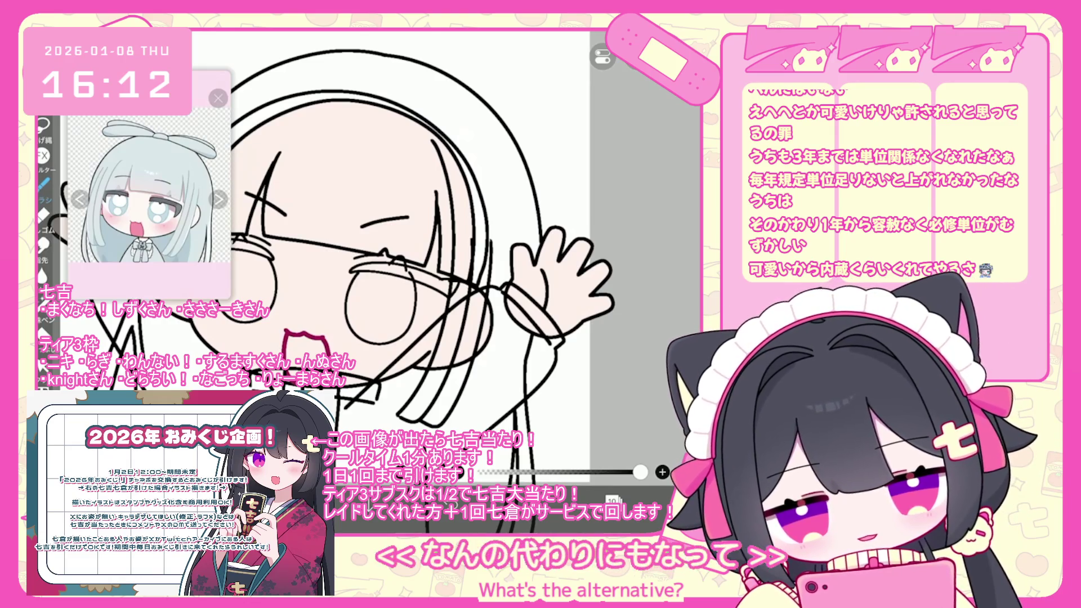
scroll(416, 253, "down", 3)
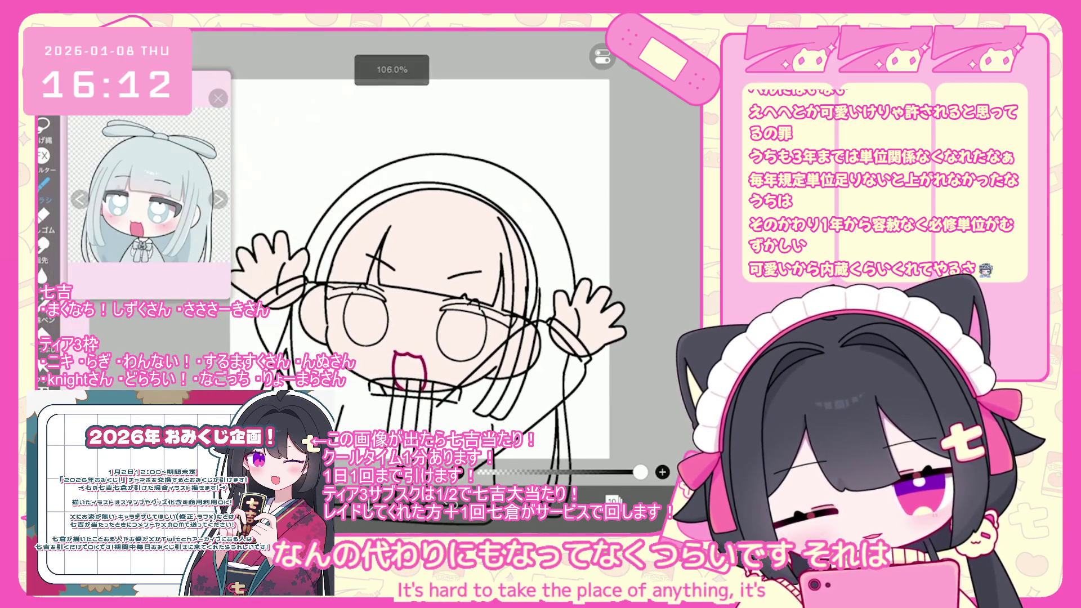
left_click(613, 499)
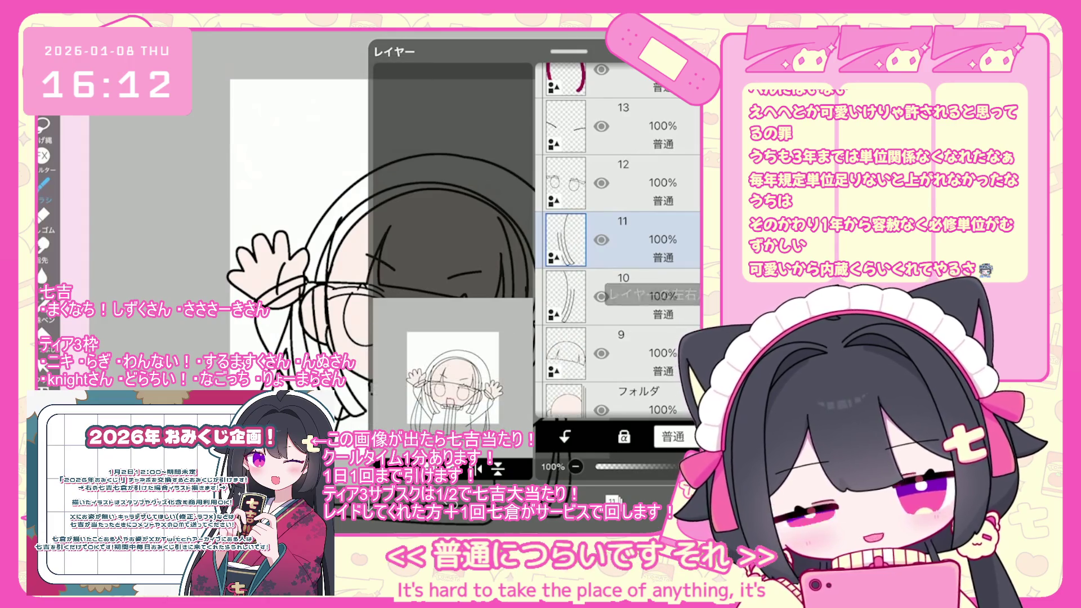
Shift the left hair strands into place and merge that layer into the one below.
left_click(613, 499)
left_click_drag(343, 293, 346, 293)
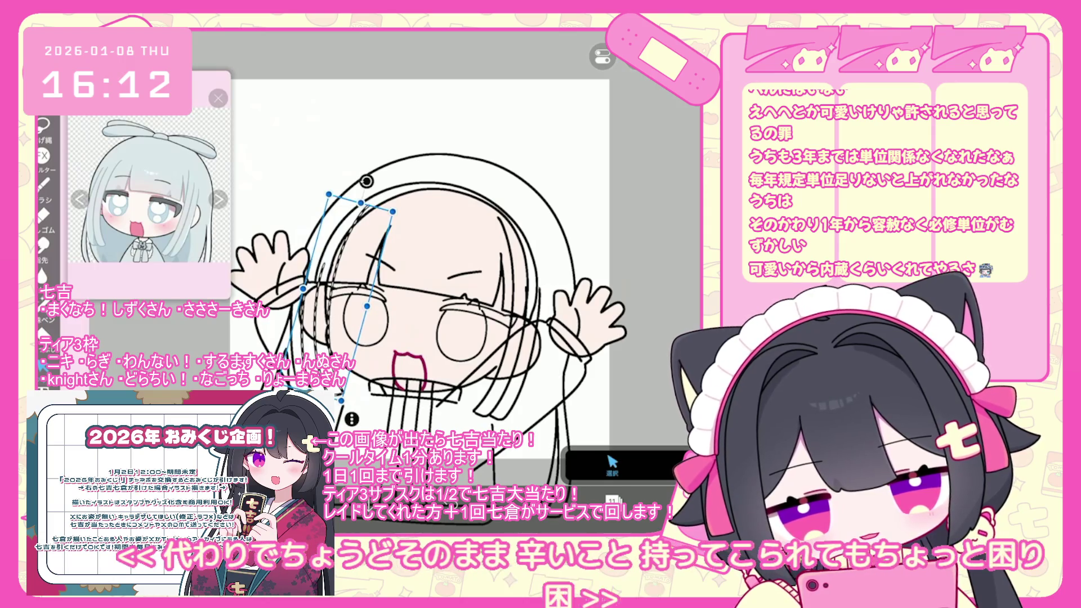
left_click(612, 500)
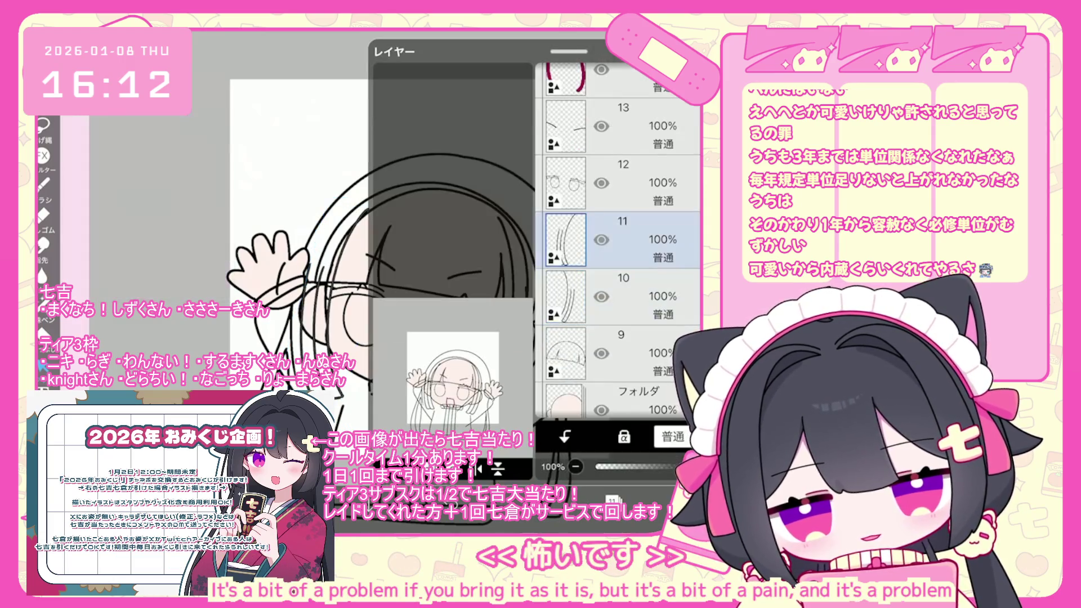
left_click(648, 296)
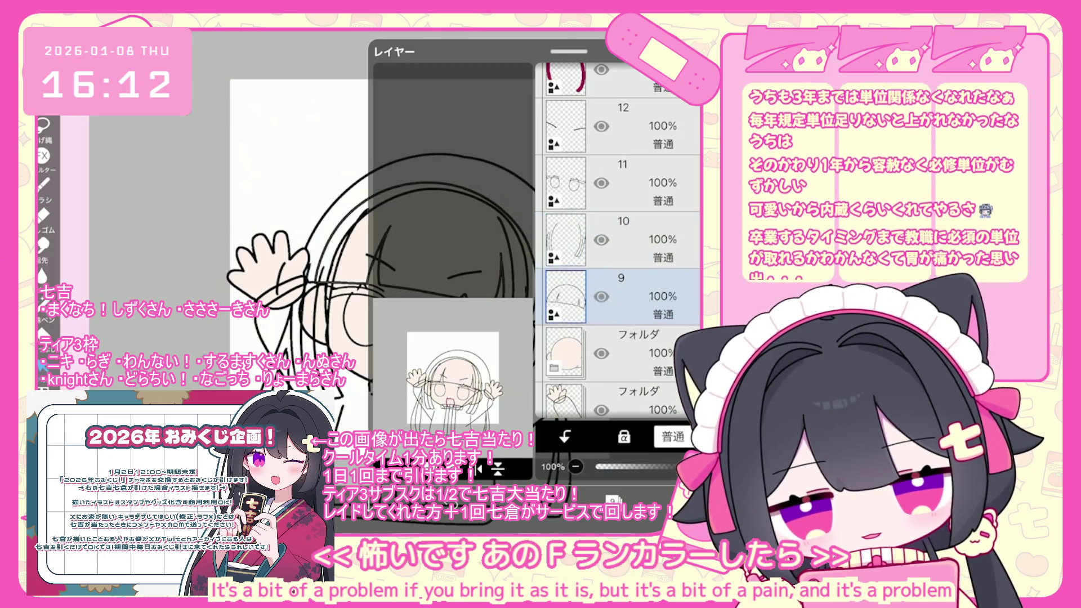
Add a new blank layer 10 above layer 9.
left_click(383, 469)
left_click(439, 345)
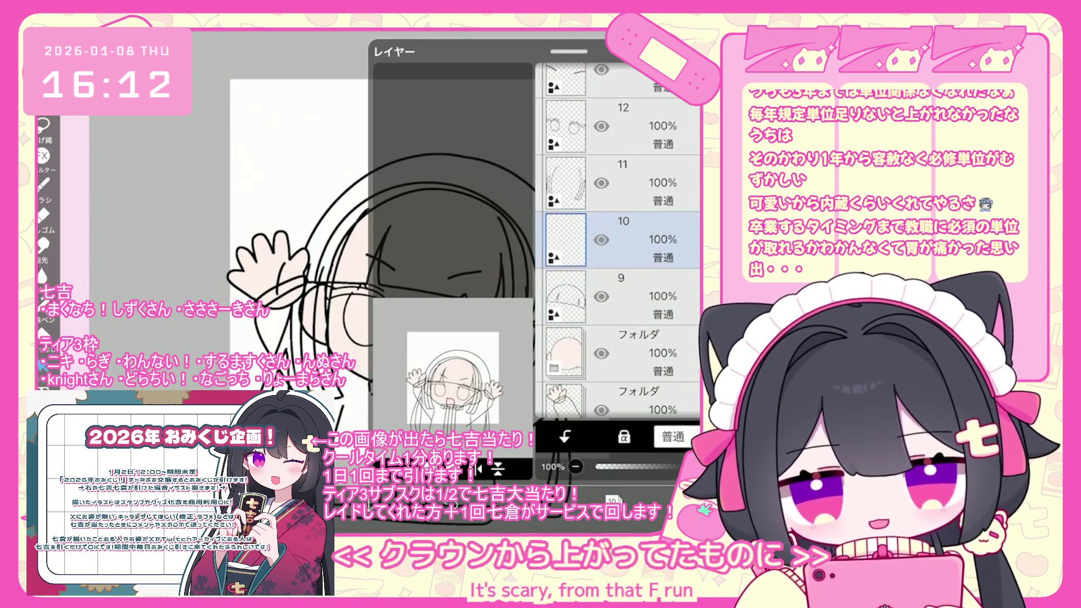
left_click(613, 500)
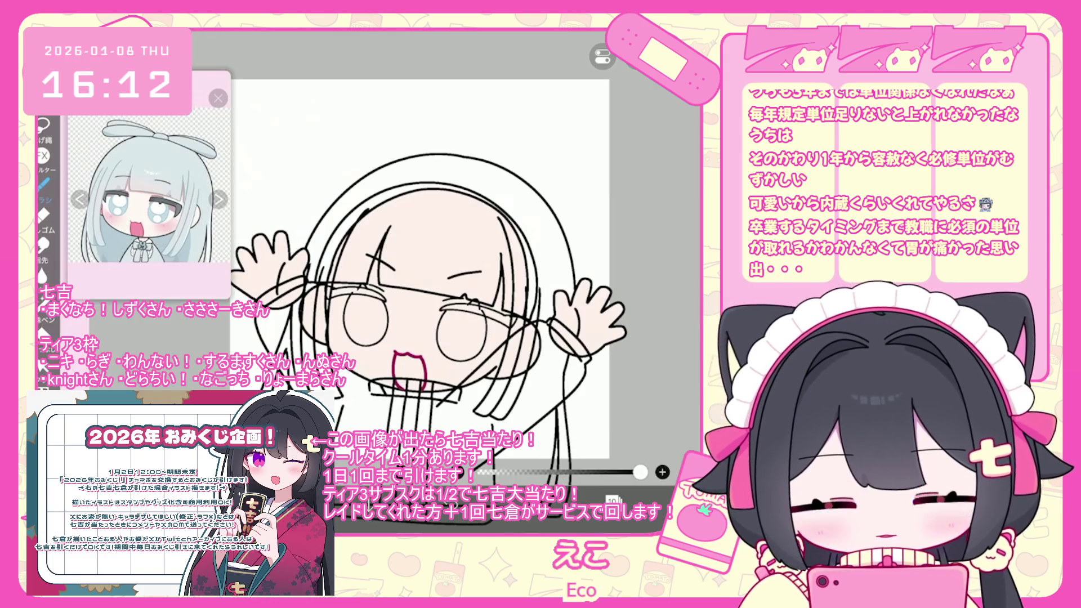
scroll(428, 271, "down", 3)
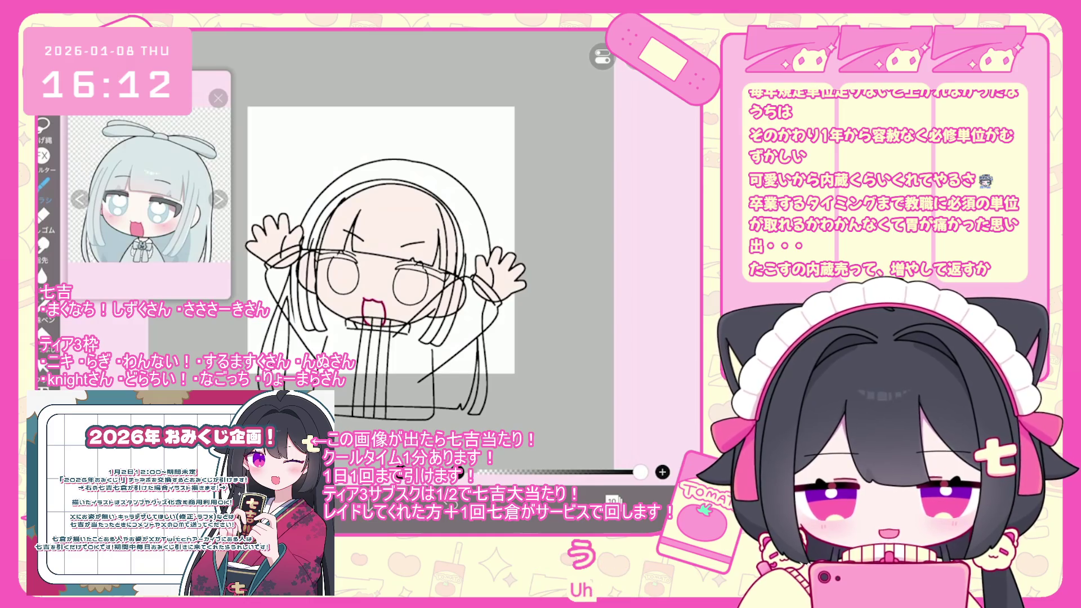
Fade rough sketch layer 3 to 41% opacity and add layer 4 above it.
left_click(613, 500)
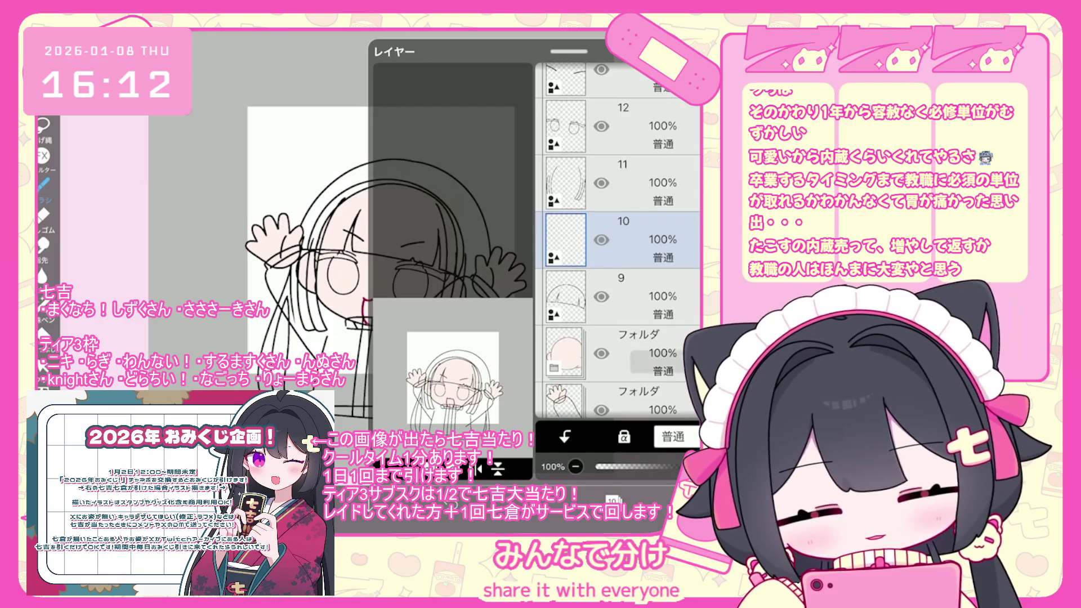
left_click(566, 296)
scroll(619, 242, "down", 3)
scroll(619, 242, "down", 1)
left_click(566, 270)
left_click_drag(690, 467, 647, 466)
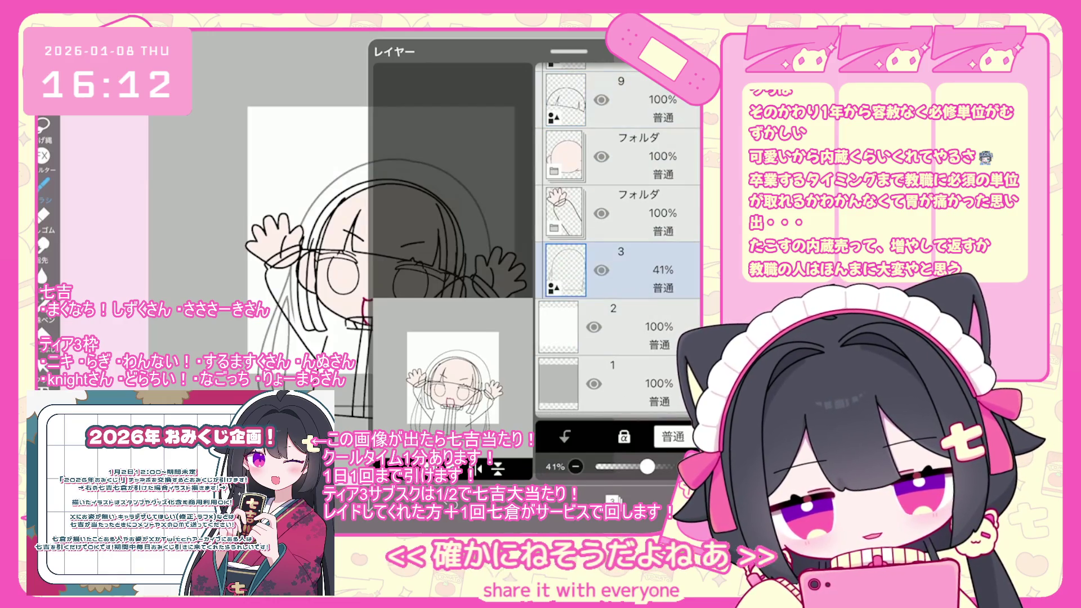
left_click(431, 366)
left_click(613, 499)
scroll(419, 281, "up", 2)
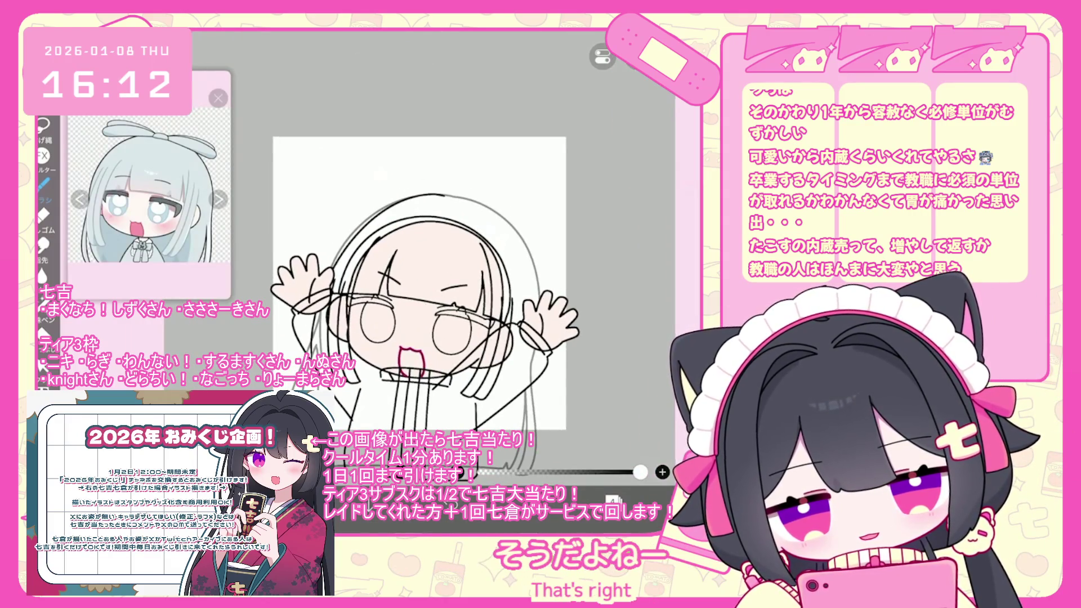
Try hair outline strokes down the head's left side and top, undoing the unsatisfactory ones.
scroll(419, 282, "up", 2)
key("ctrl+z")
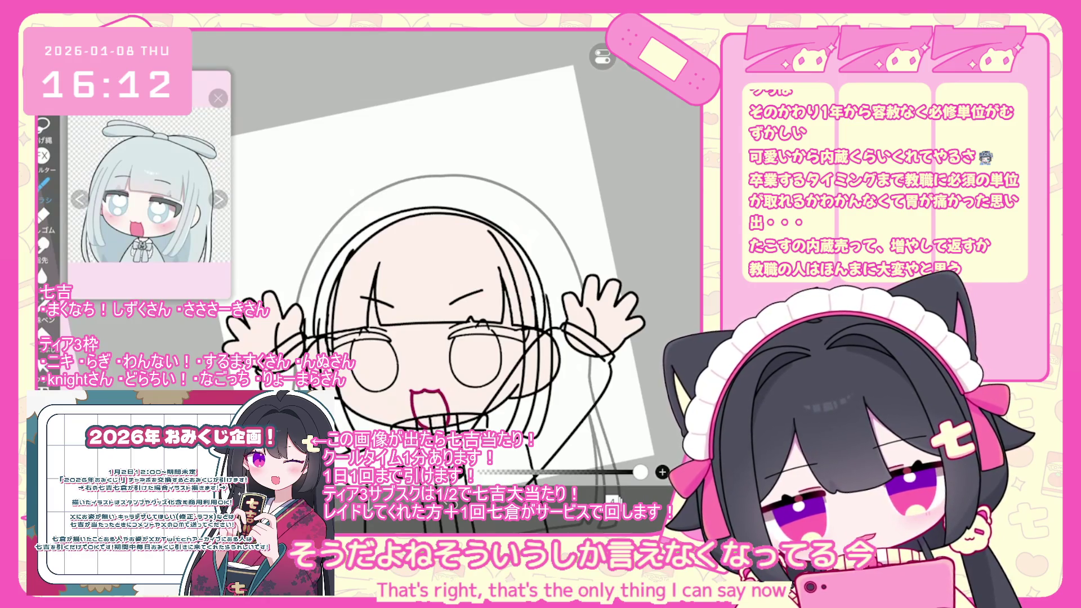
scroll(433, 270, "down", 2)
key("ctrl+z")
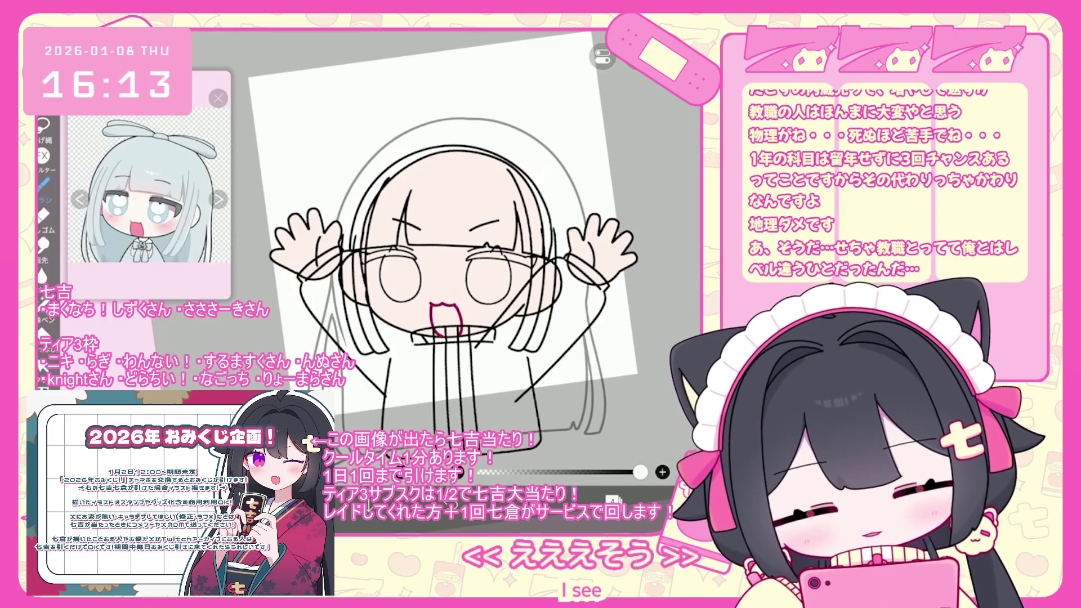
left_click_drag(468, 120, 325, 349)
key("ctrl+z")
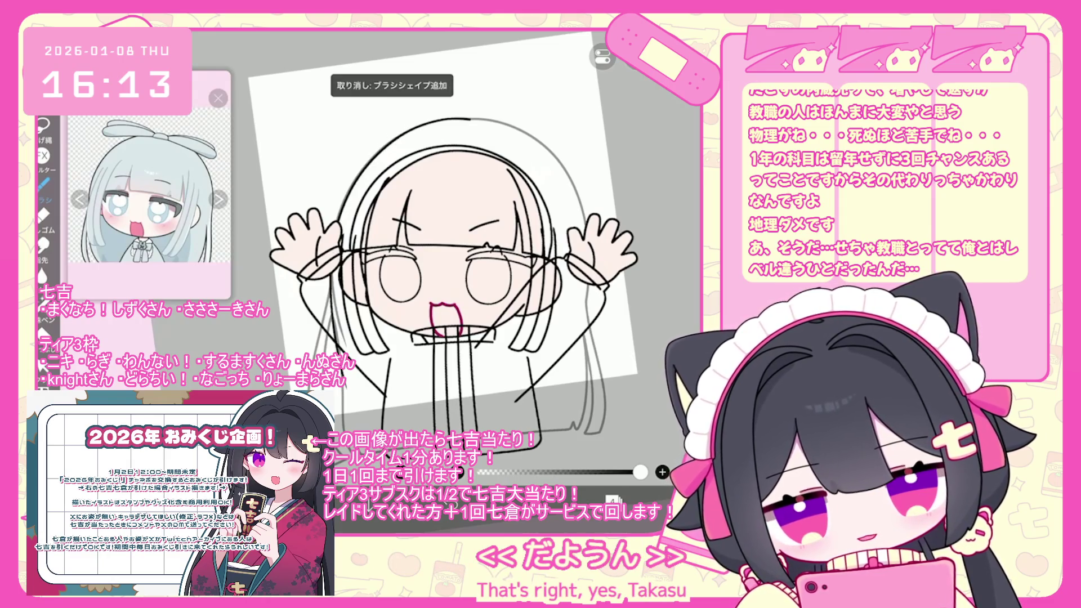
key("ctrl+z")
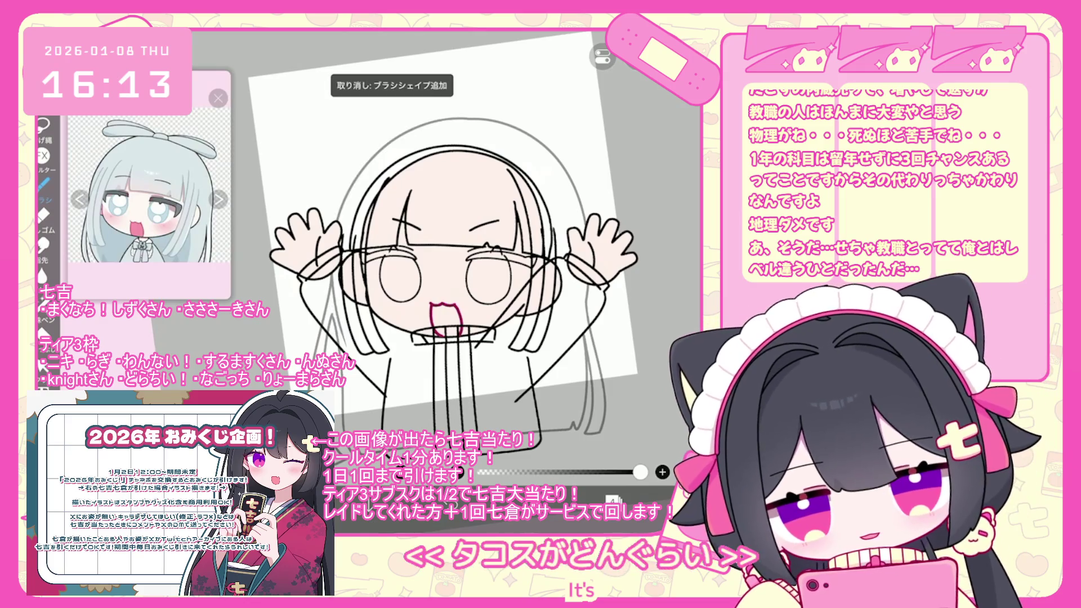
left_click_drag(389, 157, 462, 119)
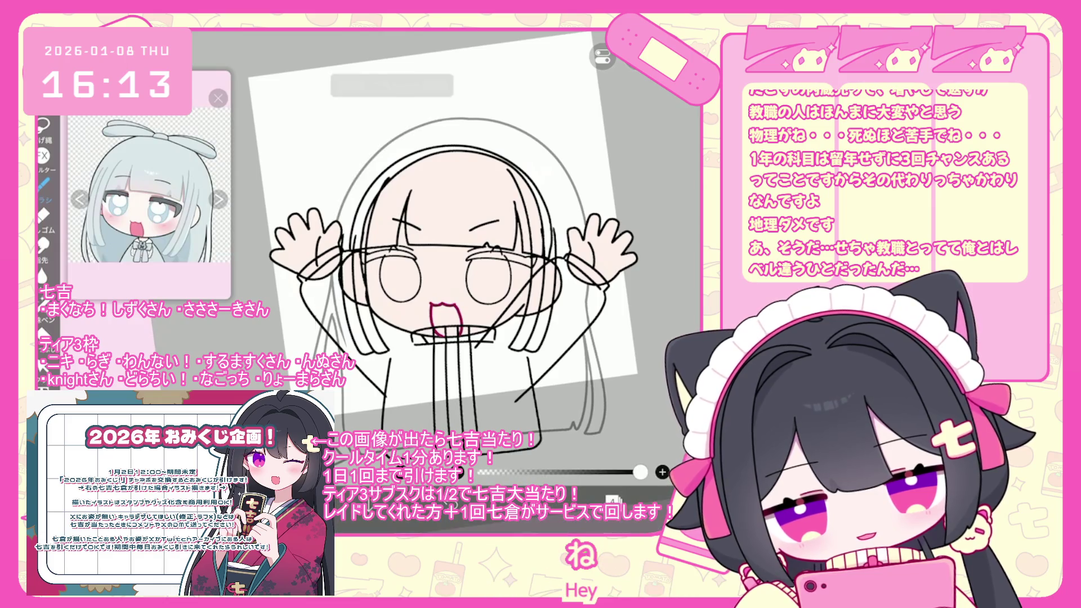
key("ctrl+z")
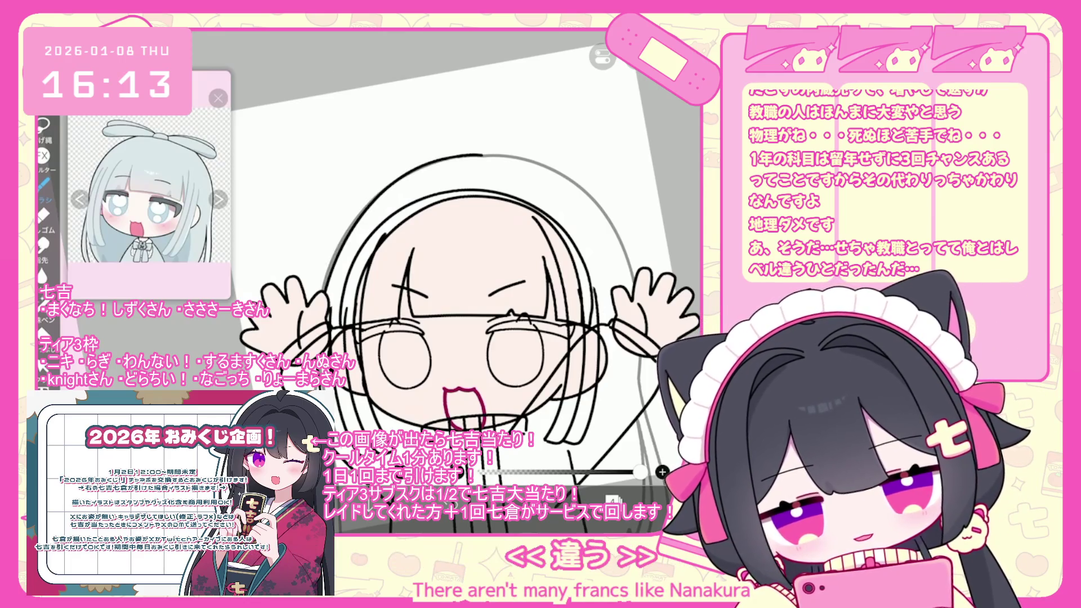
key("ctrl+z")
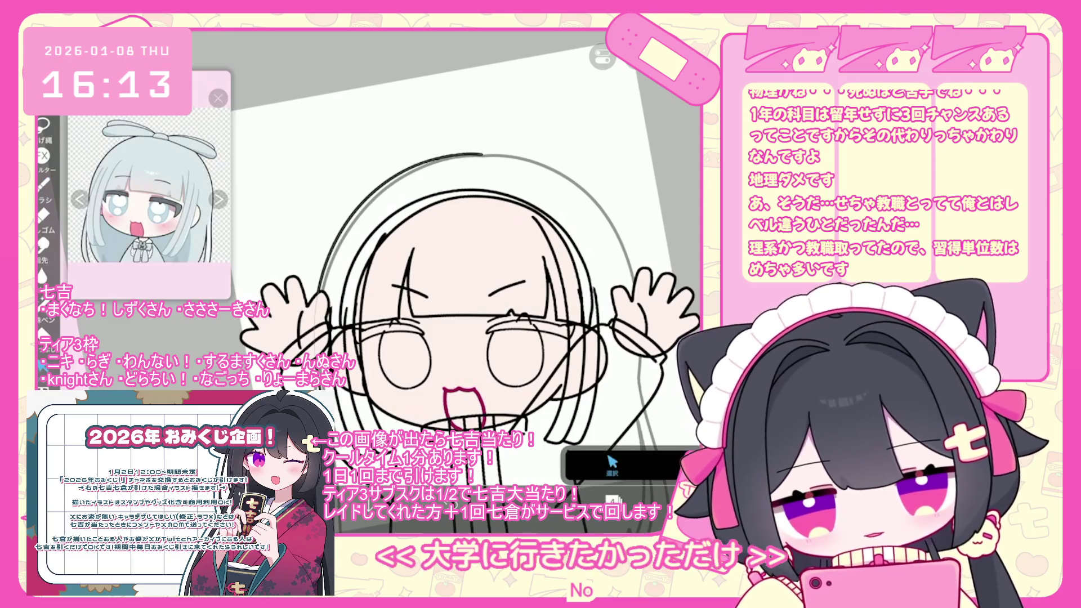
Reset the canvas upright with Ctrl+0 and select the outer hair stroke over the head.
left_click(340, 201)
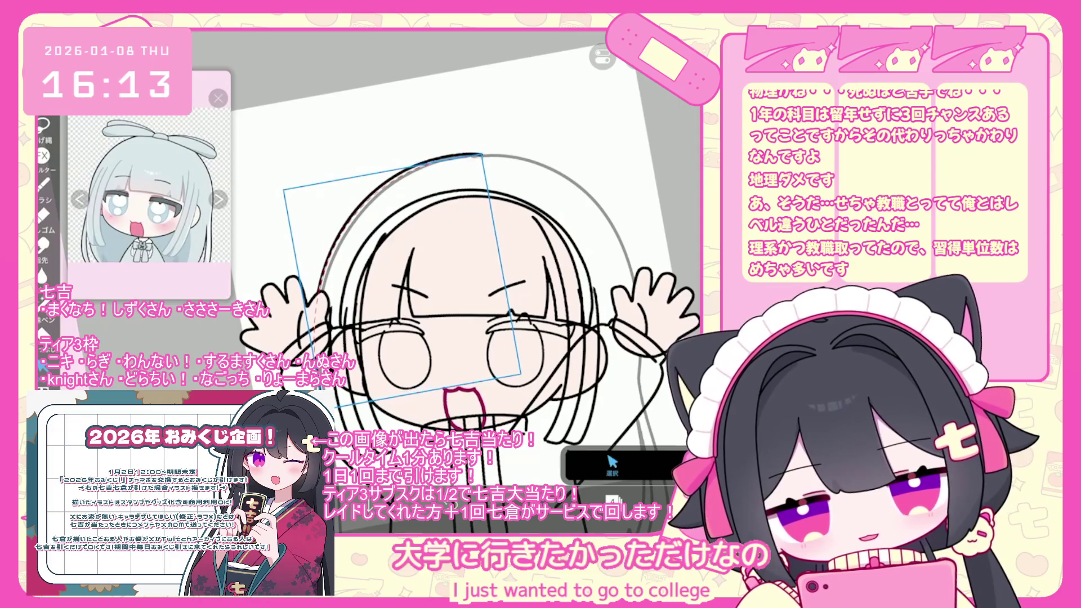
scroll(467, 271, "up", 3)
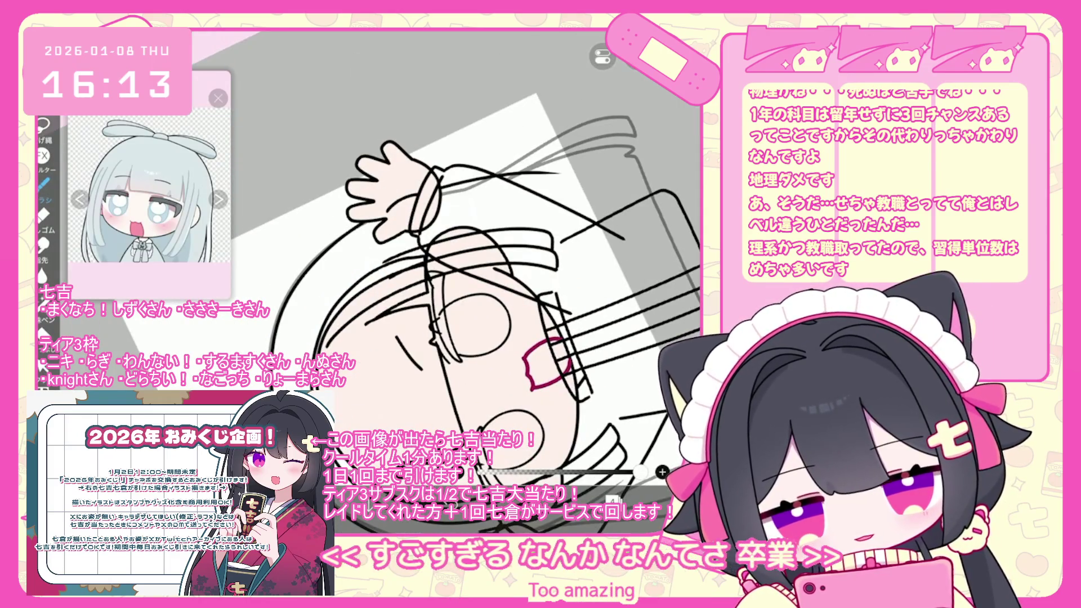
key("ctrl+z")
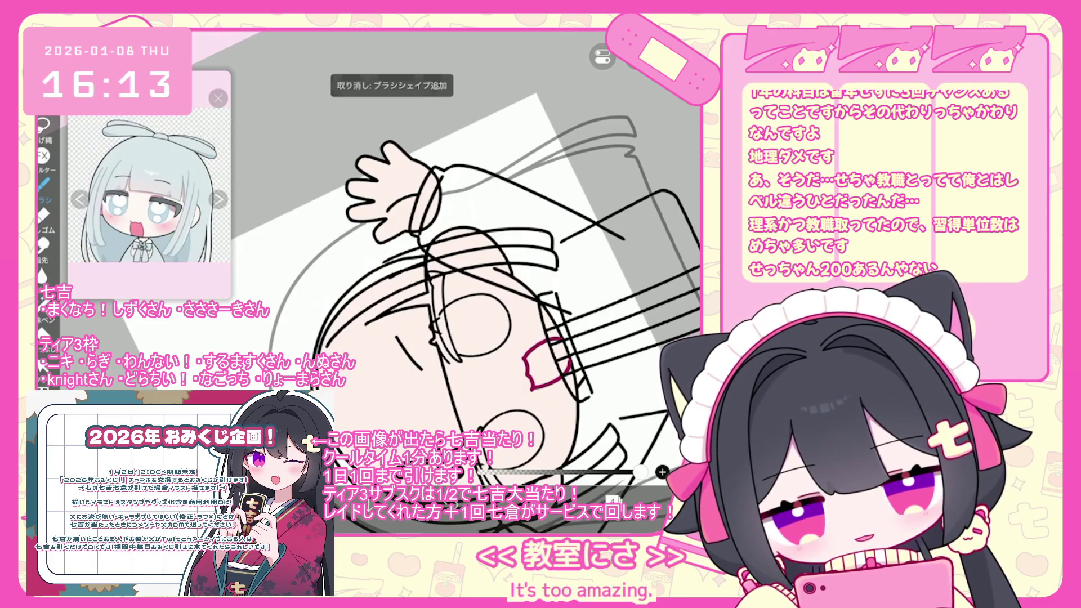
key("ctrl+0")
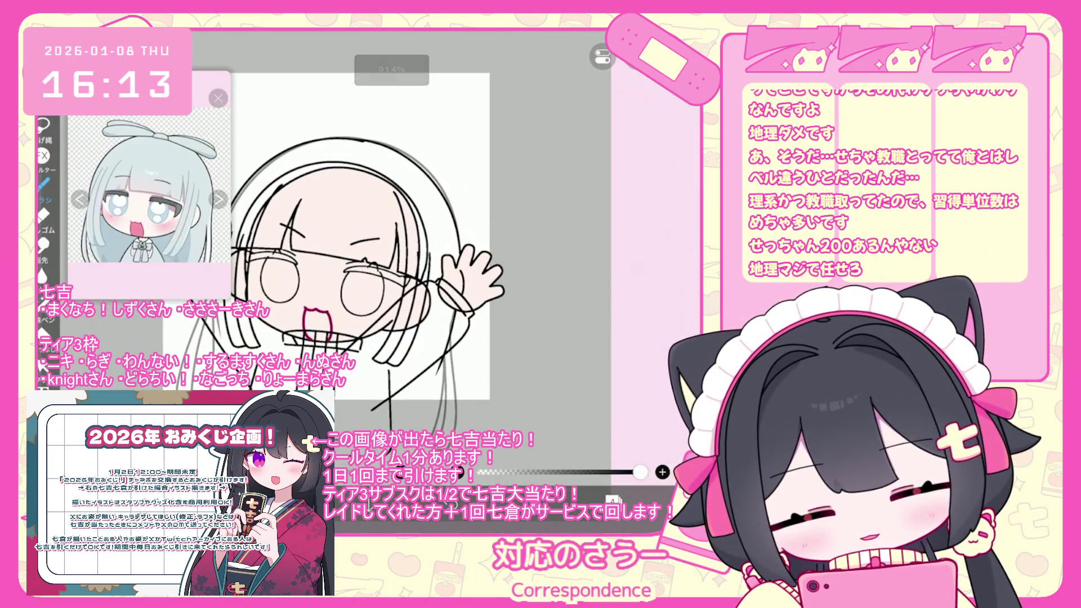
key("ctrl+z")
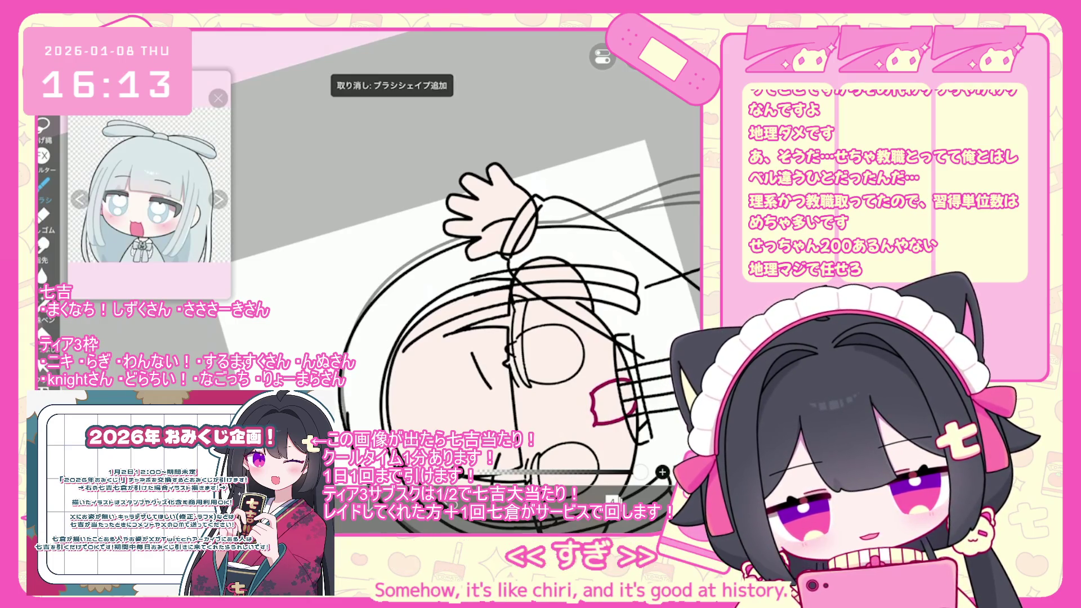
scroll(420, 270, "down", 5)
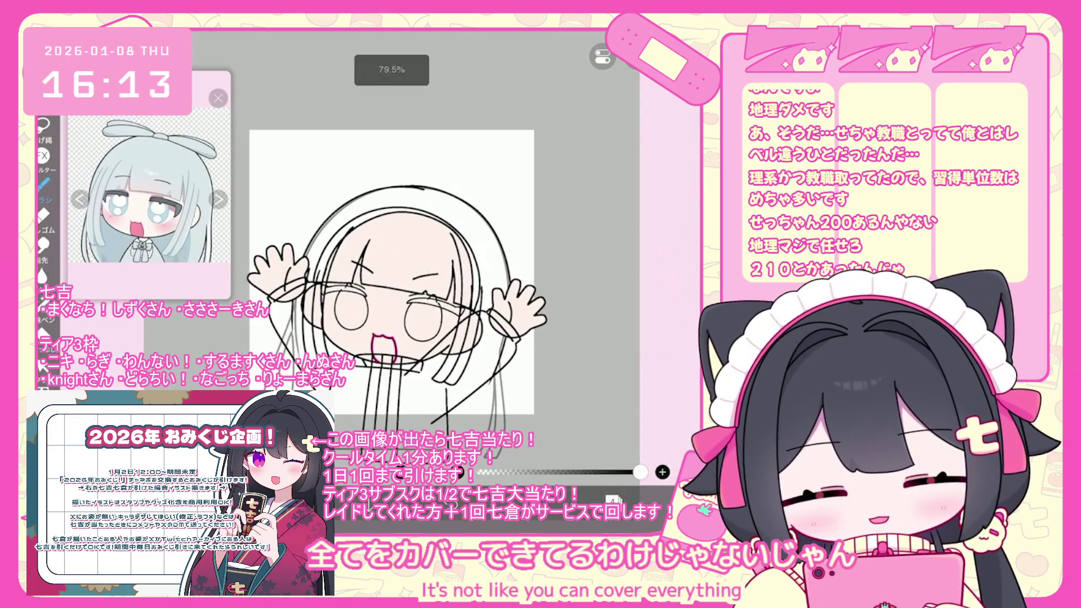
scroll(392, 270, "up", 3)
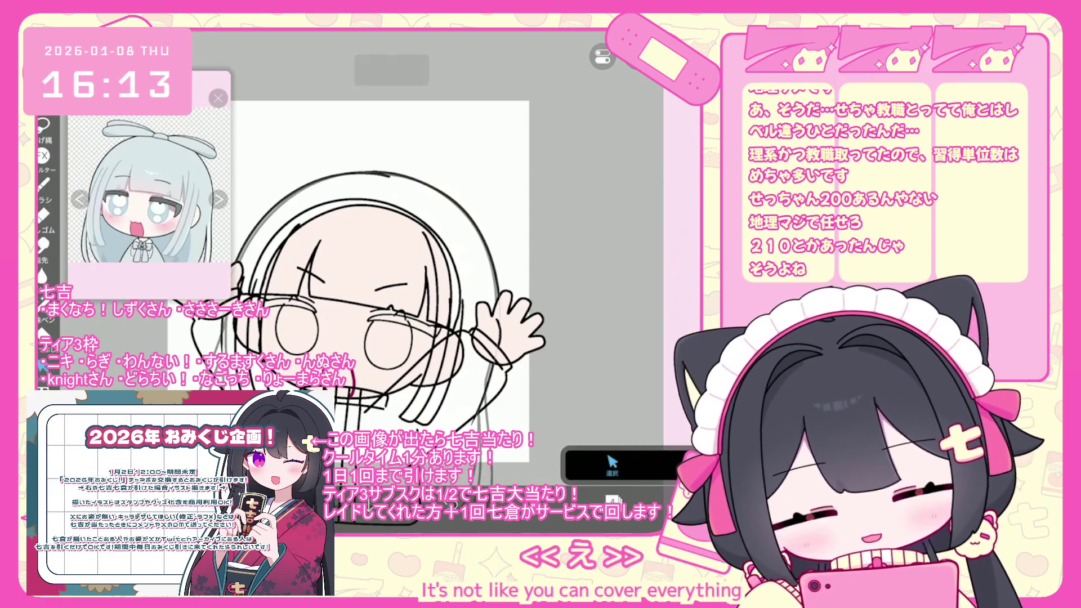
scroll(392, 271, "up", 2)
left_click(484, 254)
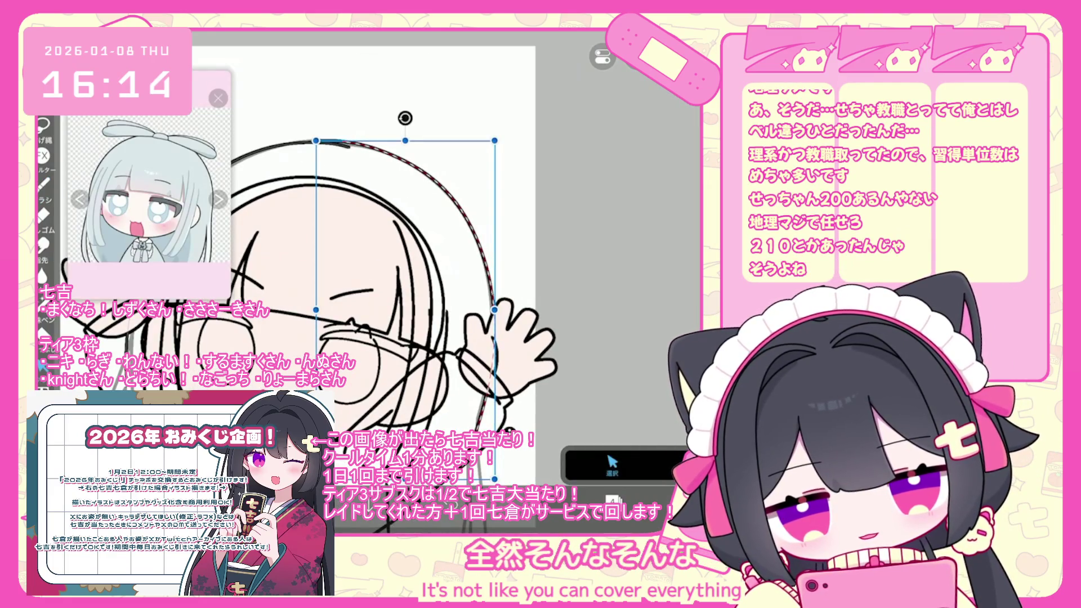
Open the selection mode and endpoint options, then undo the last brush stroke.
left_click(612, 465)
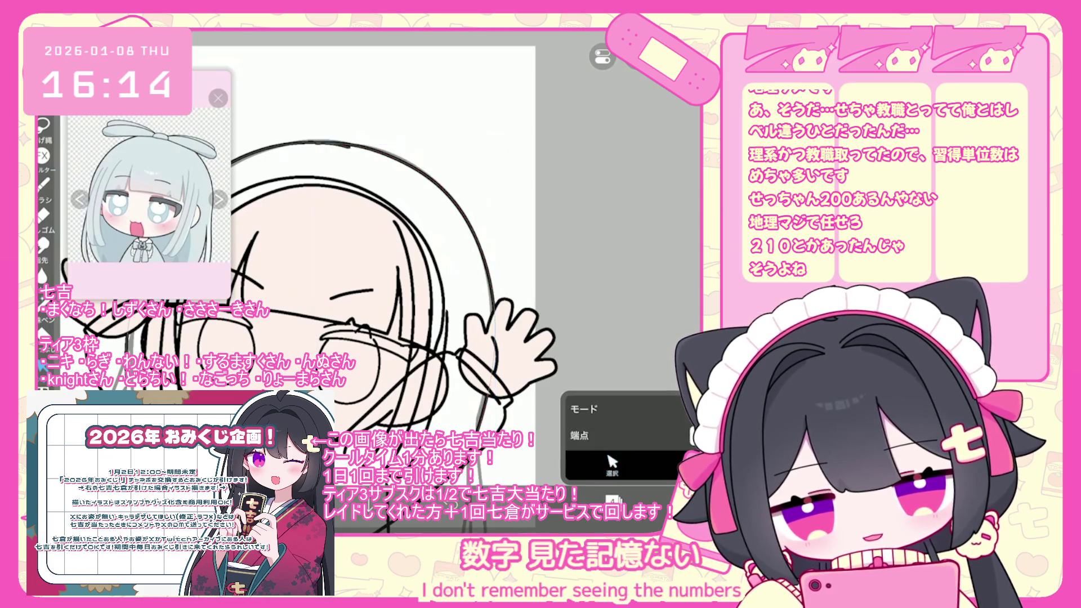
scroll(392, 270, "down", 2)
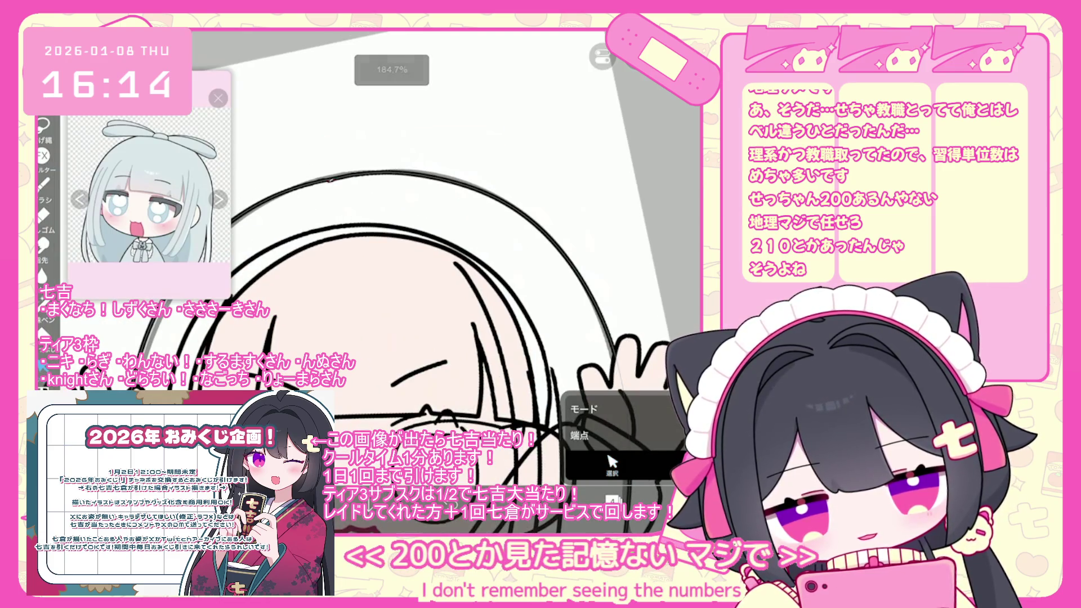
scroll(392, 271, "down", 2)
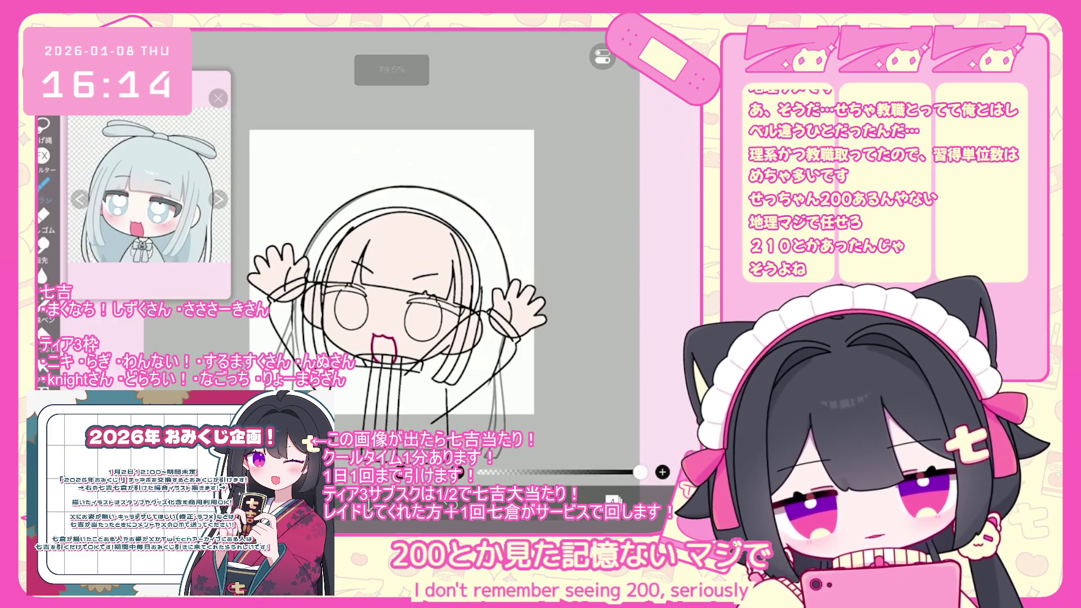
scroll(392, 270, "up", 2)
key("ctrl+z")
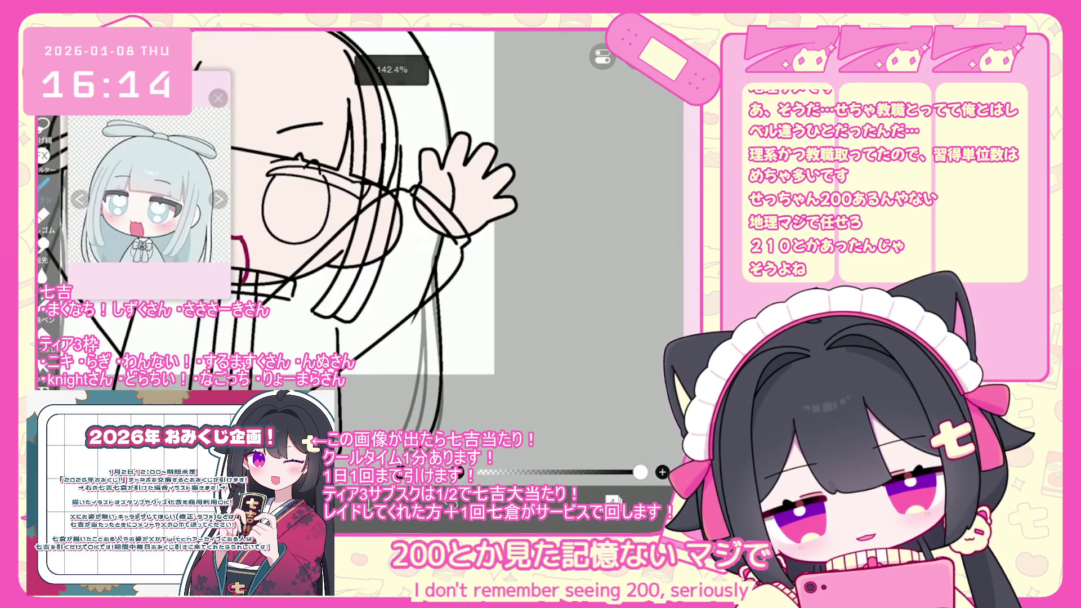
scroll(392, 270, "up", 2)
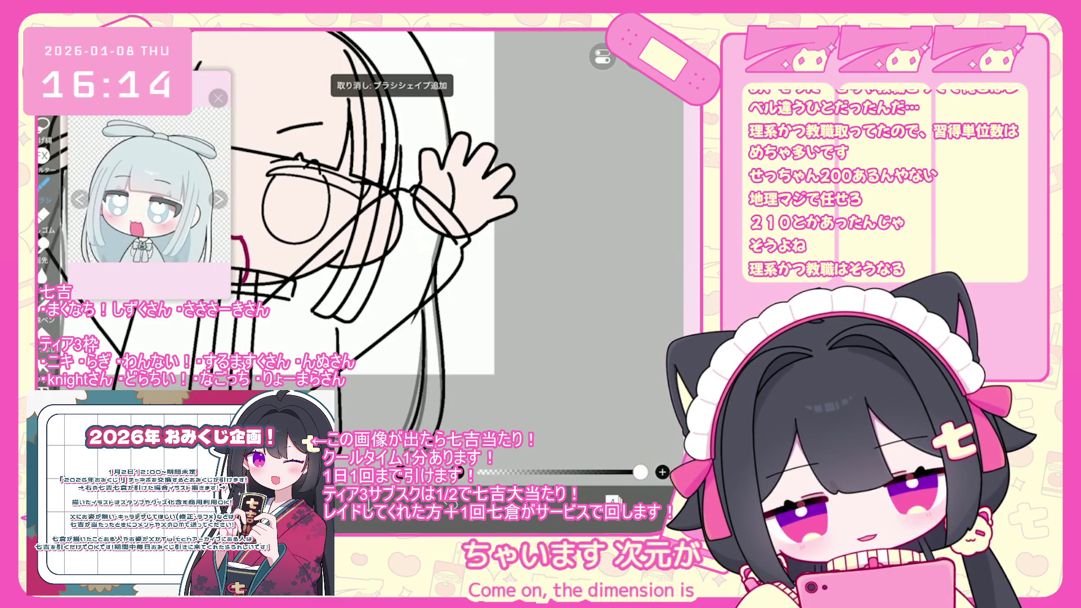
scroll(360, 226, "down", 1)
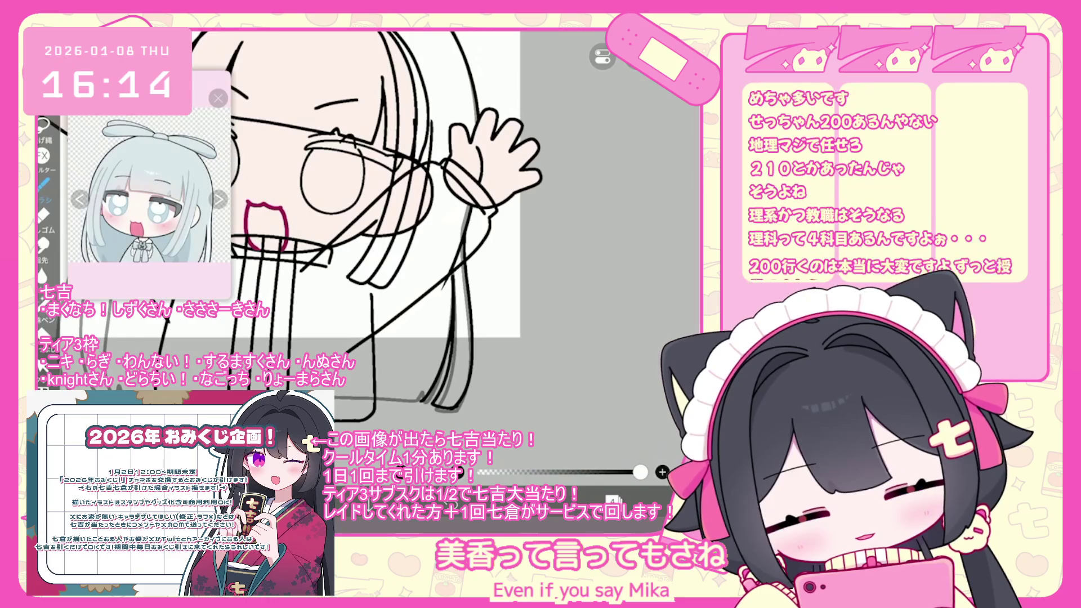
scroll(360, 226, "up", 3)
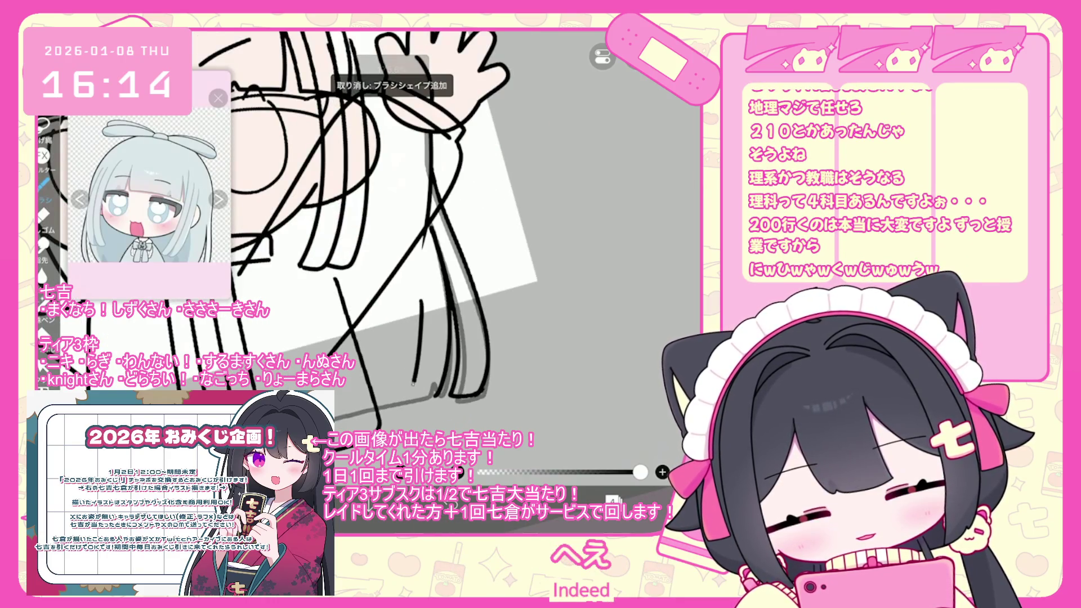
Redraw the sleeve line beside the raised arm after undoing the earlier attempts.
key("ctrl+z")
left_click_drag(419, 291, 412, 394)
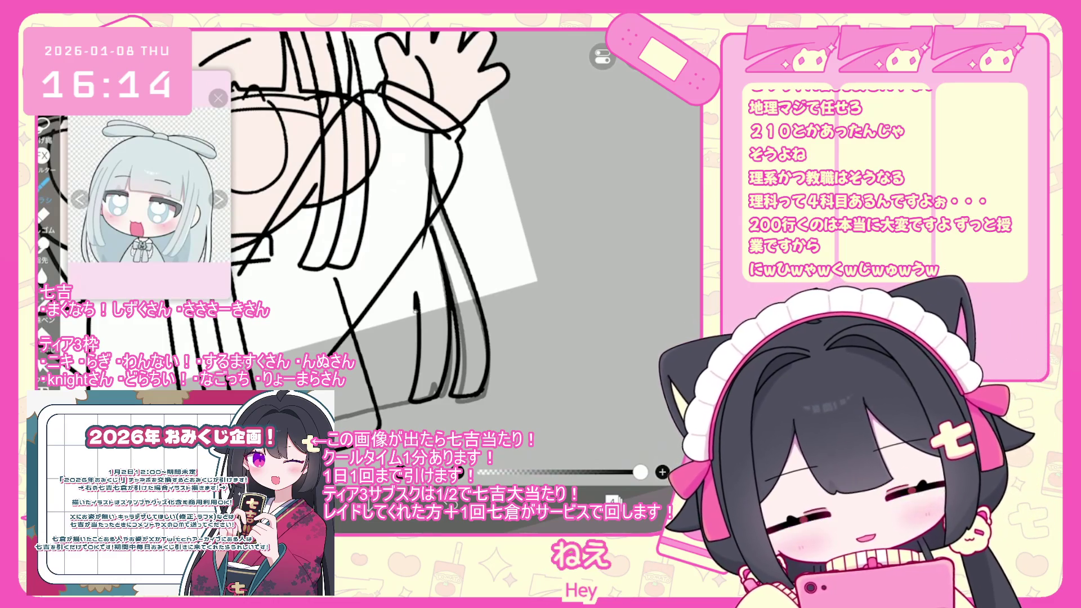
key("ctrl+z")
left_click_drag(418, 292, 413, 389)
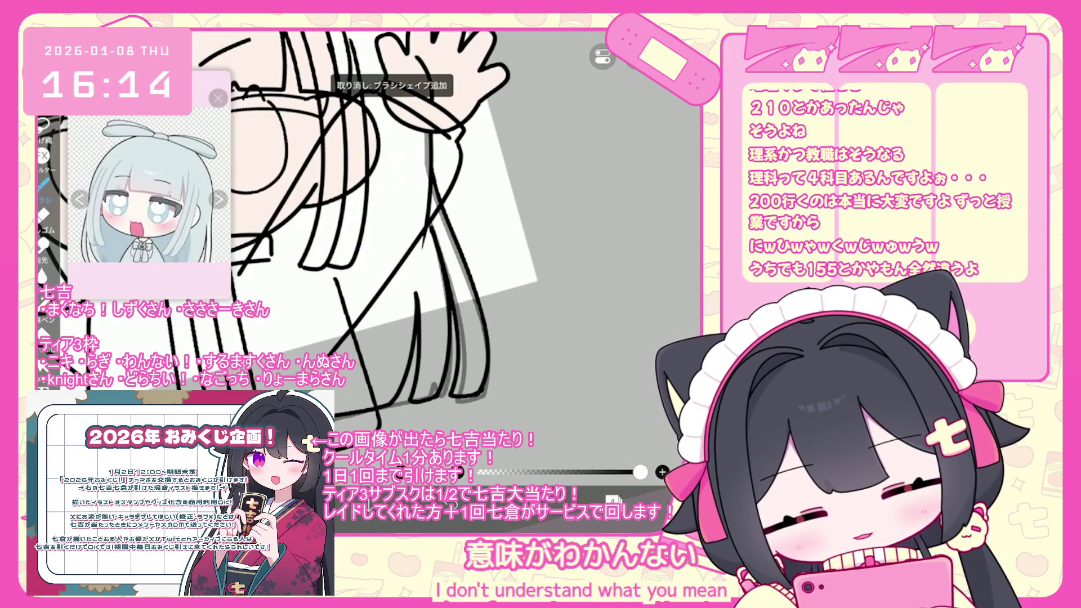
scroll(399, 233, "left", 3)
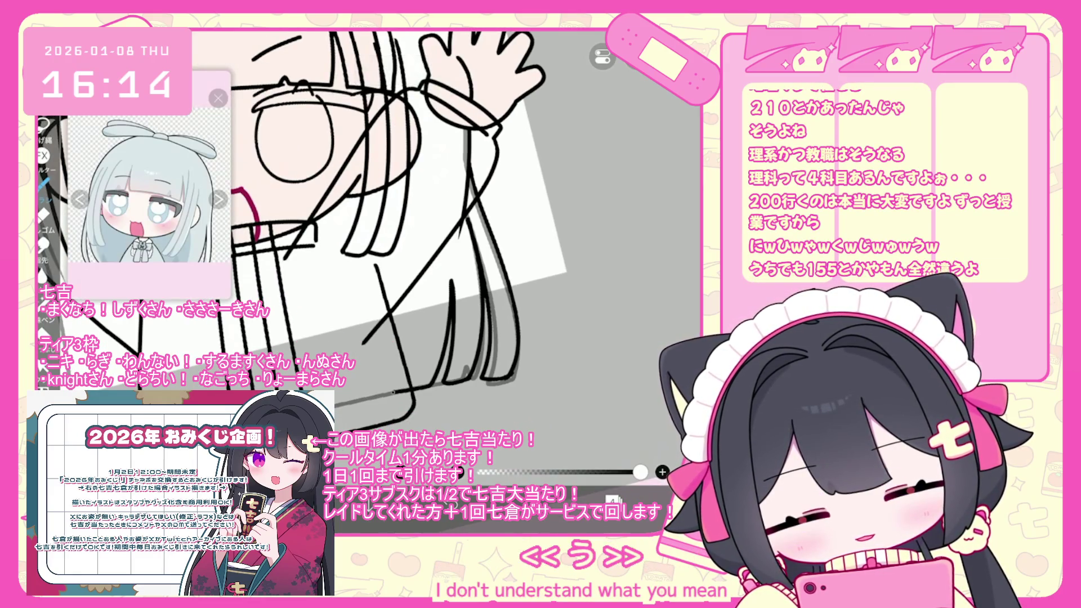
scroll(422, 231, "down", 3)
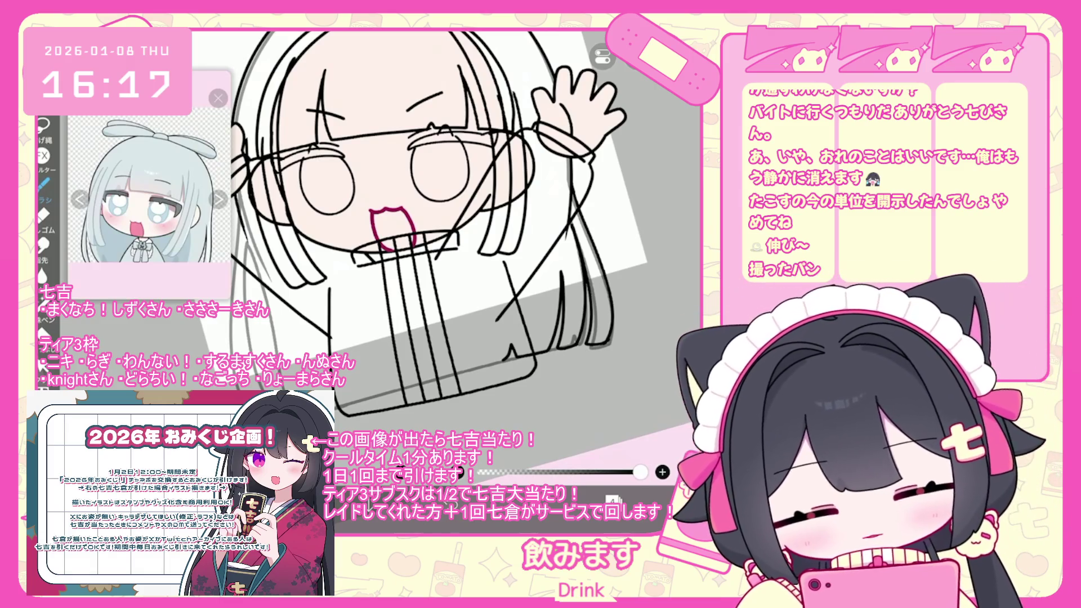
Zoom in, then draw and undo a trial vertical line on the jacket and an earlier stroke.
scroll(448, 231, "up", 3)
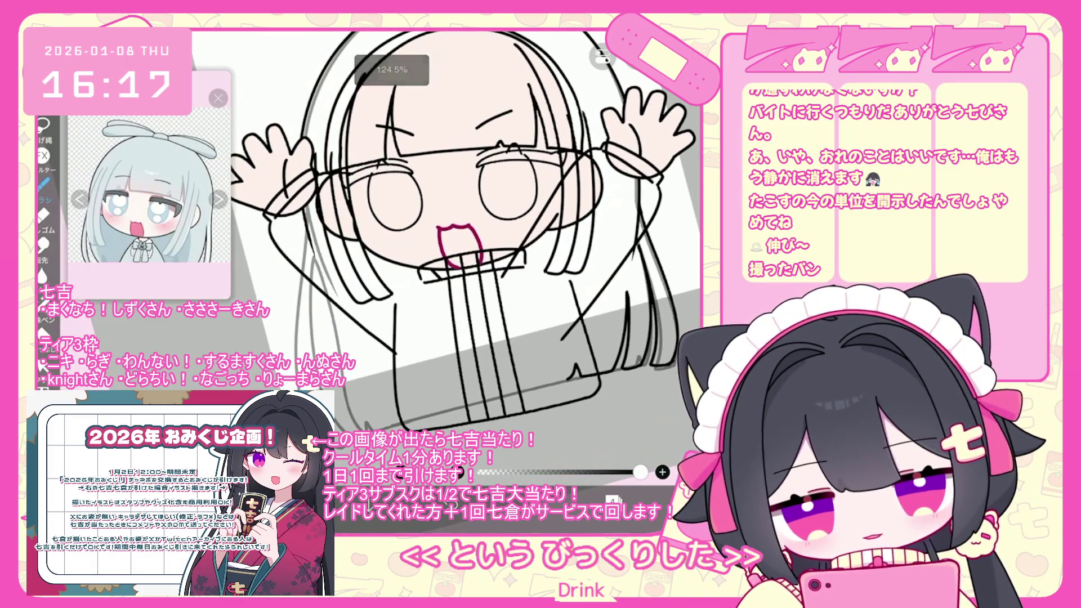
left_click_drag(304, 221, 299, 363)
key("ctrl+z")
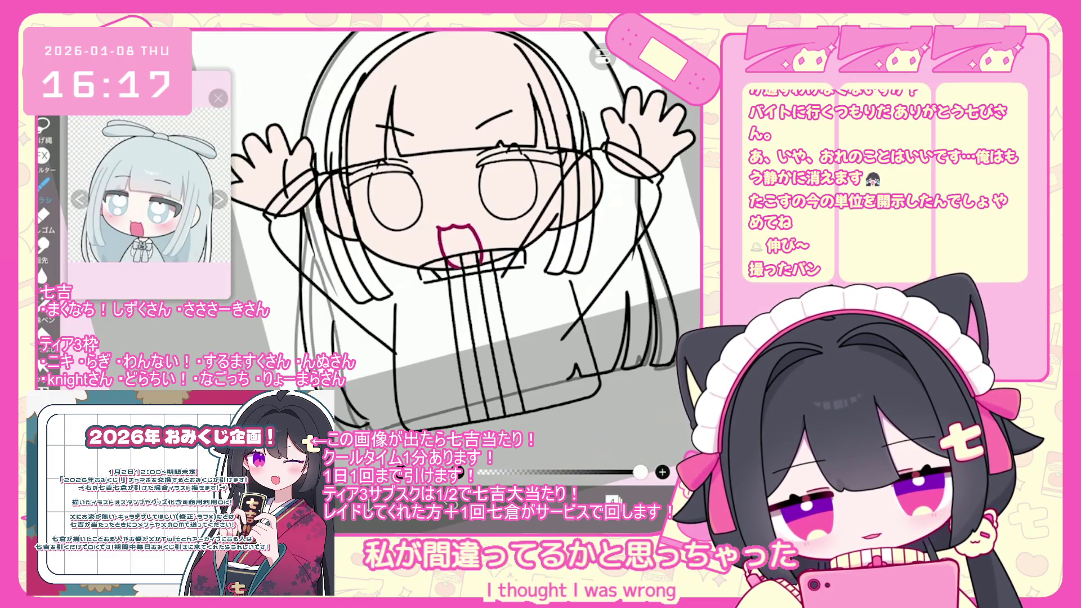
scroll(462, 236, "up", 2)
key("ctrl+z")
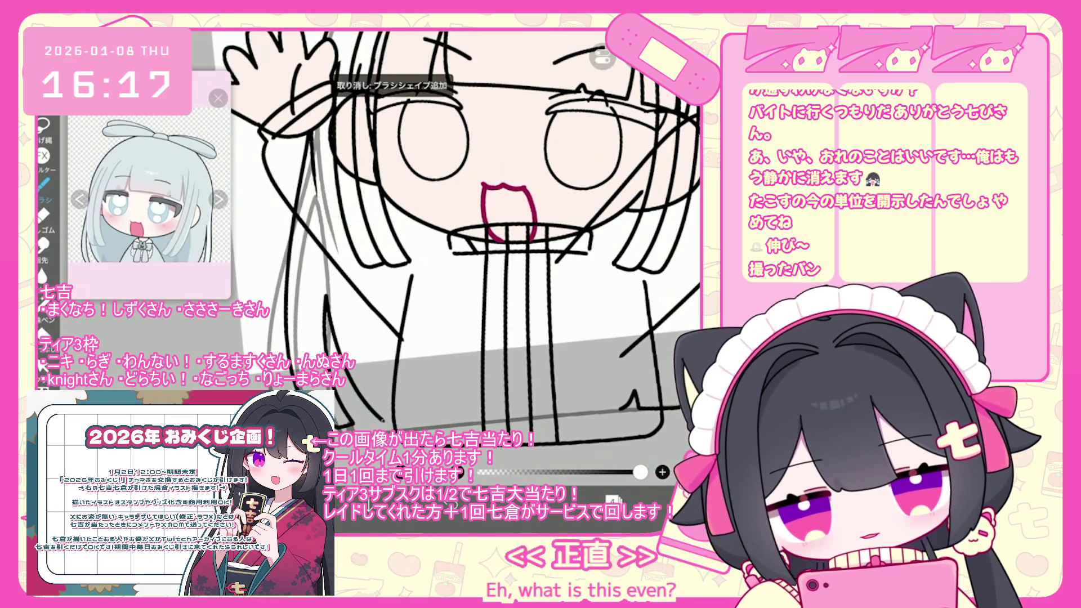
Redraw the diagonal hem line along the jacket's lower right edge, then view the whole drawing.
scroll(462, 237, "down", 1)
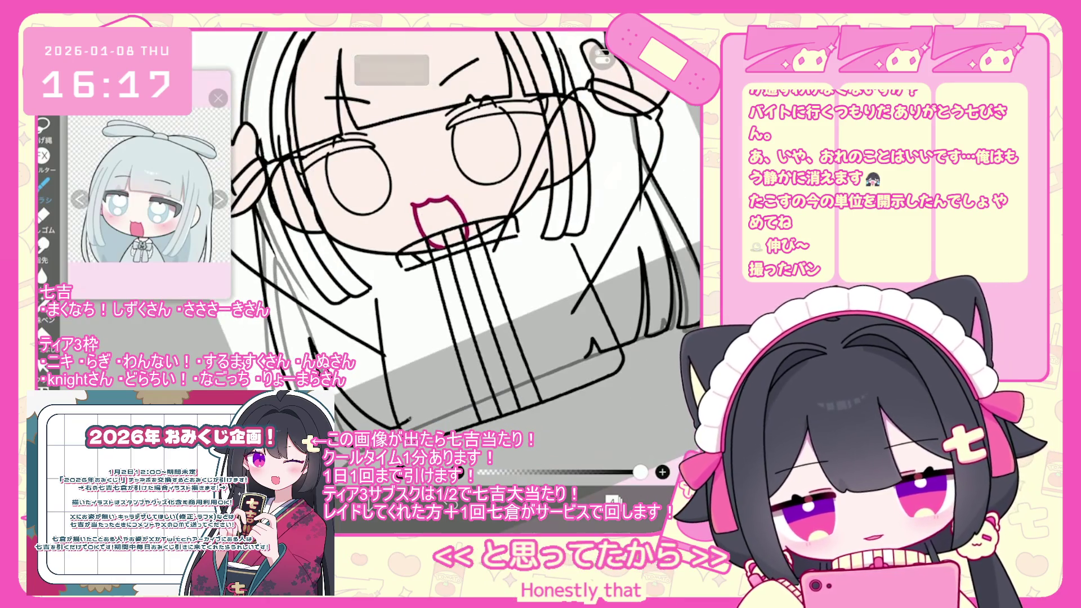
left_click_drag(428, 413, 586, 358)
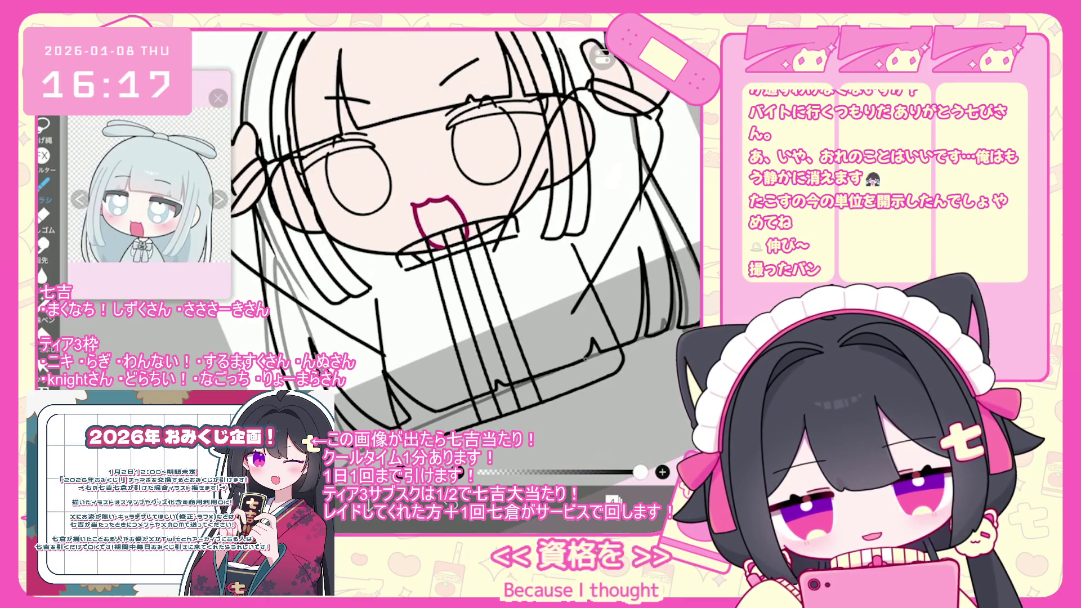
key("ctrl+z")
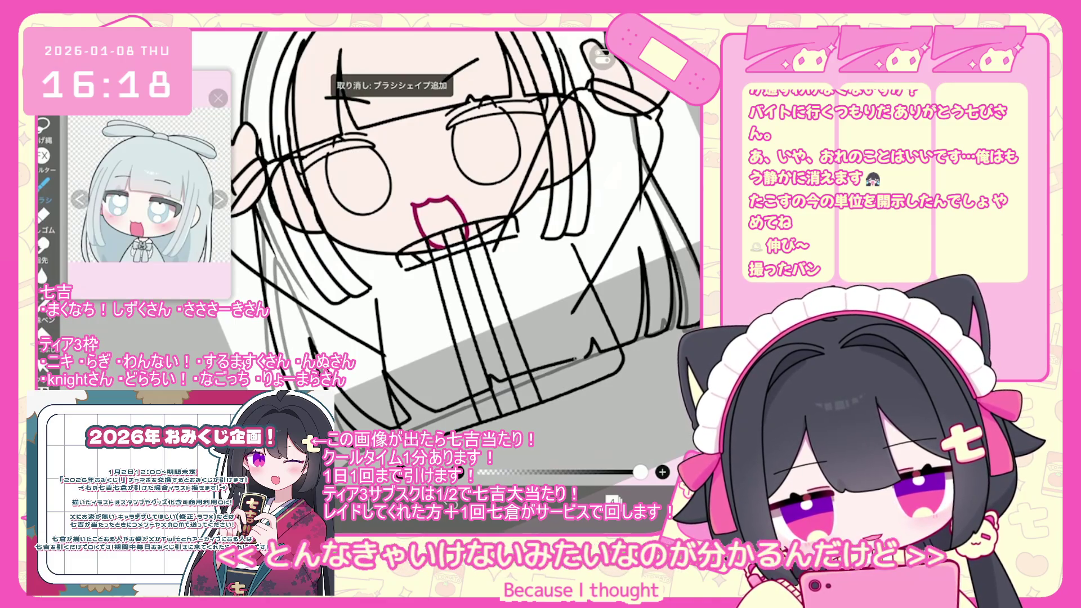
key("ctrl+z")
mouse_move(433, 413)
left_mouse_down()
mouse_move(499, 377)
mouse_move(583, 356)
left_mouse_up()
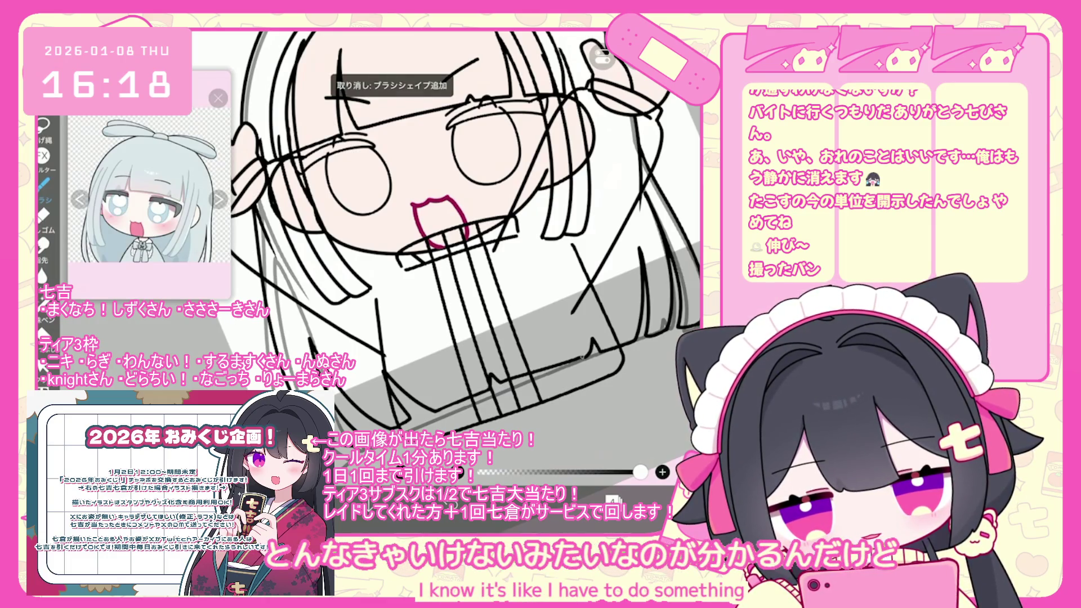
scroll(524, 236, "down", 5)
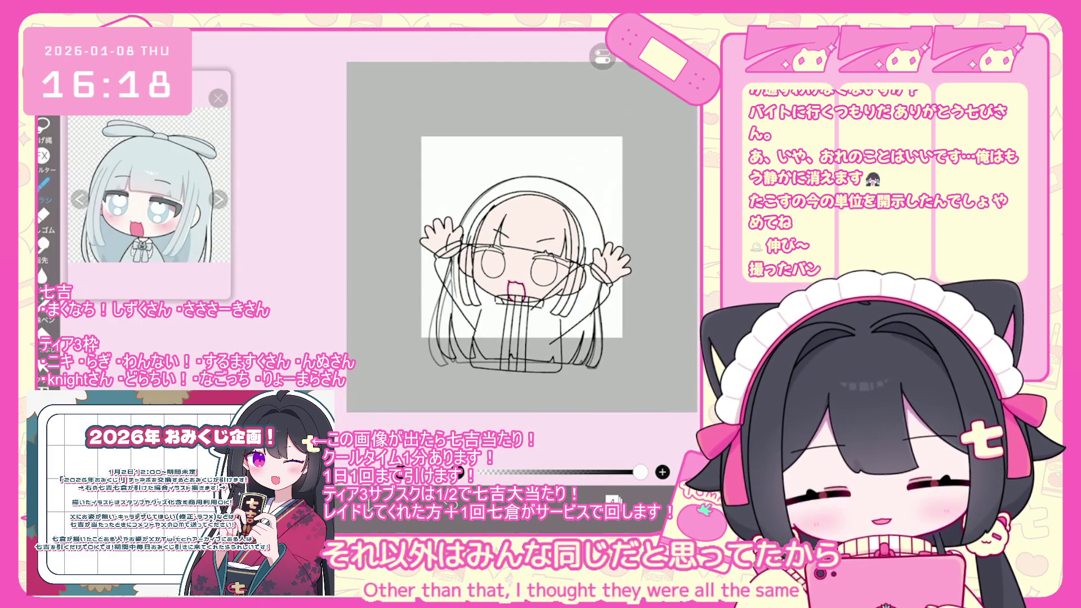
scroll(524, 237, "up", 3)
Delete the faint 41% opacity layer 3.
left_click(613, 500)
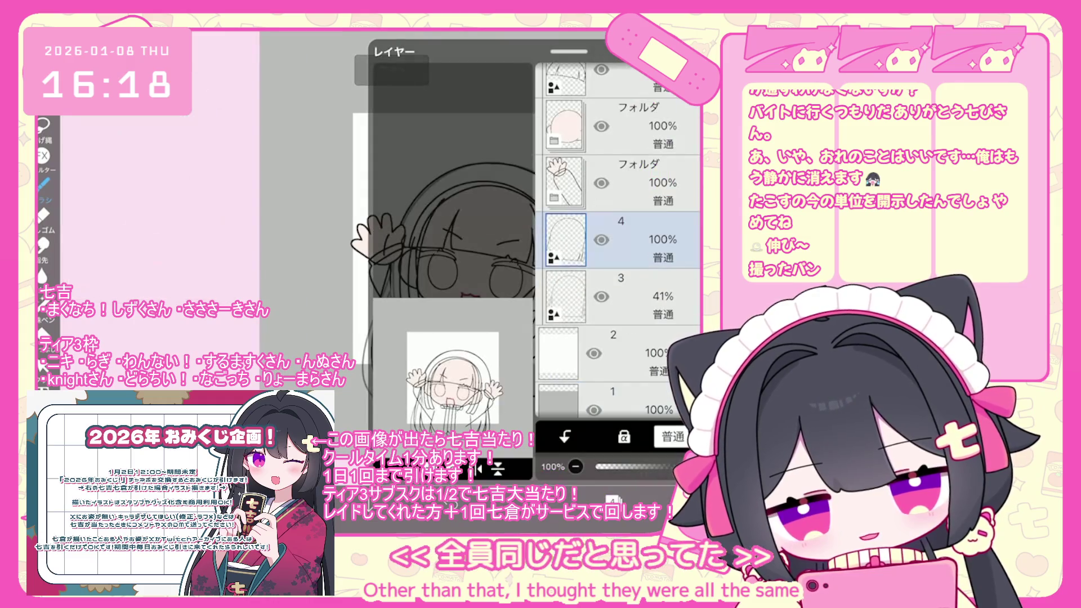
left_click(619, 297)
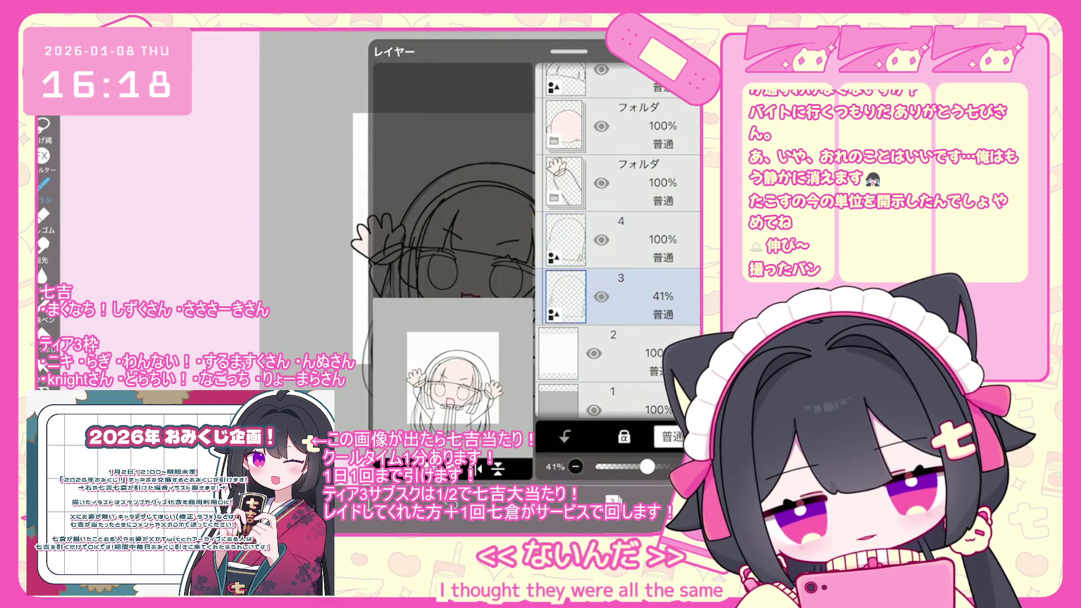
left_click(613, 499)
Add new empty layer 7 inside the arm and hand folder, then close the layer list.
scroll(619, 242, "up", 3)
left_click(620, 240)
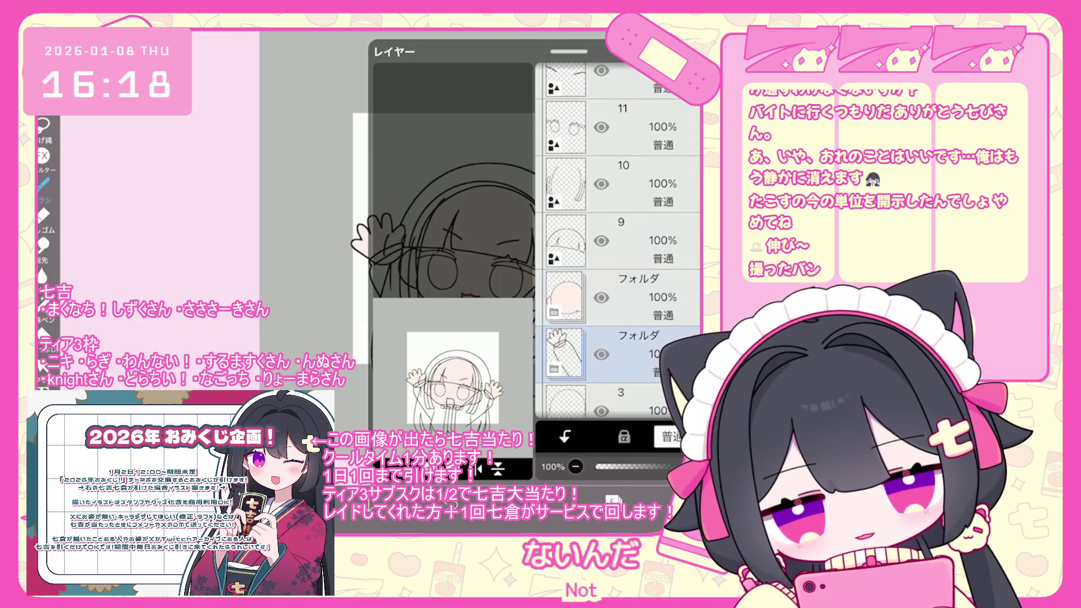
left_click(393, 446)
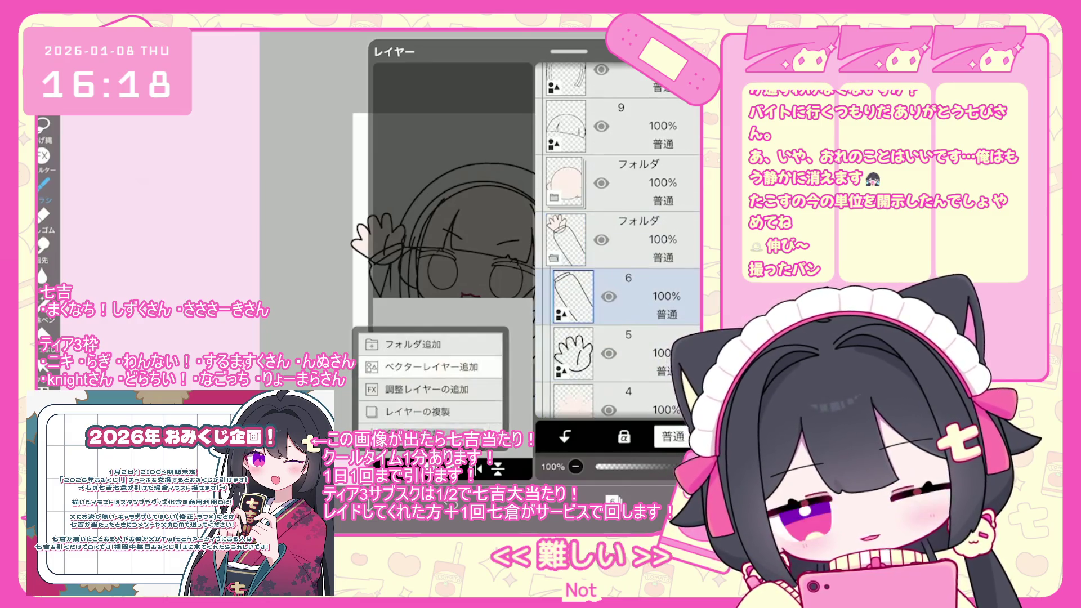
left_click(417, 413)
key("Escape")
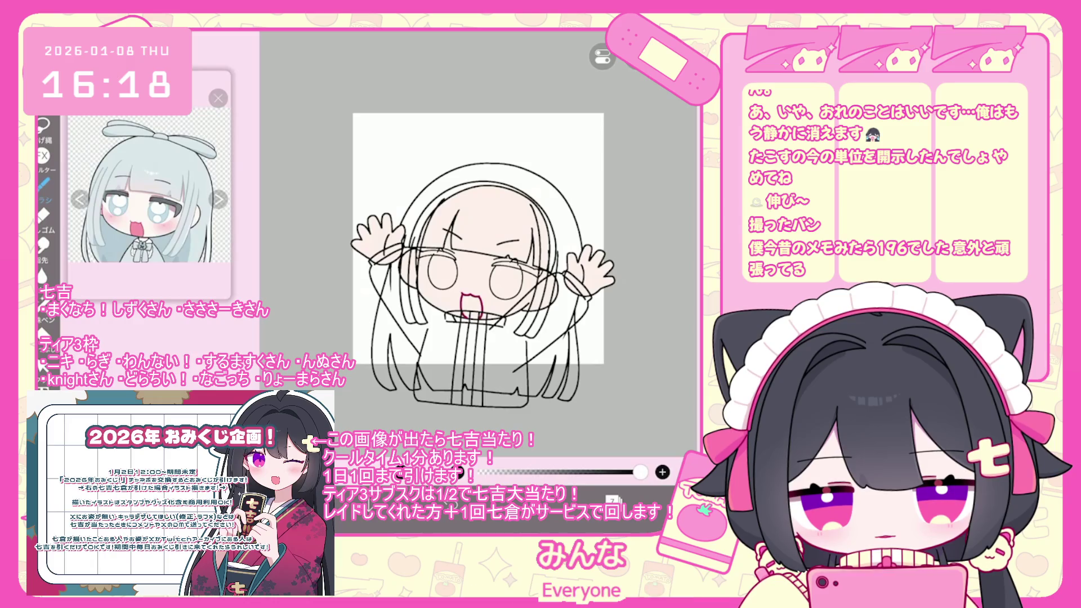
Rework the wrist cuff lines through several undone trials, ending with a scalloped frill stroke.
scroll(389, 241, "up", 5)
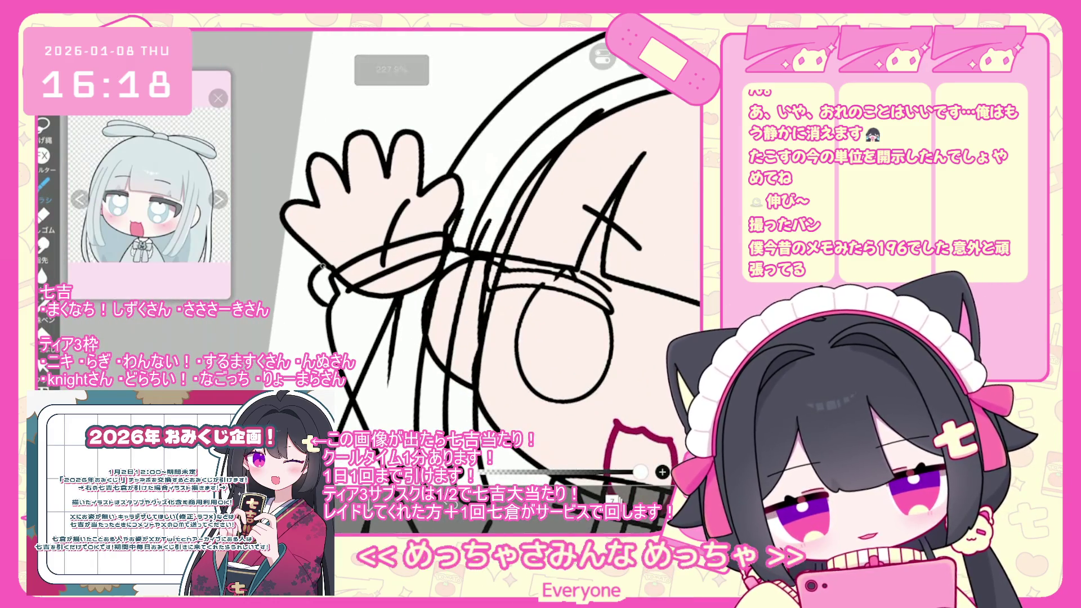
scroll(482, 253, "up", 2)
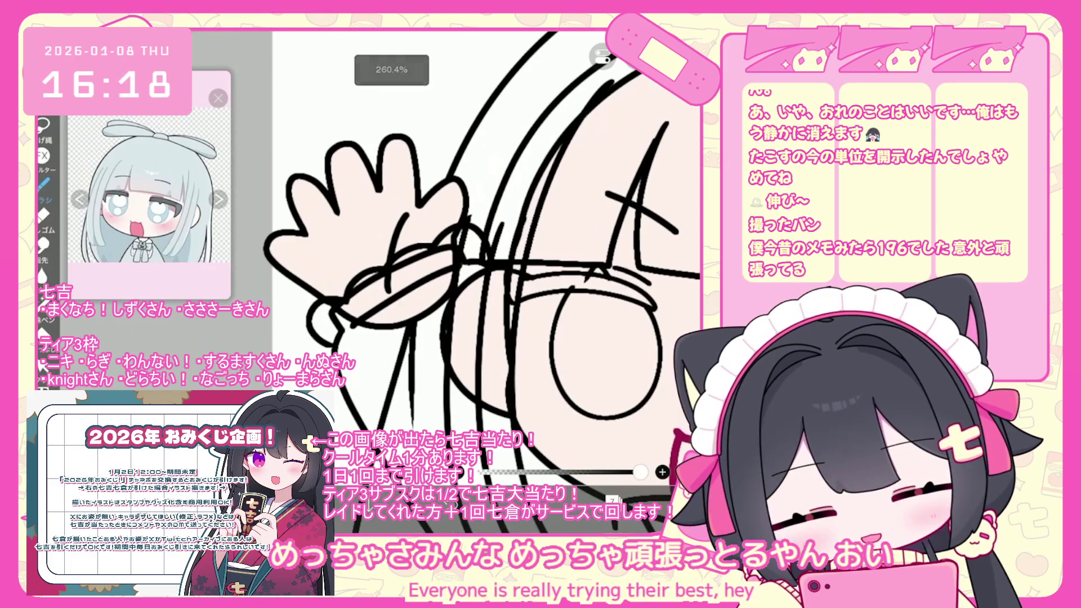
key("ctrl+z")
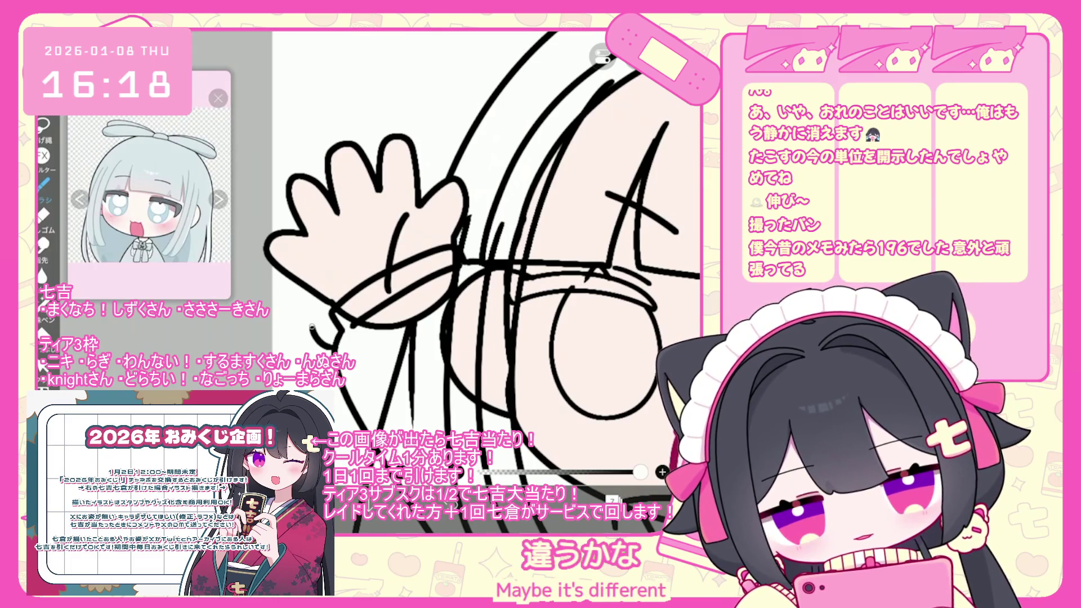
key("ctrl+z")
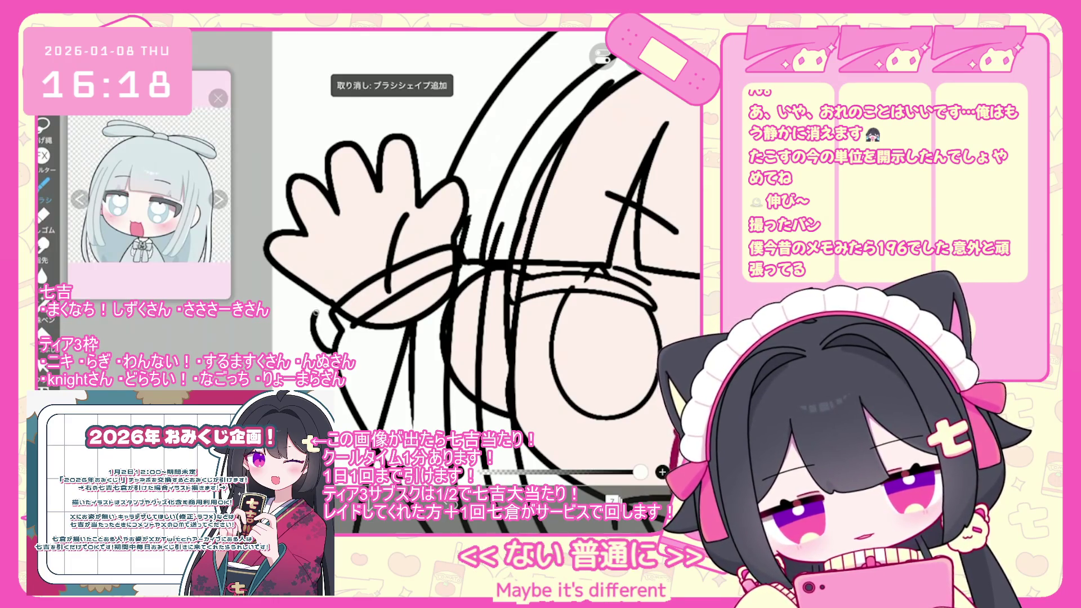
left_click_drag(316, 311, 386, 282)
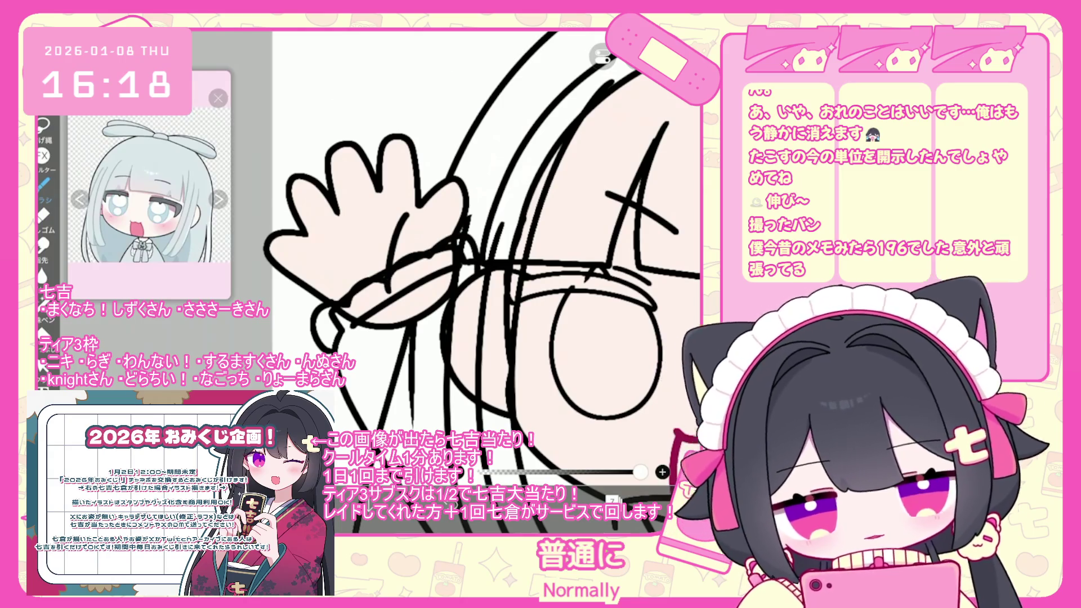
key("ctrl+z")
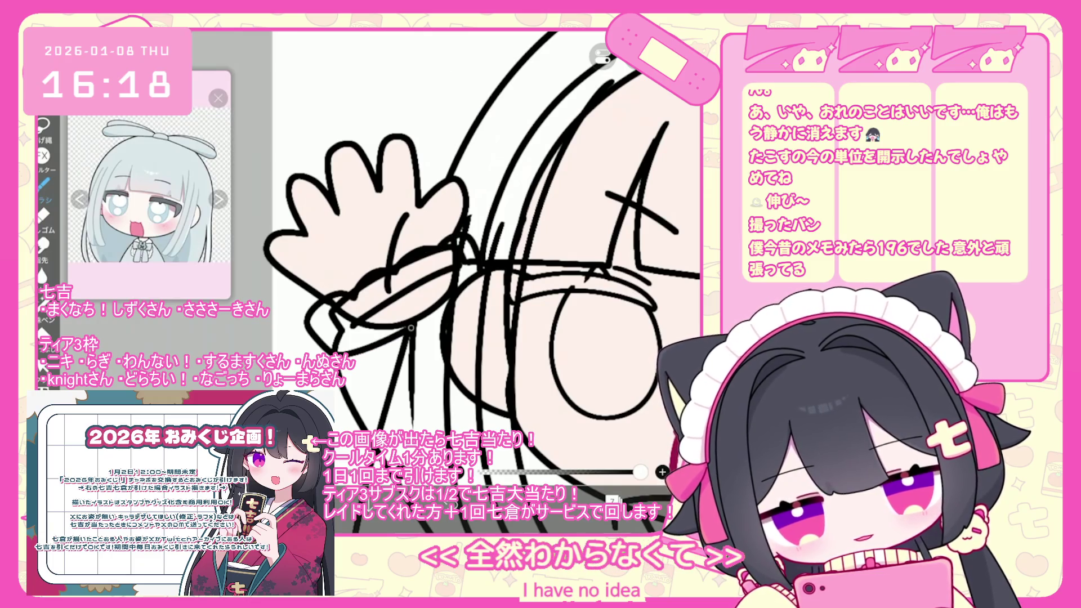
key("ctrl+z")
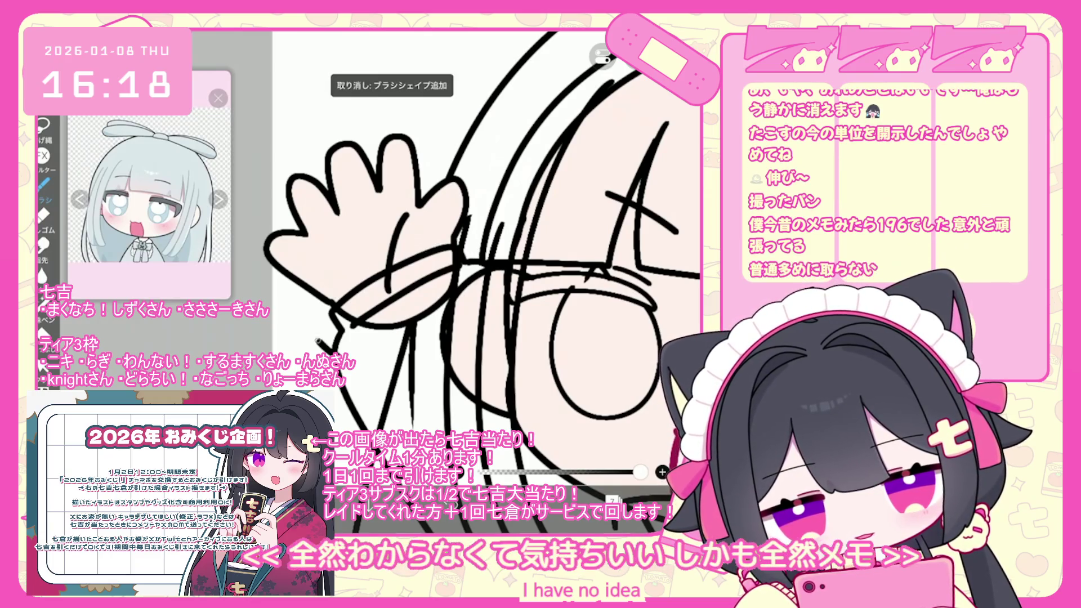
left_click_drag(315, 299, 323, 344)
left_click_drag(352, 287, 434, 250)
key("ctrl+z")
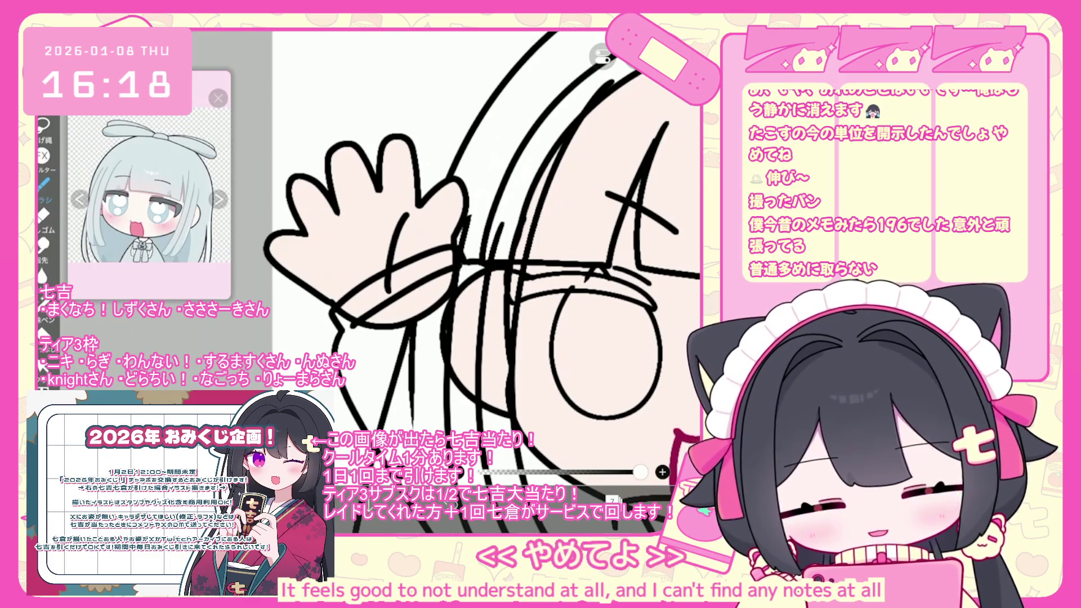
scroll(485, 253, "up", 2)
mouse_move(418, 250)
left_mouse_down()
mouse_move(495, 231)
mouse_move(501, 248)
left_mouse_up()
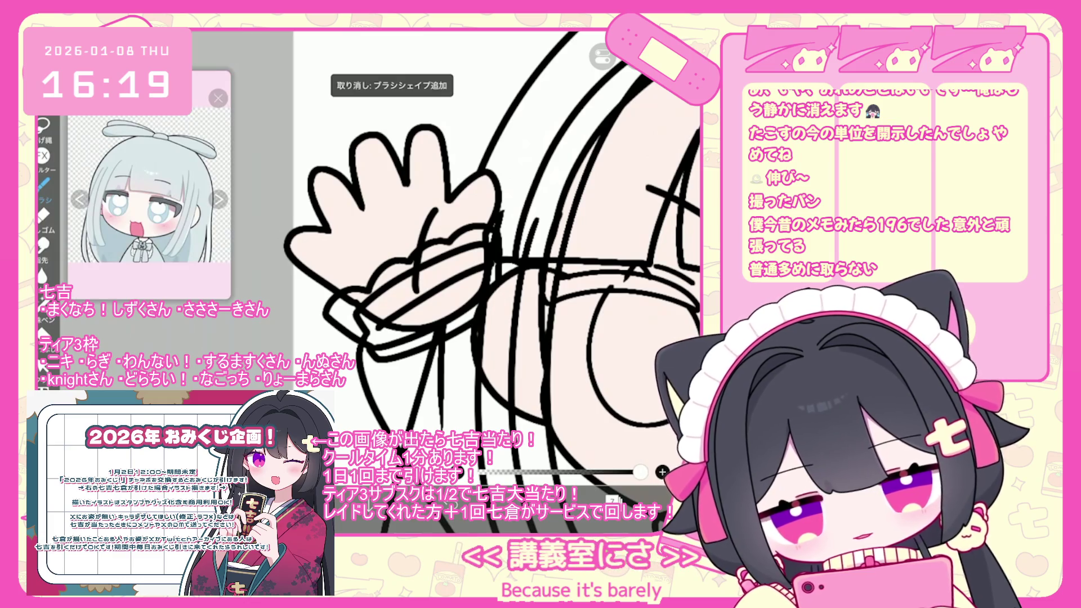
Select layer 6, centre the view on the face, and undo the last two brush shapes.
left_click(614, 500)
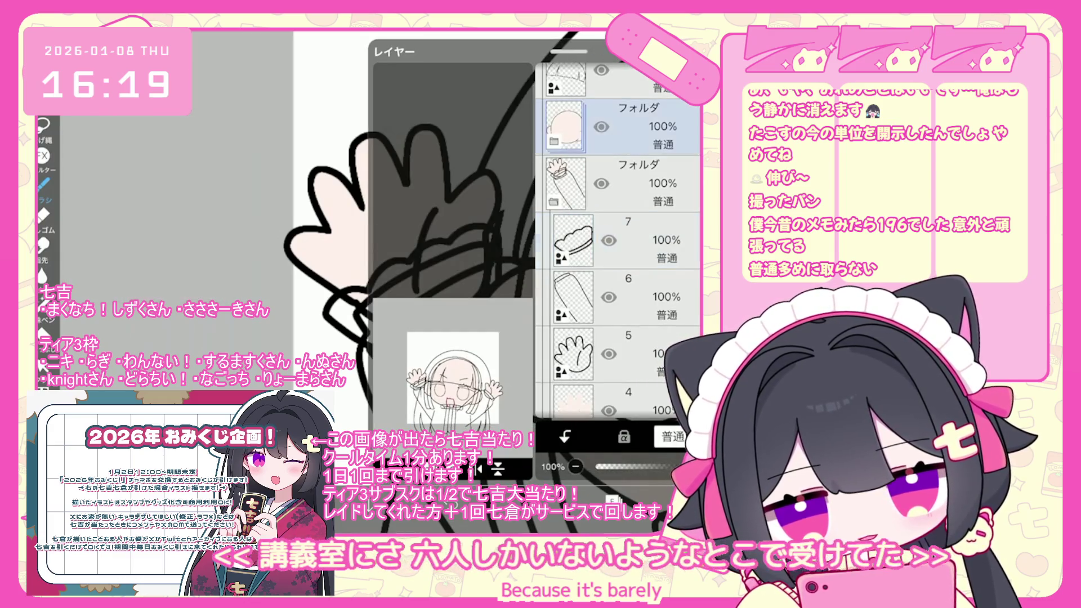
left_click(626, 297)
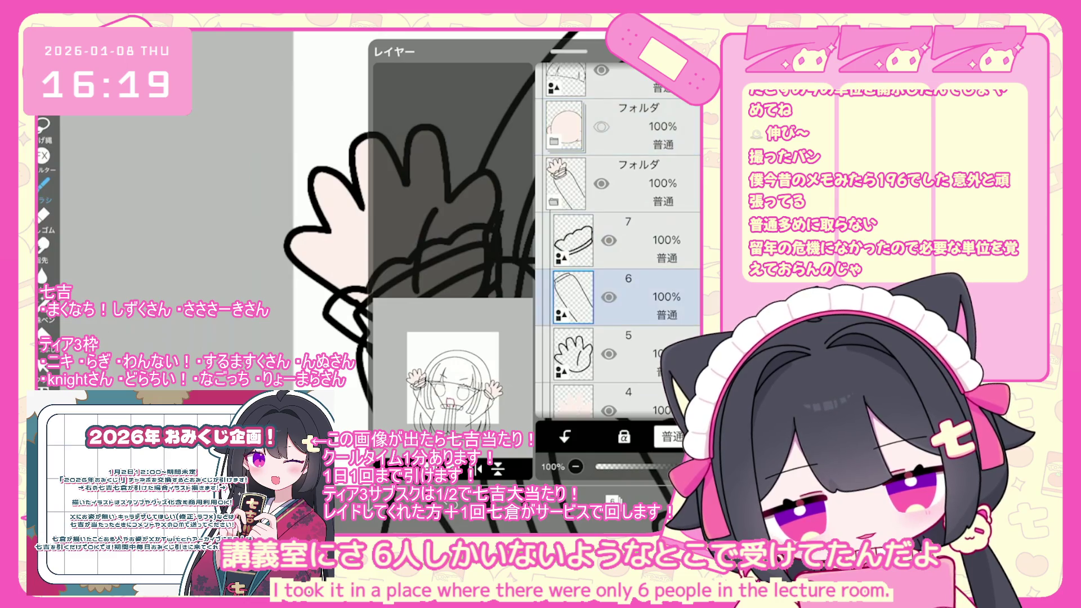
left_click(625, 241)
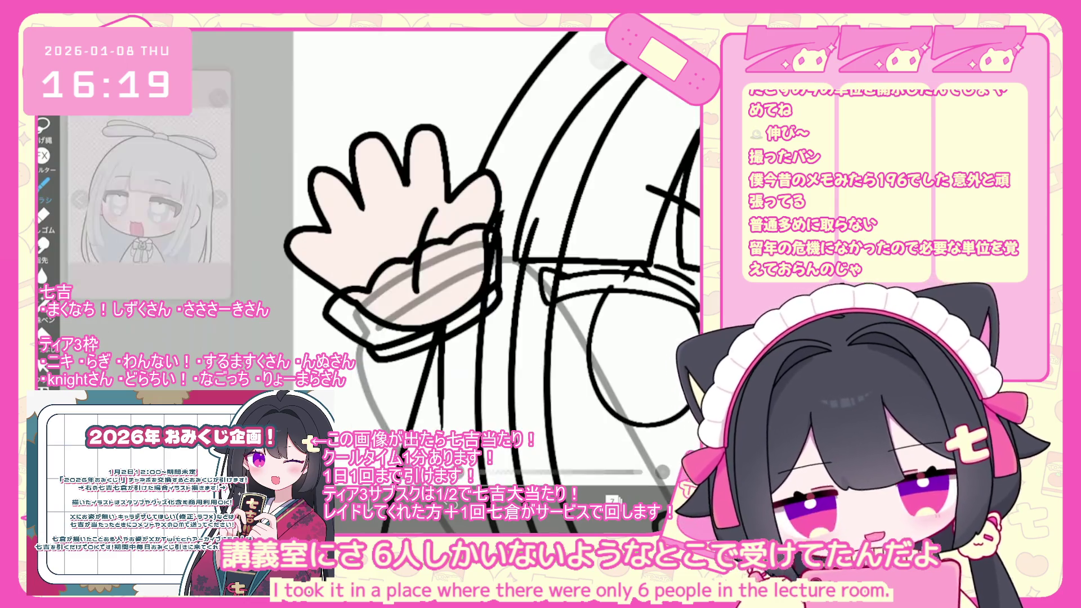
scroll(495, 253, "down", 3)
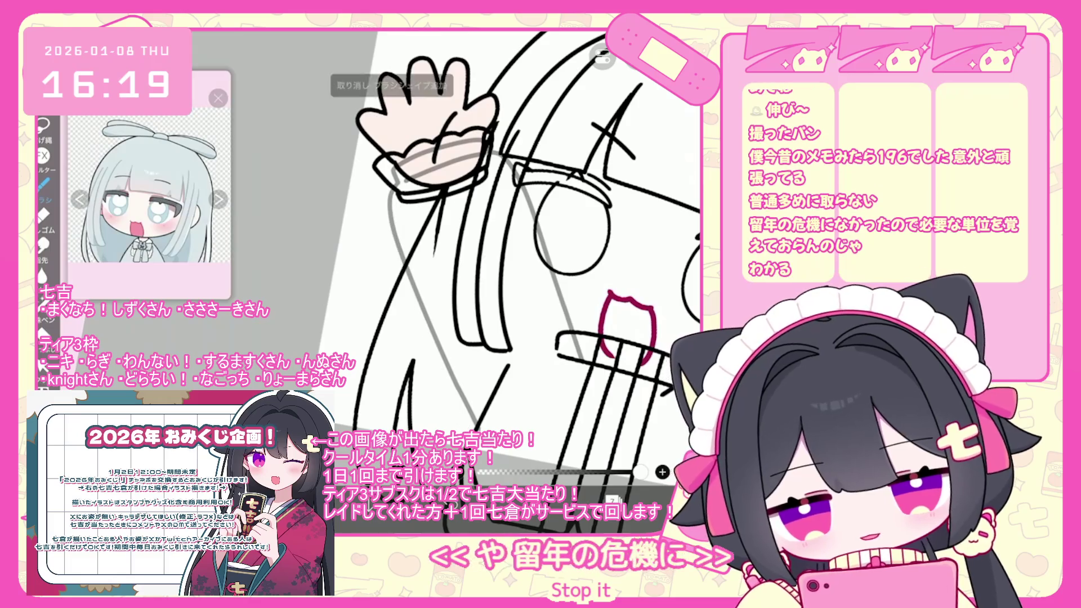
left_click_drag(507, 254, 456, 267)
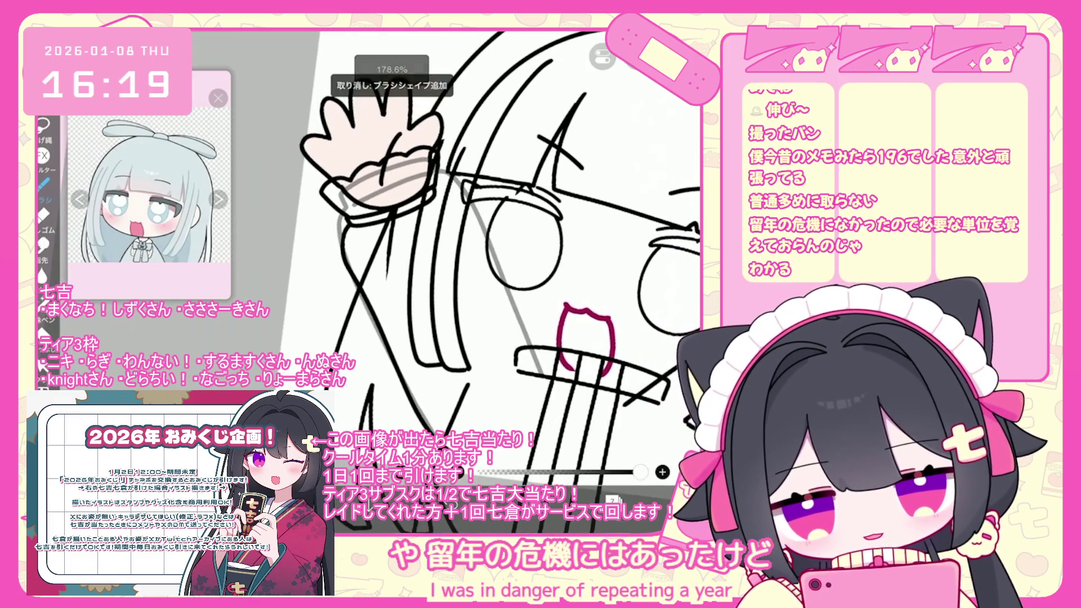
key("ctrl+z")
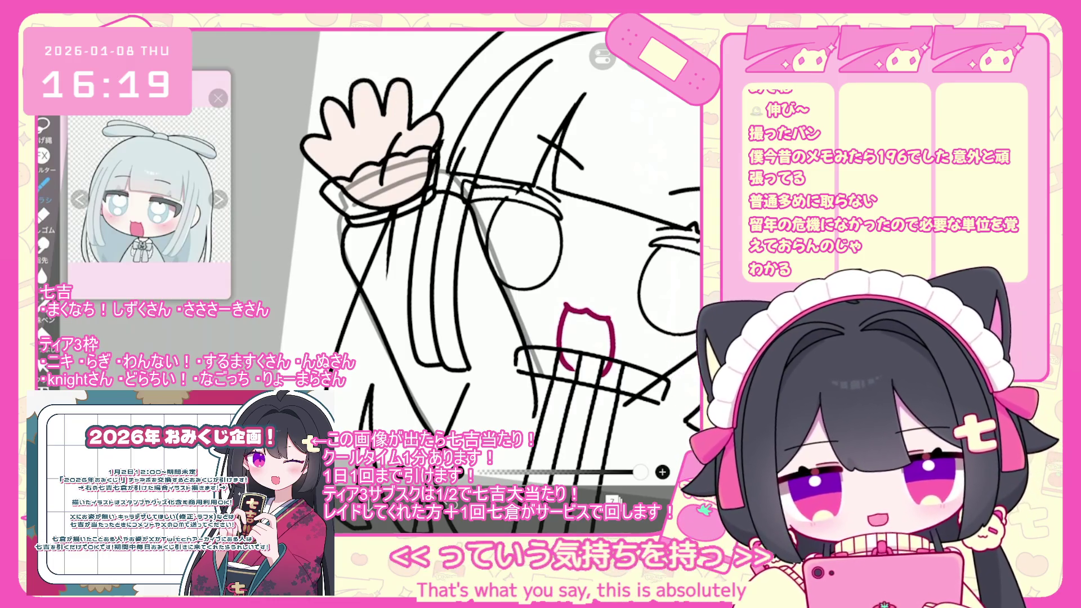
key("ctrl+z")
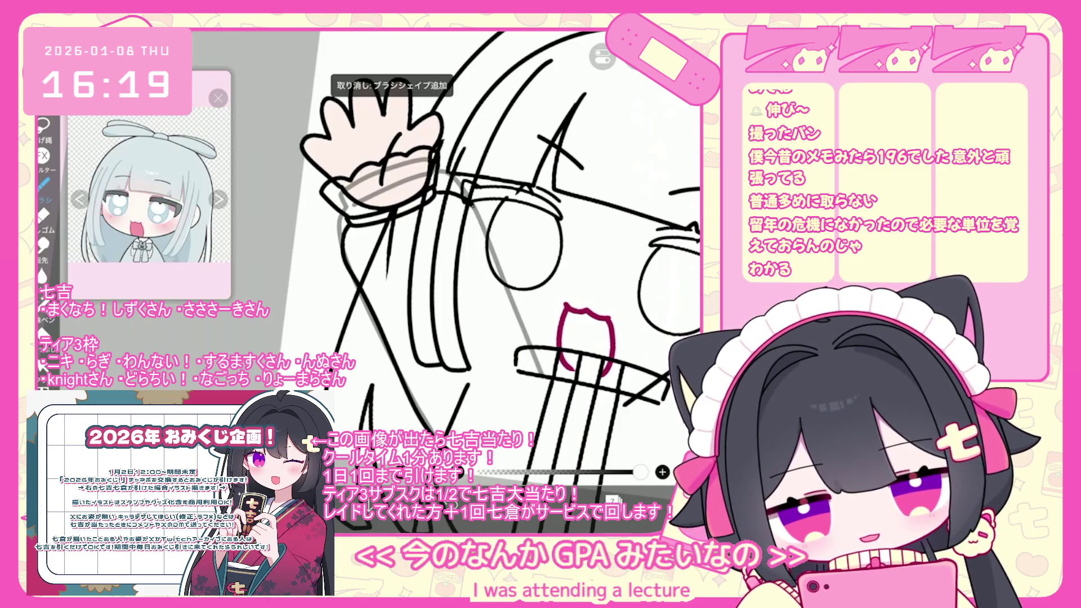
scroll(493, 250, "up", 1)
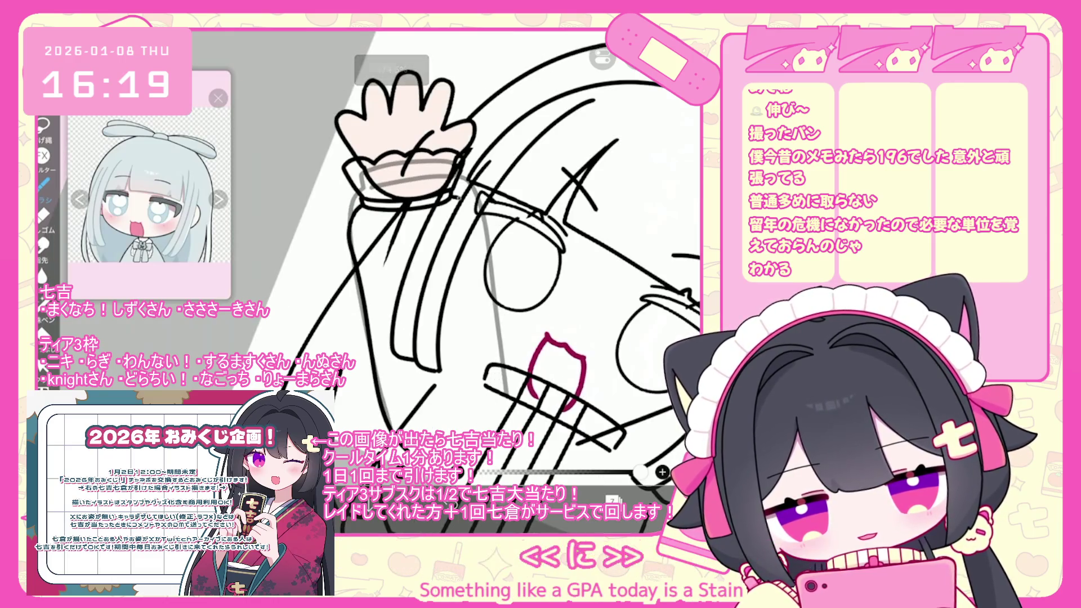
scroll(478, 254, "down", 3)
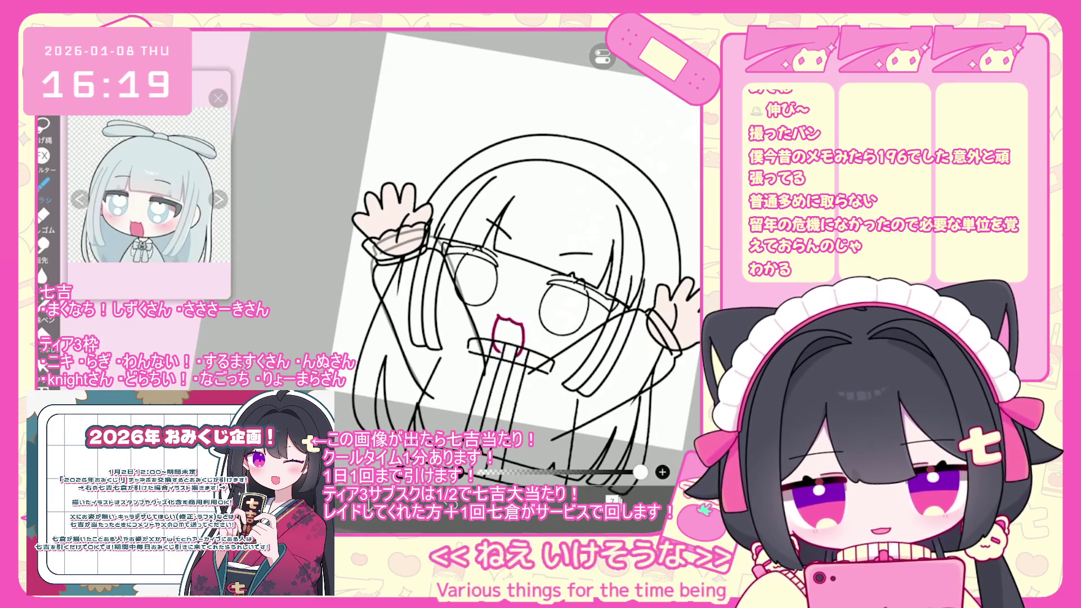
Select the ruffle cuff layer in the layer list.
left_click(614, 499)
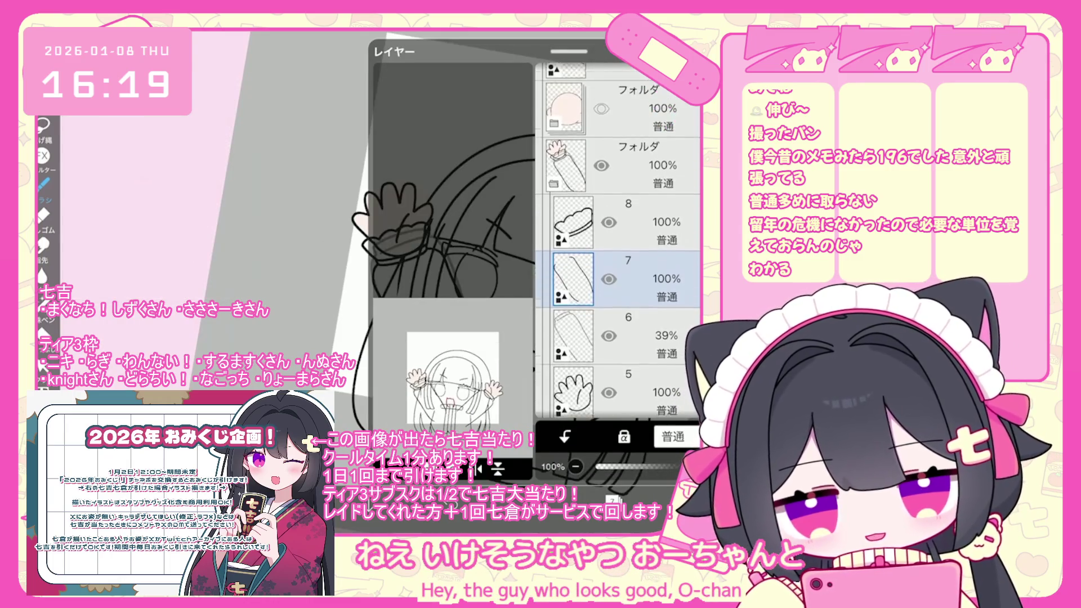
scroll(619, 242, "up", 1)
left_click(648, 251)
scroll(619, 242, "down", 2)
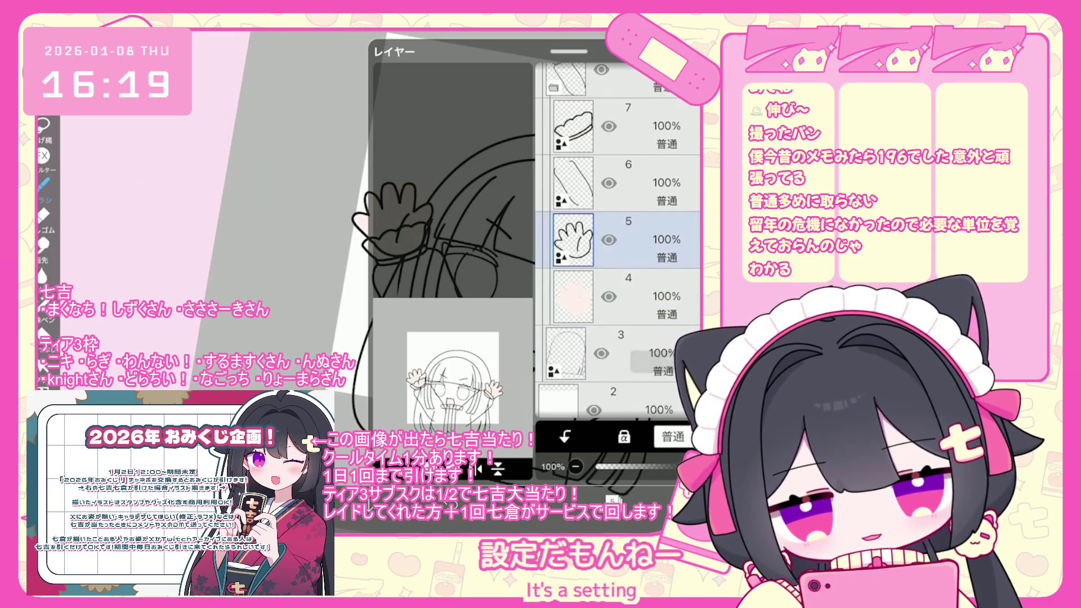
left_click(648, 239)
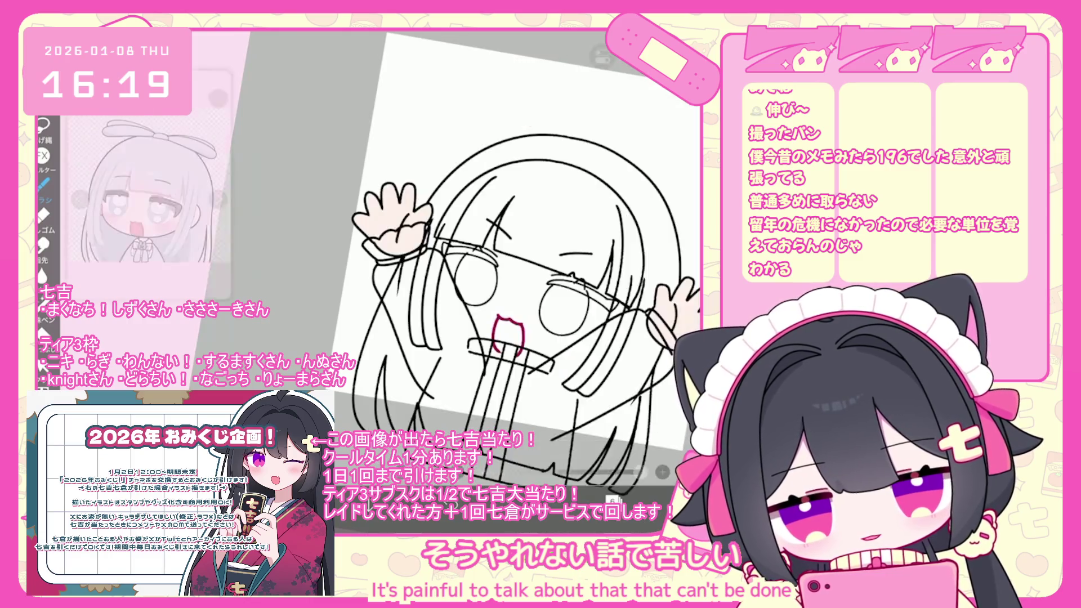
scroll(446, 245, "down", 5)
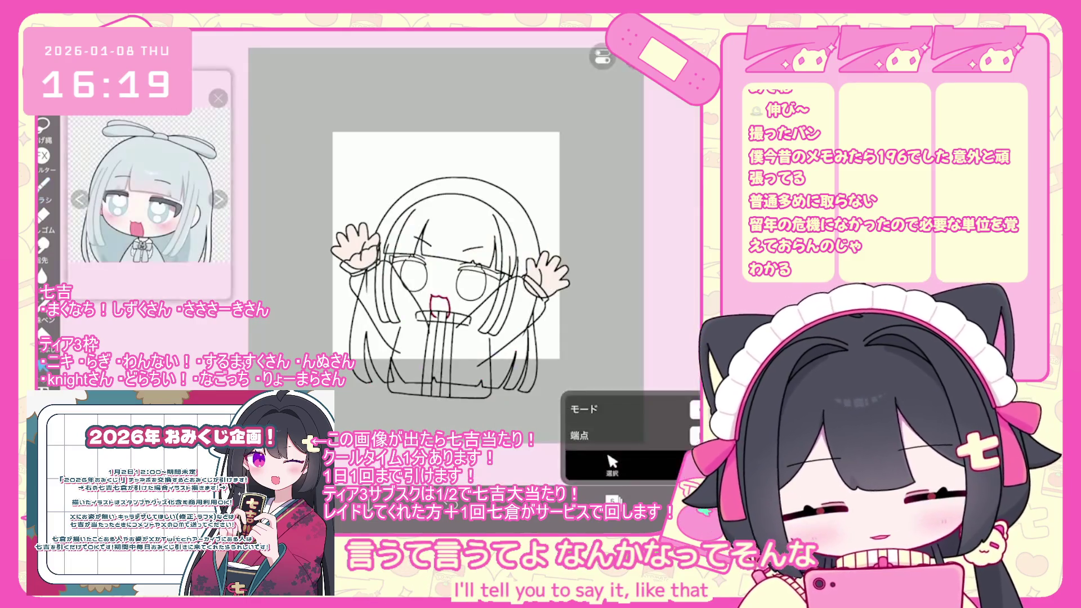
scroll(484, 282, "up", 5)
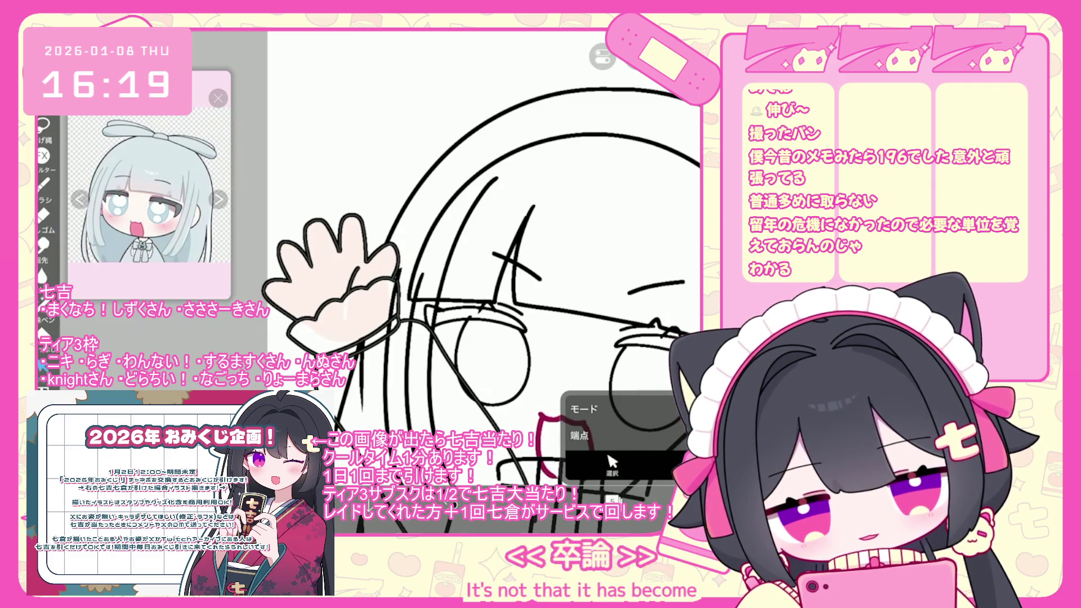
scroll(484, 282, "down", 5)
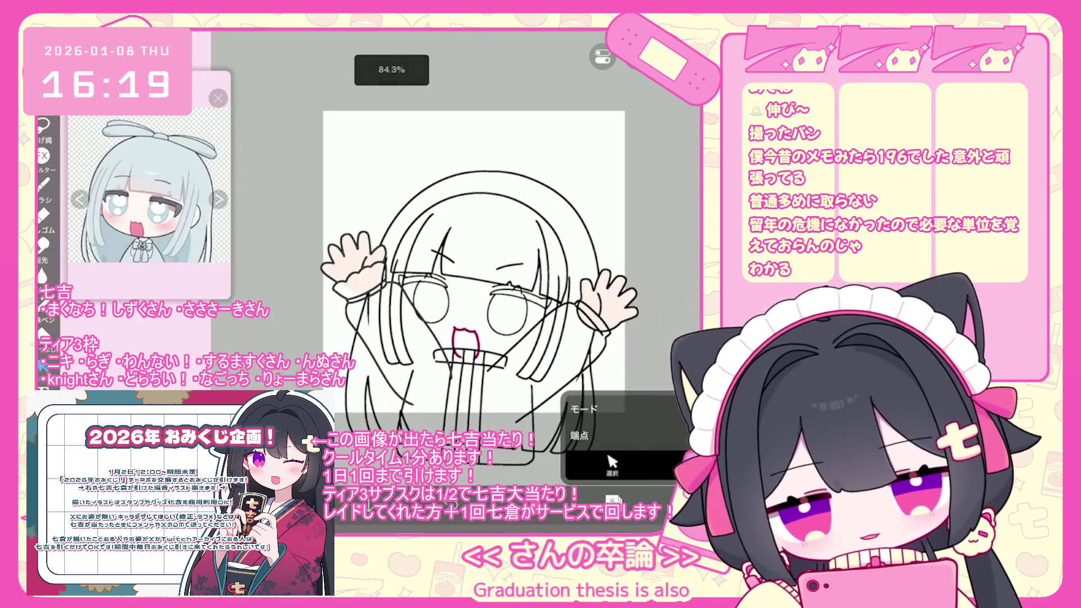
Group the hand layers into a folder, duplicate it, and drag the copy upward.
left_click(613, 500)
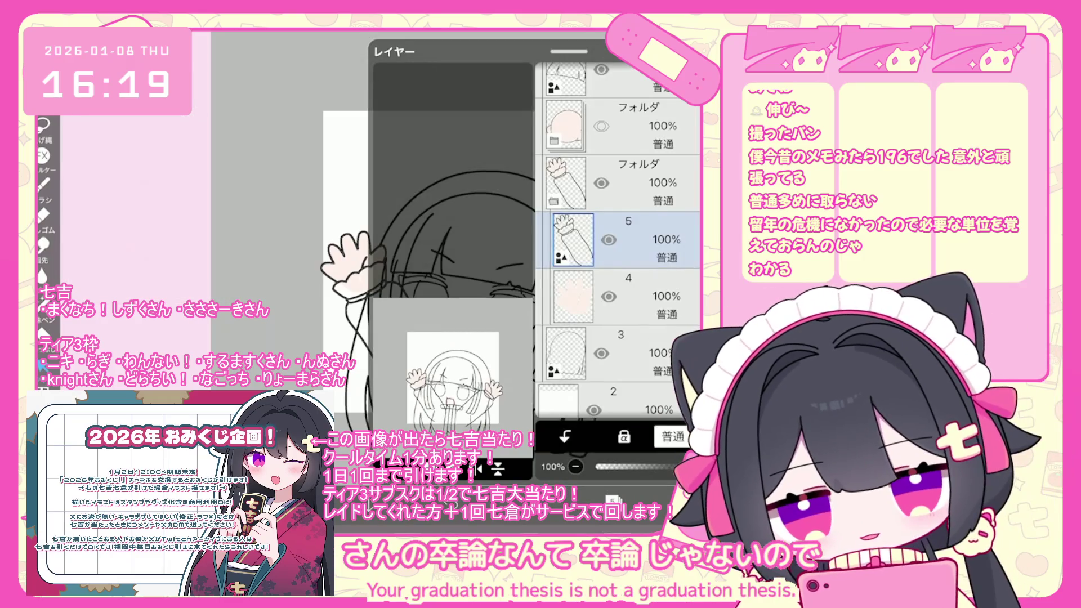
left_click(620, 239)
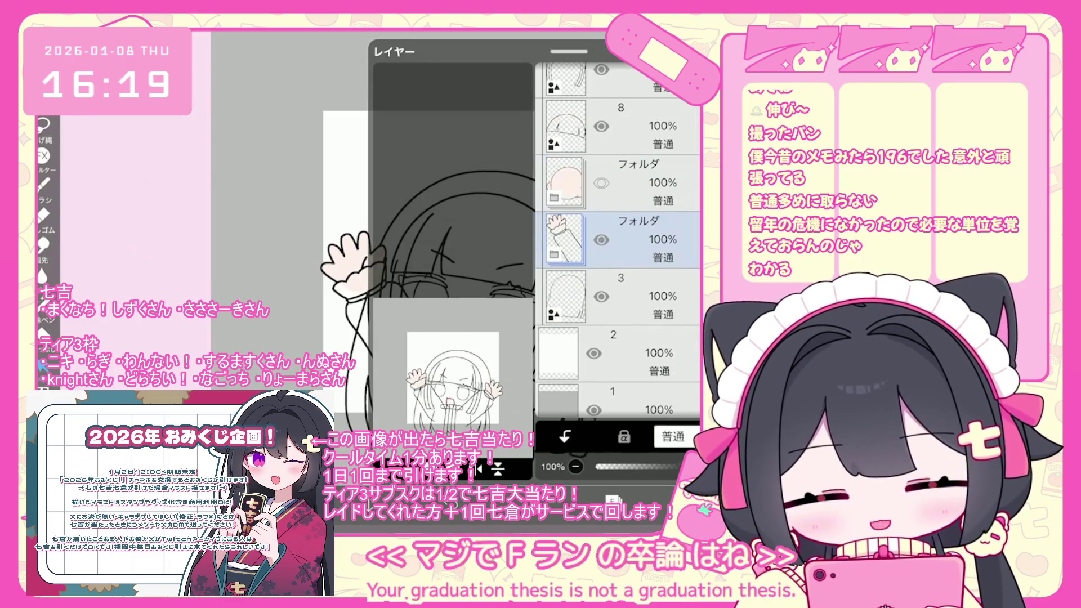
scroll(619, 242, "up", 3)
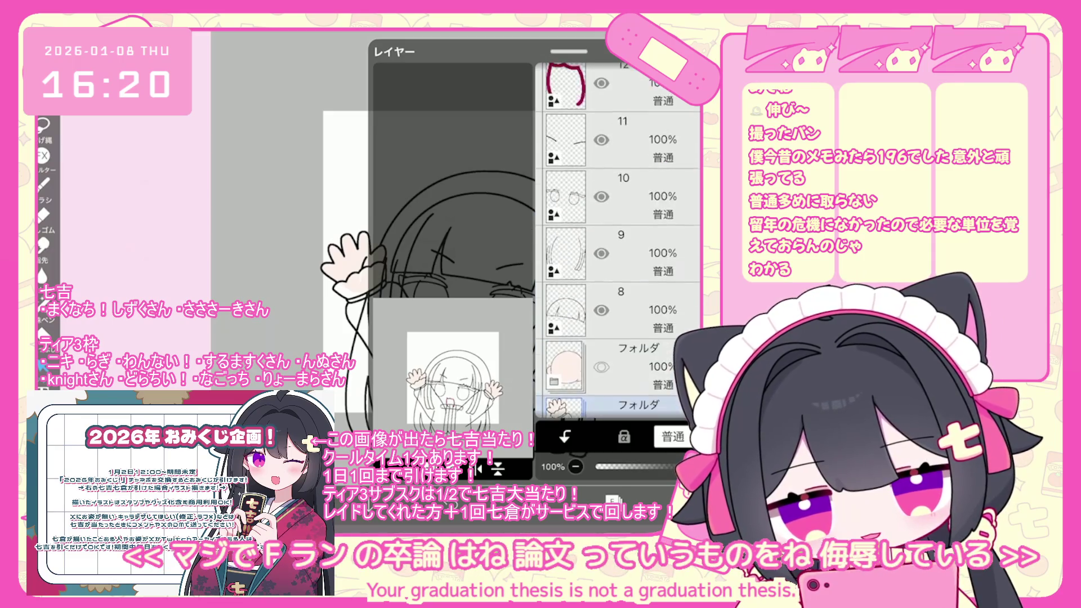
scroll(619, 242, "down", 2)
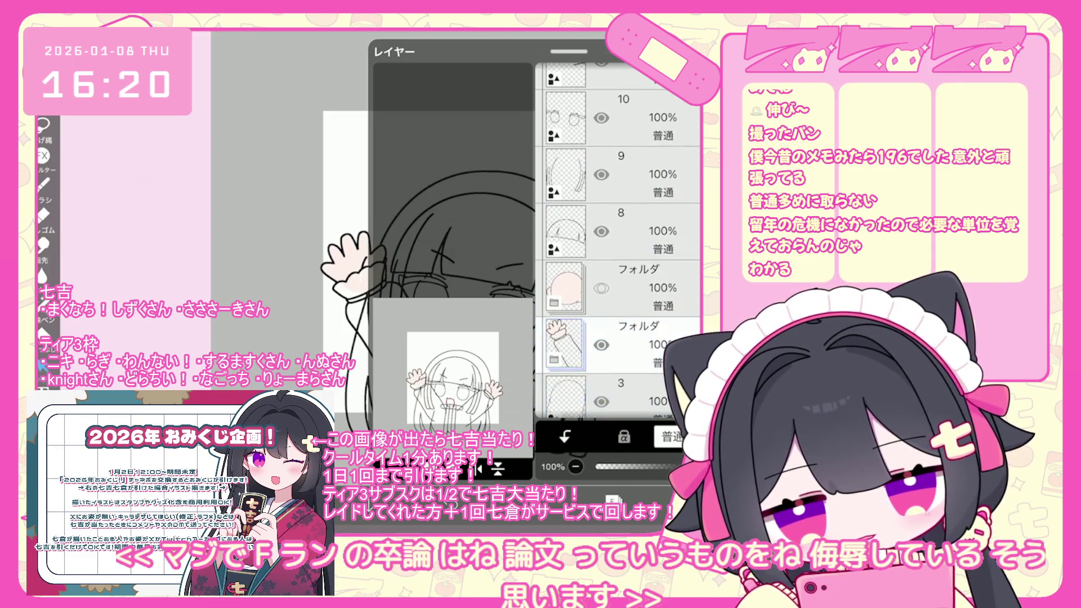
left_click(498, 469)
left_click(405, 417)
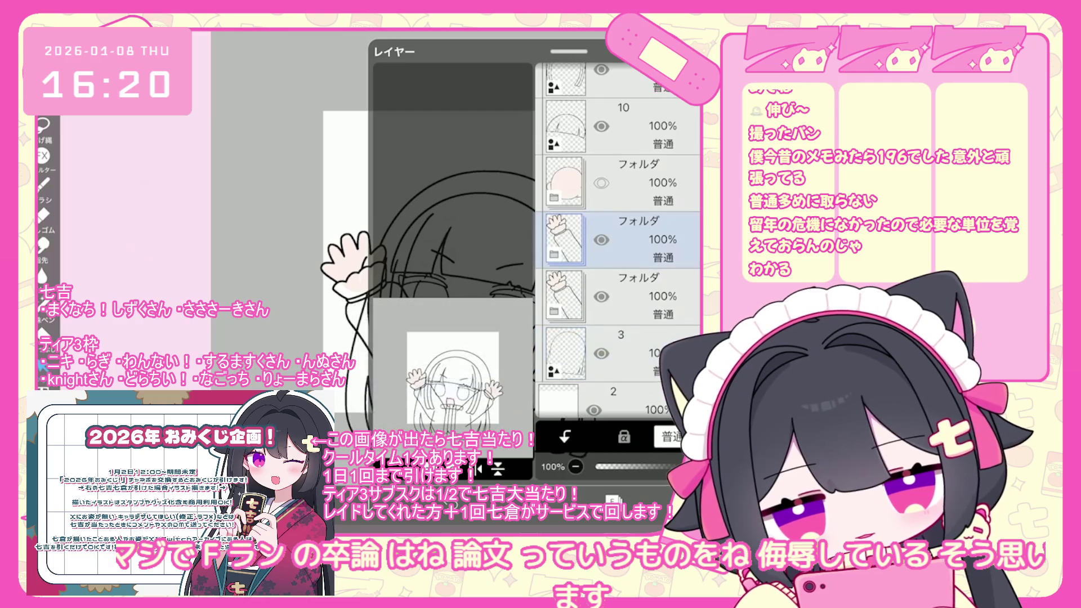
mouse_move(563, 239)
left_mouse_down()
mouse_move(563, 79)
mouse_move(563, 335)
mouse_move(563, 90)
left_mouse_up()
Place the copied hand folder near the top, shift its hand 77px right and rotate 19°.
left_click_drag(673, 467, 644, 467)
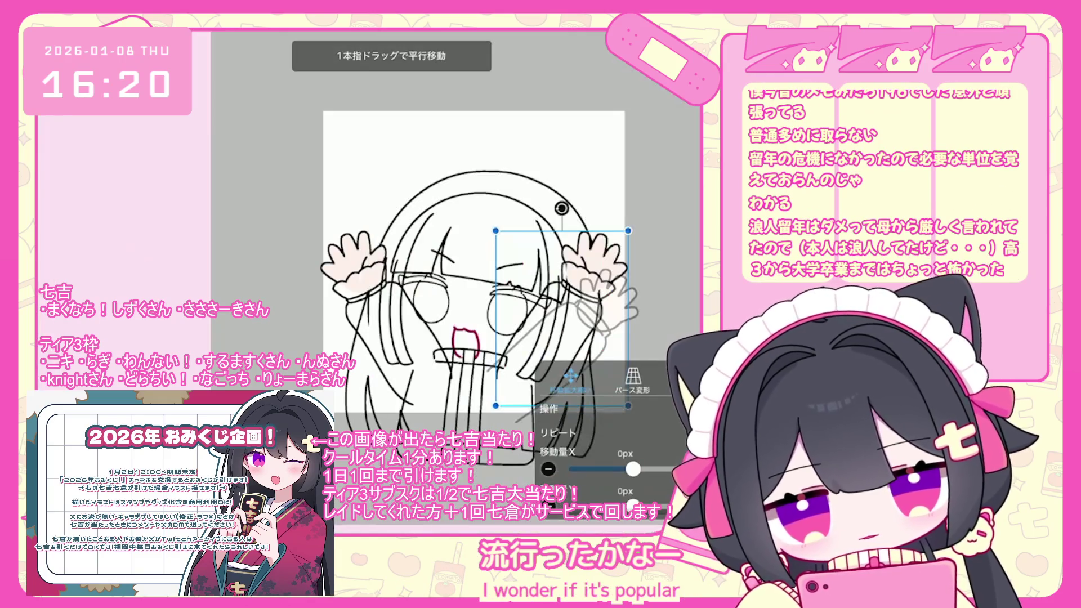
left_click_drag(479, 178, 521, 214)
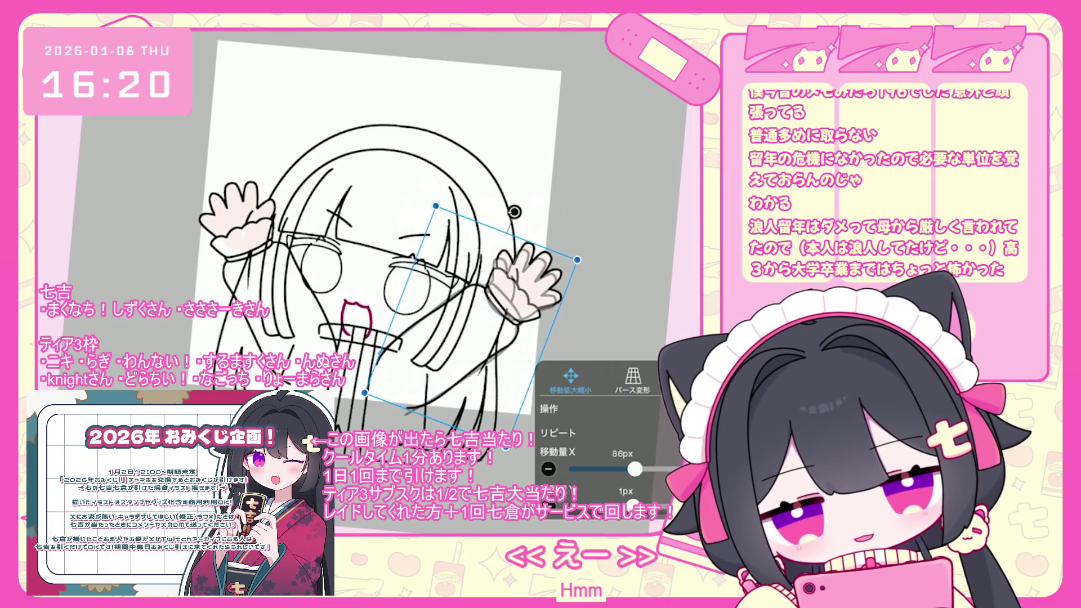
scroll(619, 242, "down", 7)
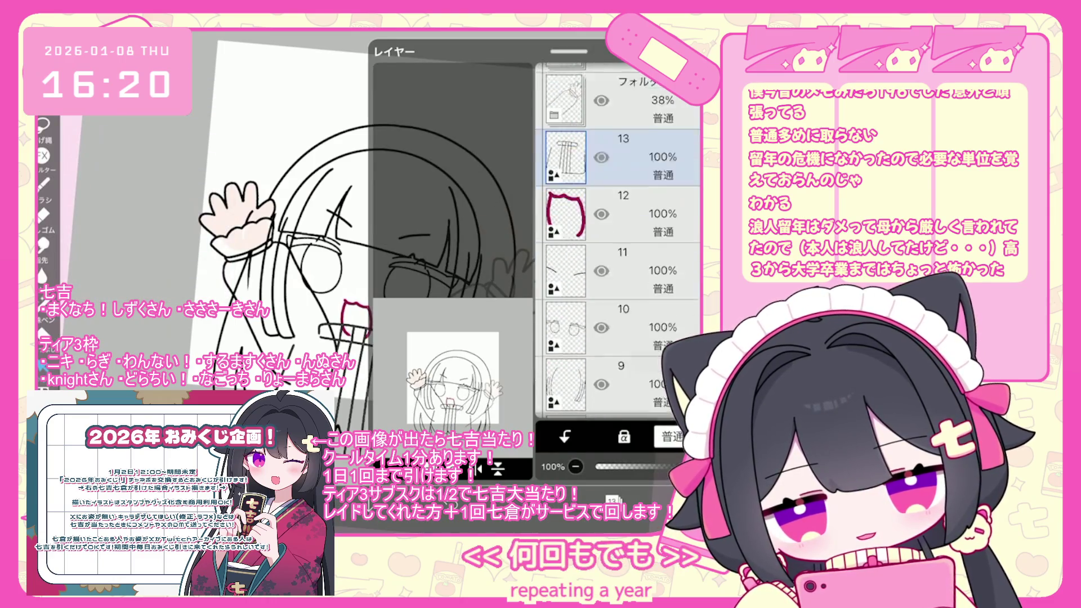
Select the hand folder and restore the vector-erased strokes near the hand.
scroll(619, 242, "down", 2)
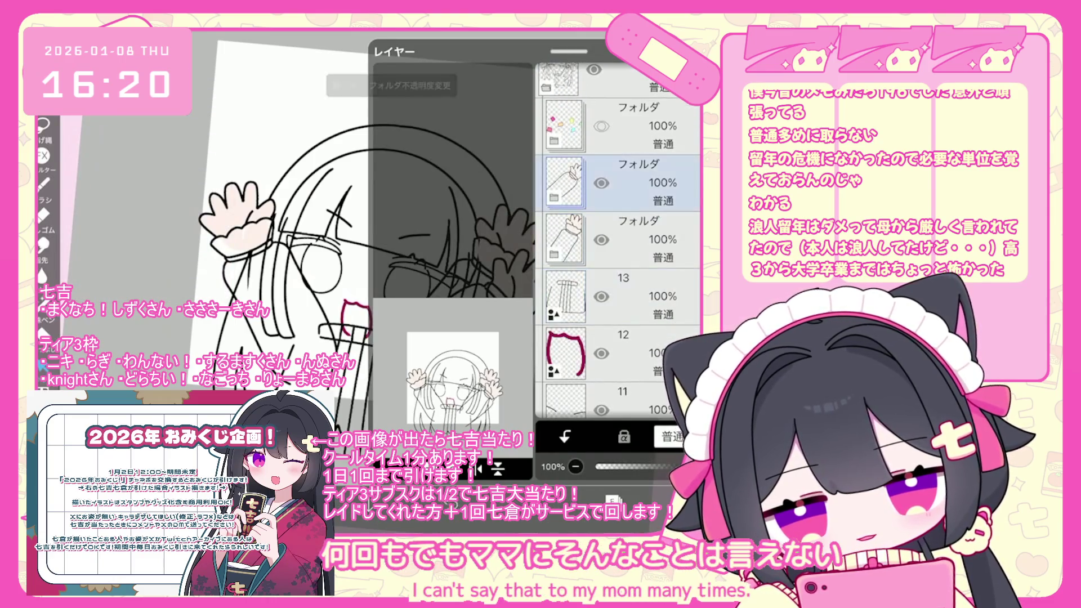
left_click(619, 240)
key("ctrl+z")
key("ctrl+z")
key("ctrl+z")
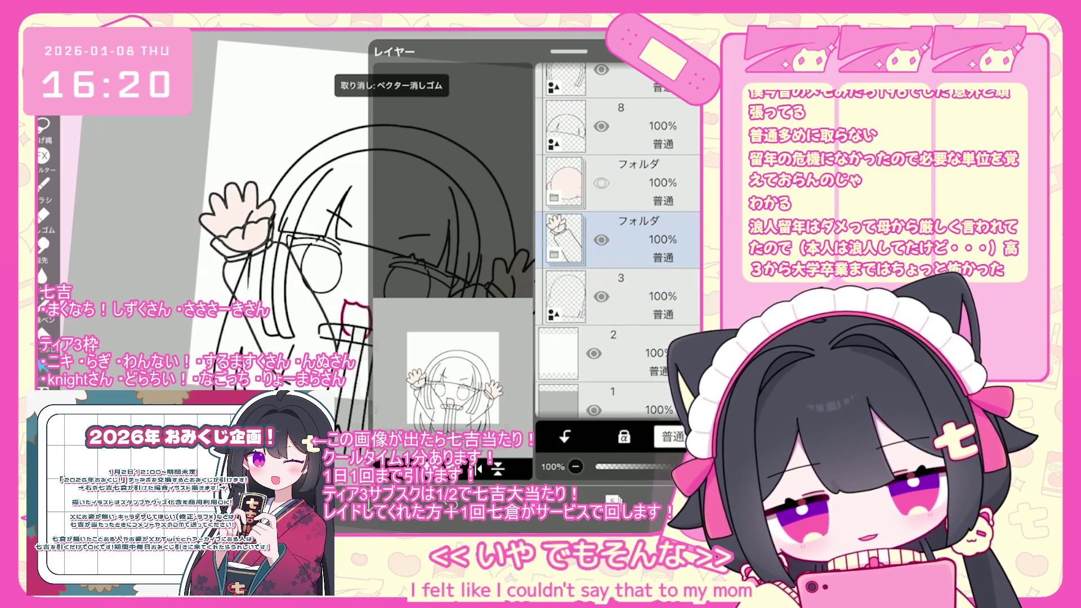
Duplicate the hand folder and flip the copy horizontally to form the mirrored right hand.
left_click(488, 468)
left_click(423, 367)
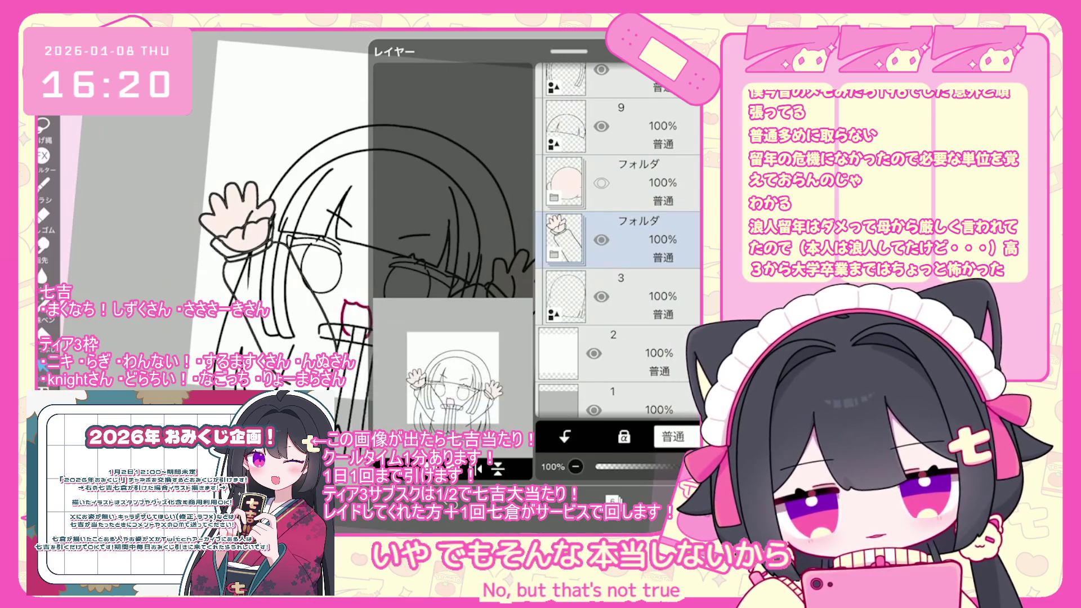
left_click(479, 469)
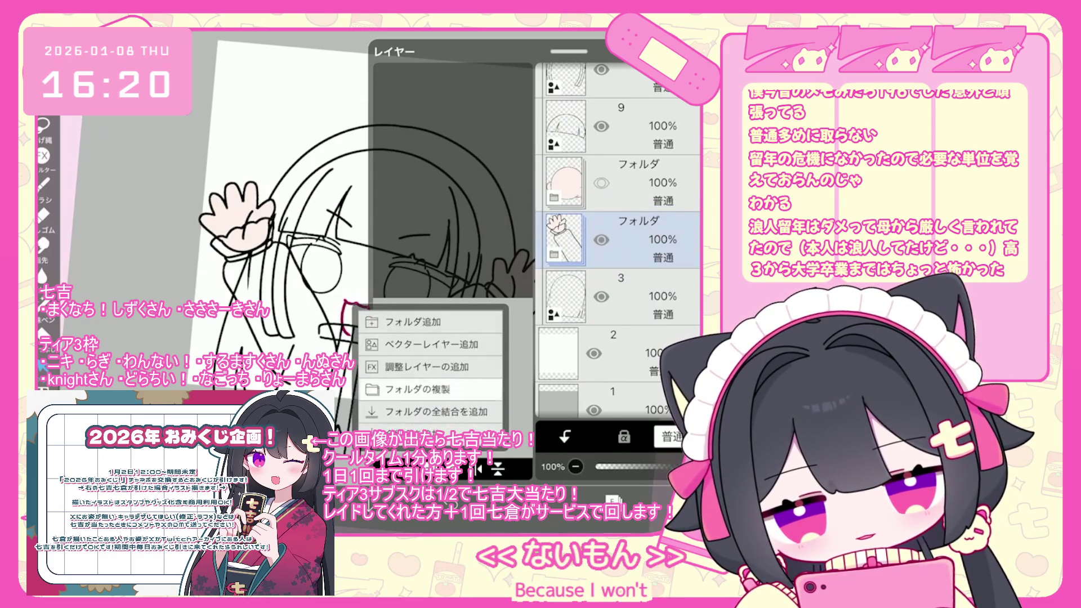
left_click(416, 389)
scroll(620, 242, "up", 10)
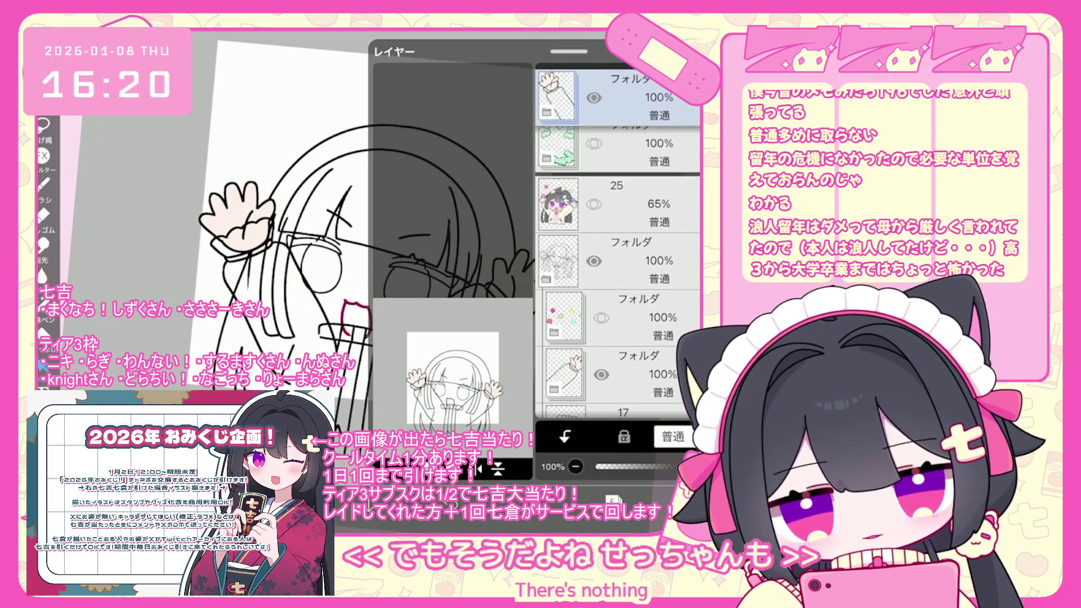
scroll(620, 242, "down", 5)
left_click(479, 469)
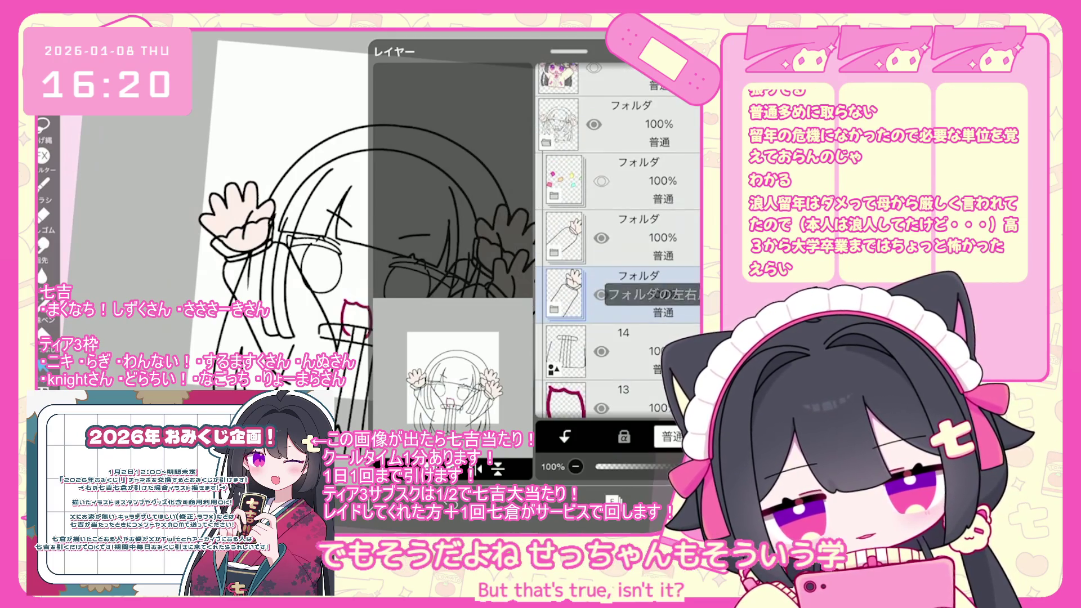
left_click(571, 376)
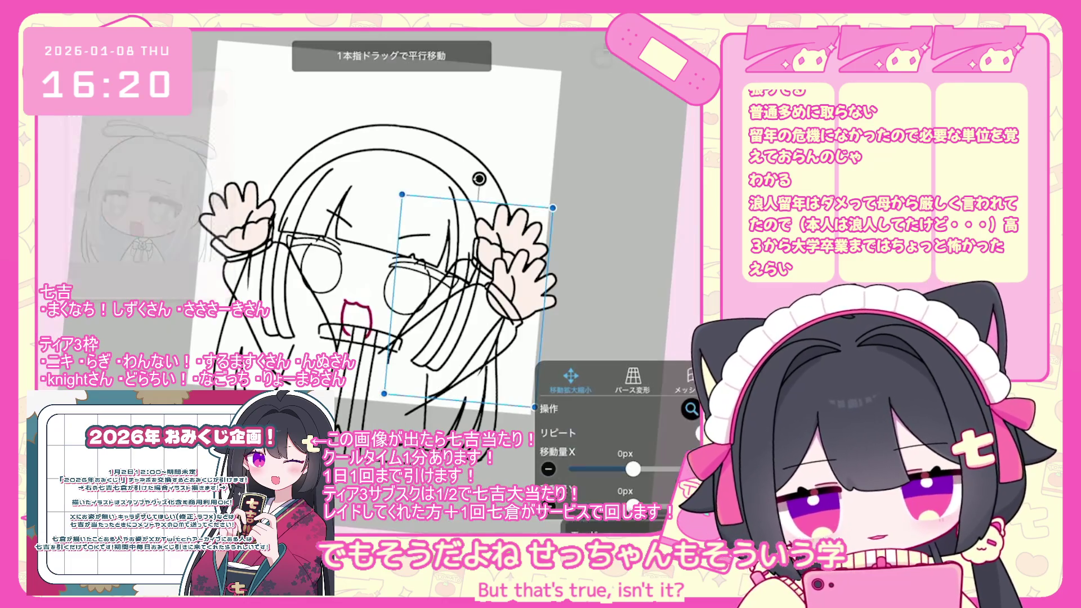
Settle the flipped hand onto the right raised arm, tilted about 17°, and open its folder.
left_click_drag(468, 299, 458, 332)
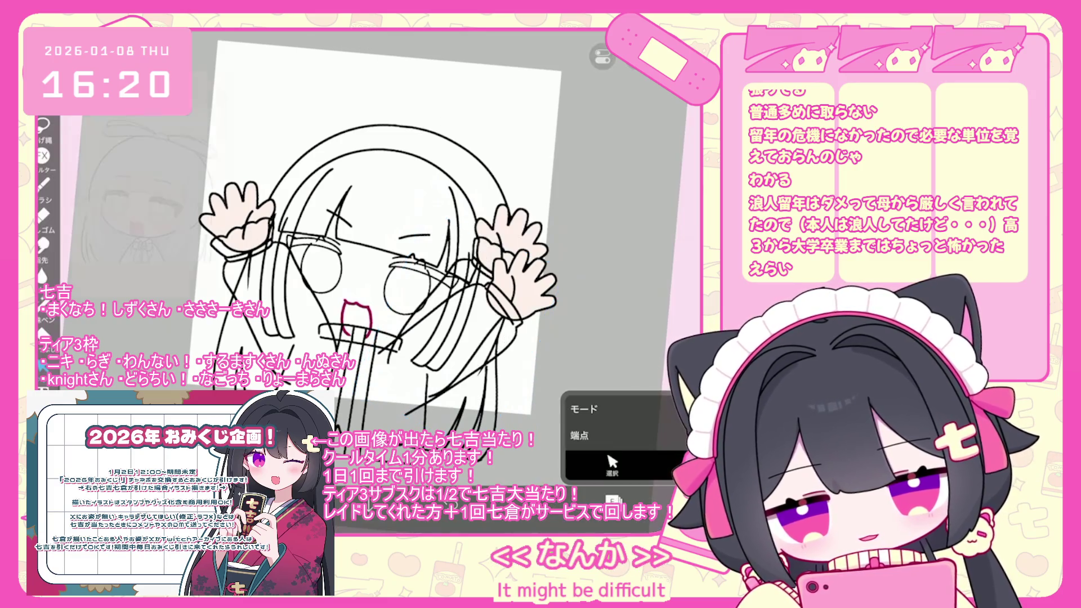
left_click(554, 255)
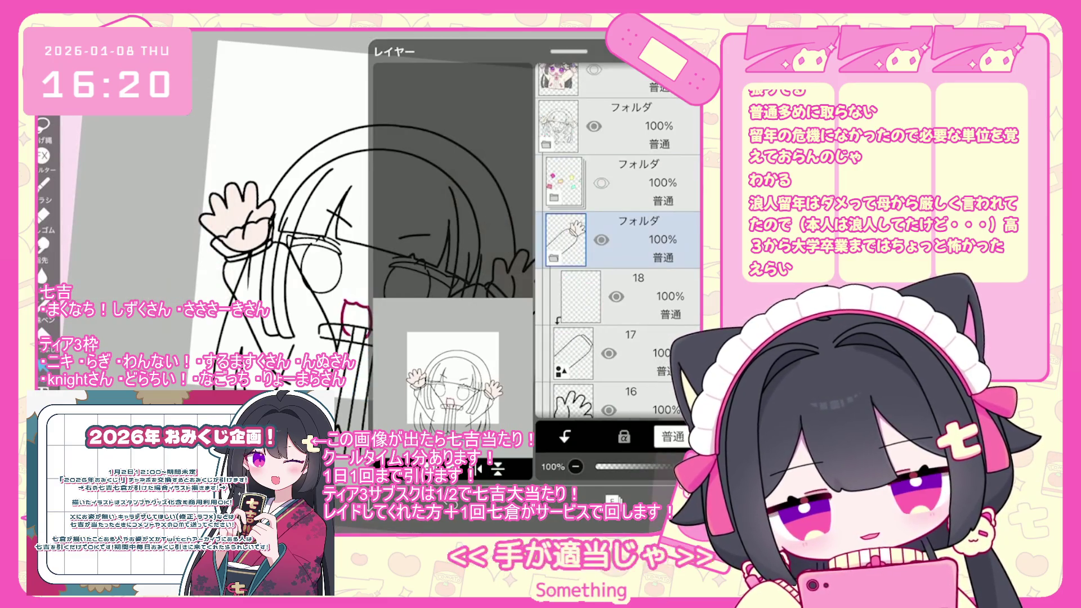
left_click(619, 305)
Undo the accidental folder deletion, expand the hands folder, and select layer 6.
left_click(620, 239)
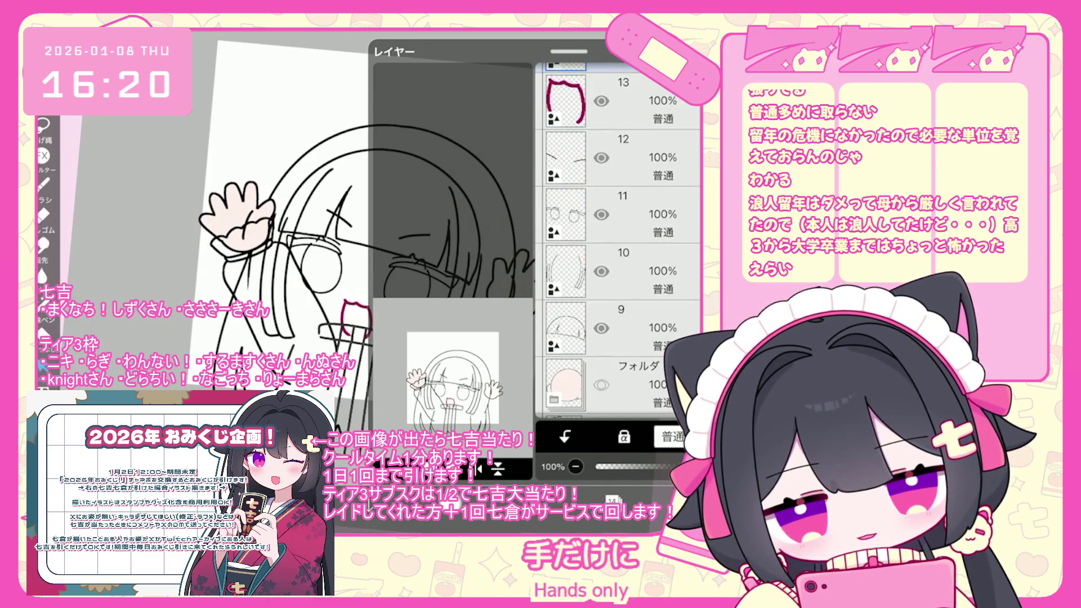
key("ctrl+z")
scroll(619, 241, "down", 5)
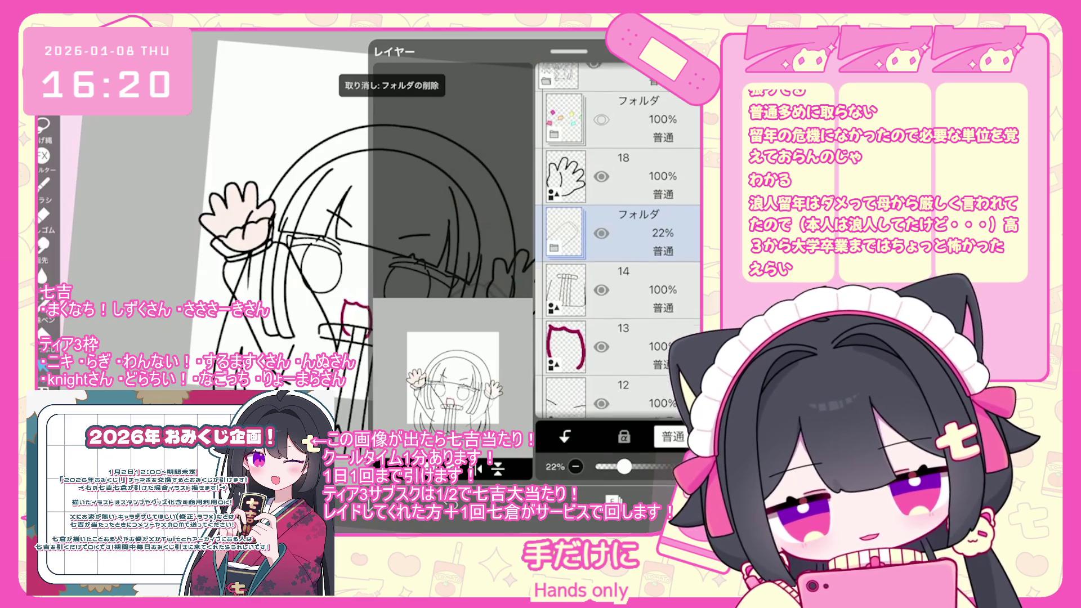
left_click(619, 299)
left_click(554, 371)
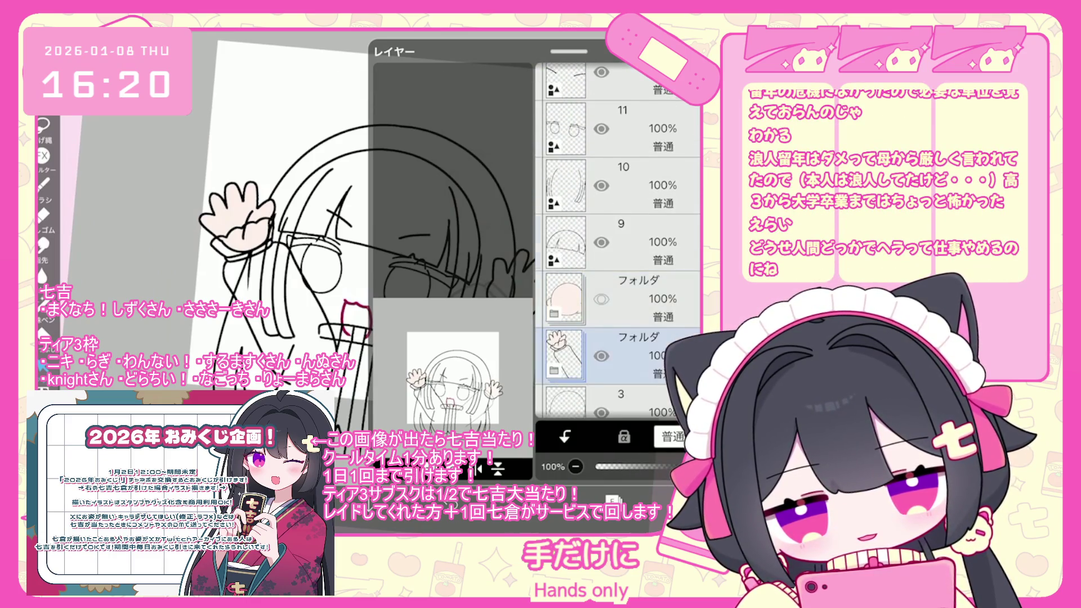
left_click(620, 276)
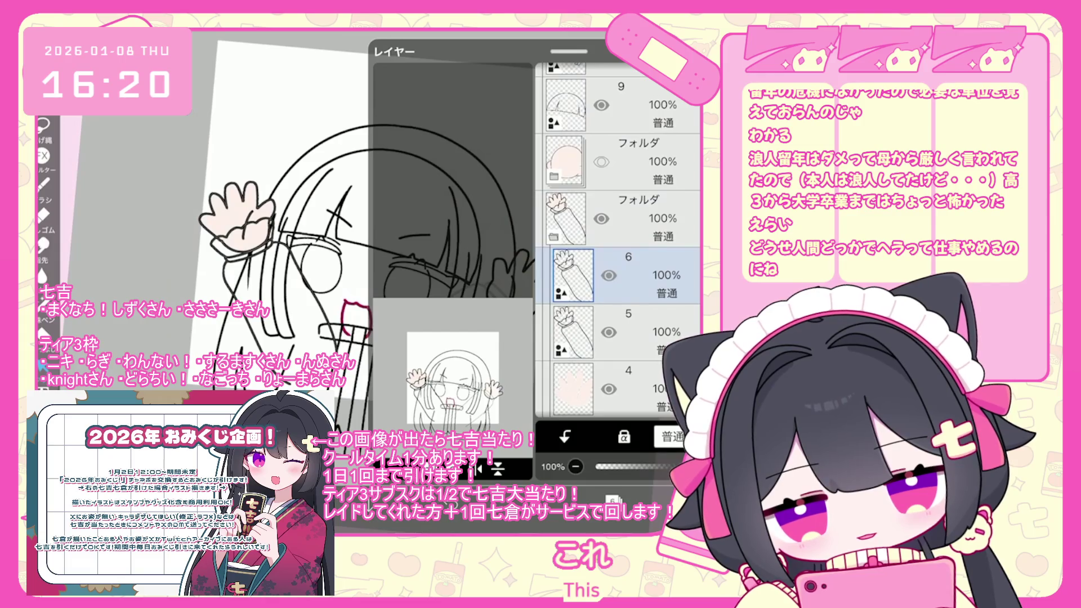
Select the left arm with its frilled cuff and copy it.
key("Delete")
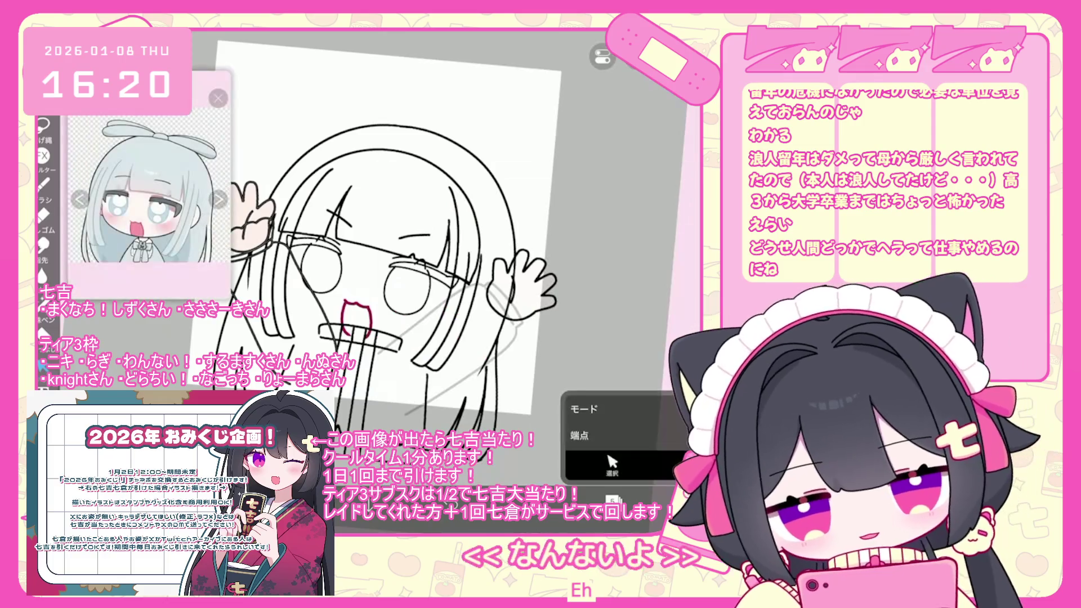
left_click(322, 299)
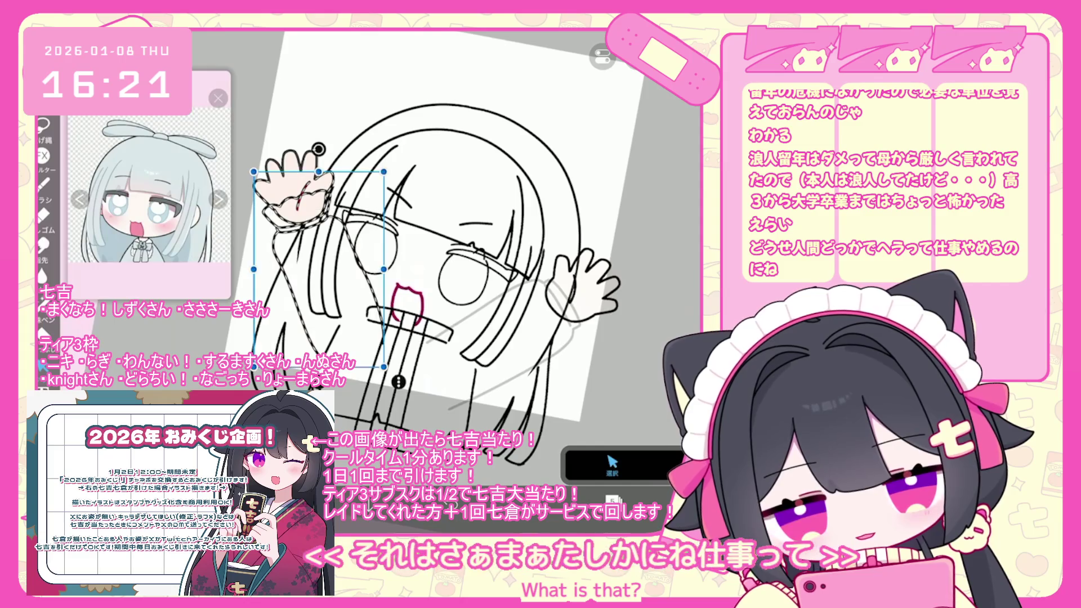
scroll(462, 282, "up", 5)
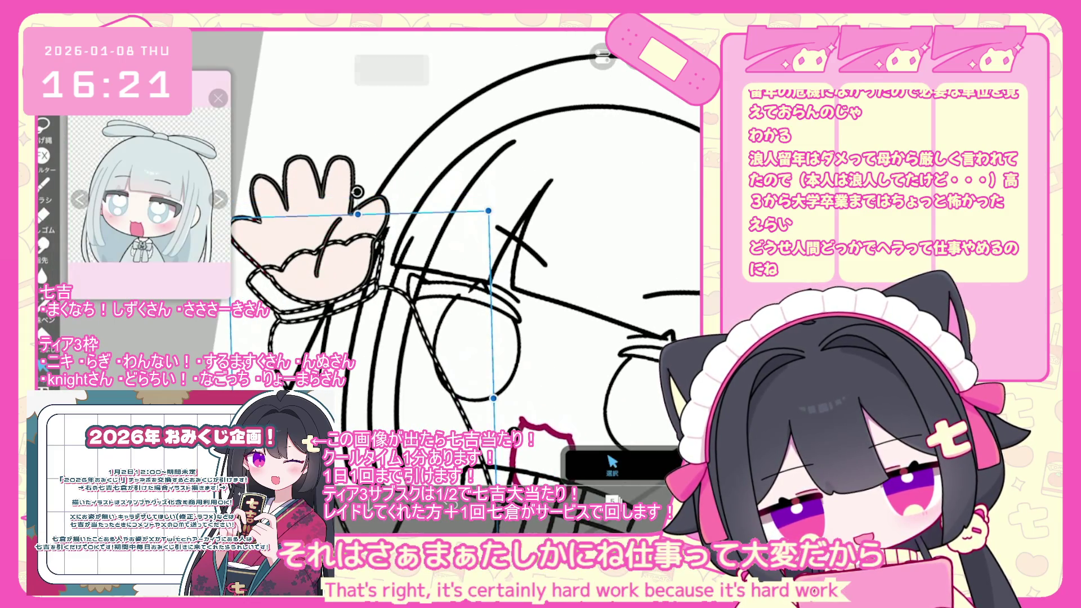
scroll(462, 270, "up", 2)
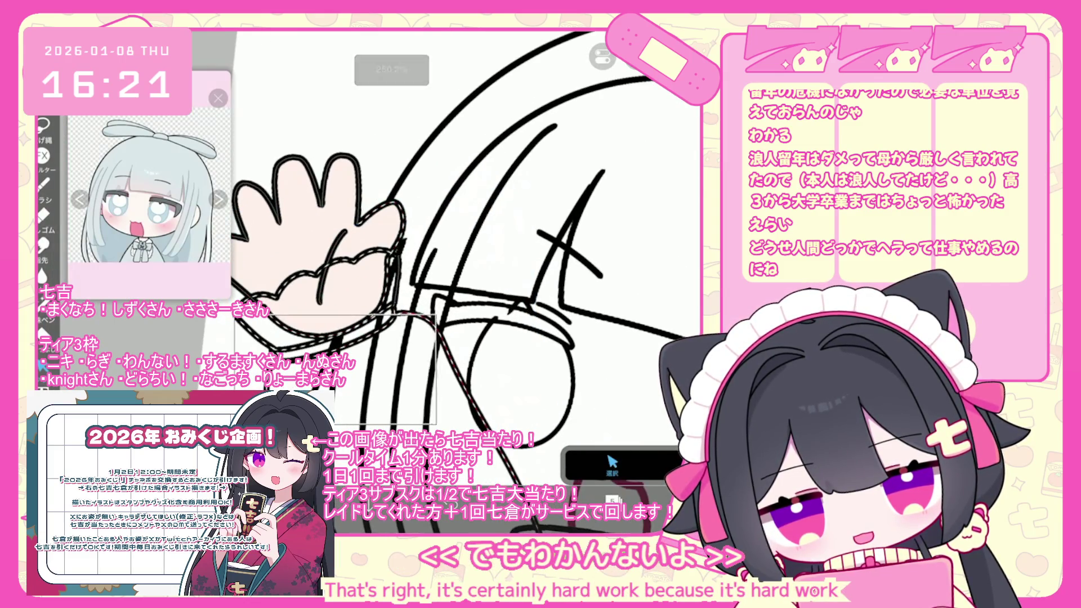
left_click_drag(382, 202, 382, 236)
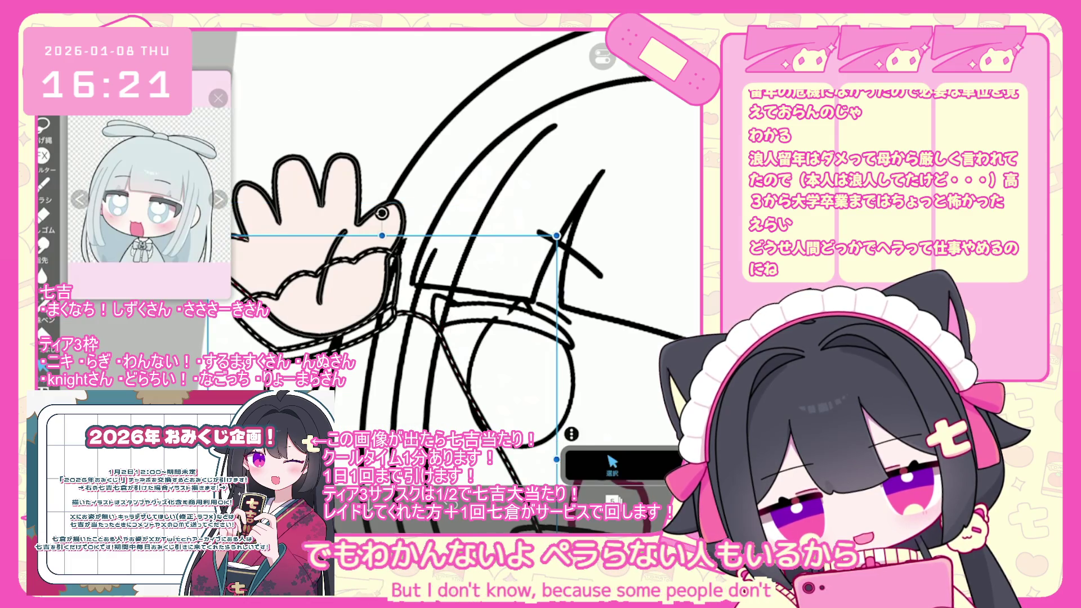
scroll(450, 265, "down", 2)
scroll(462, 265, "down", 3)
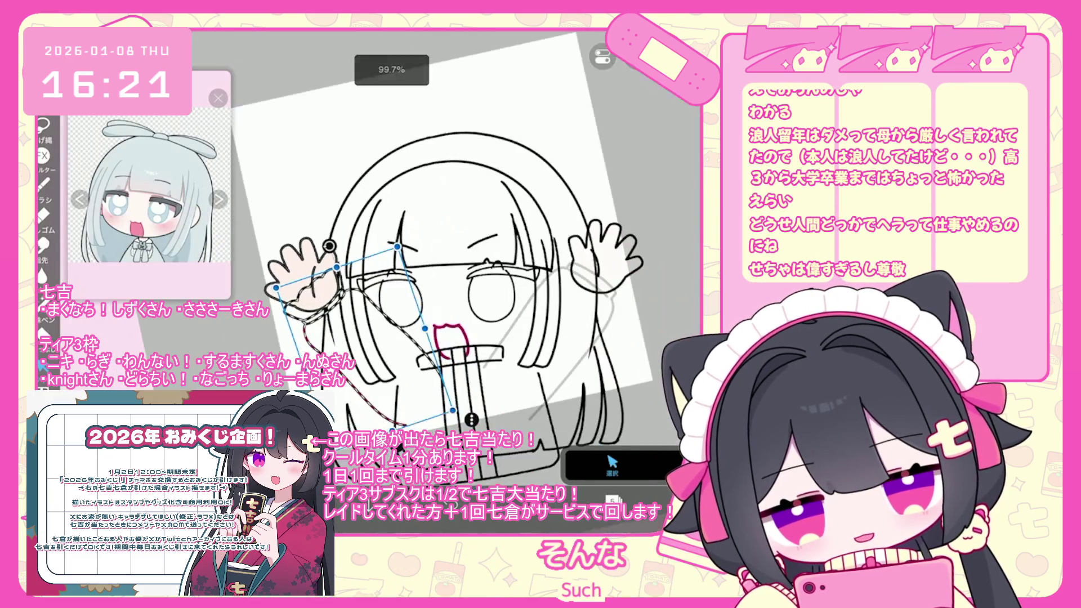
left_click(638, 204)
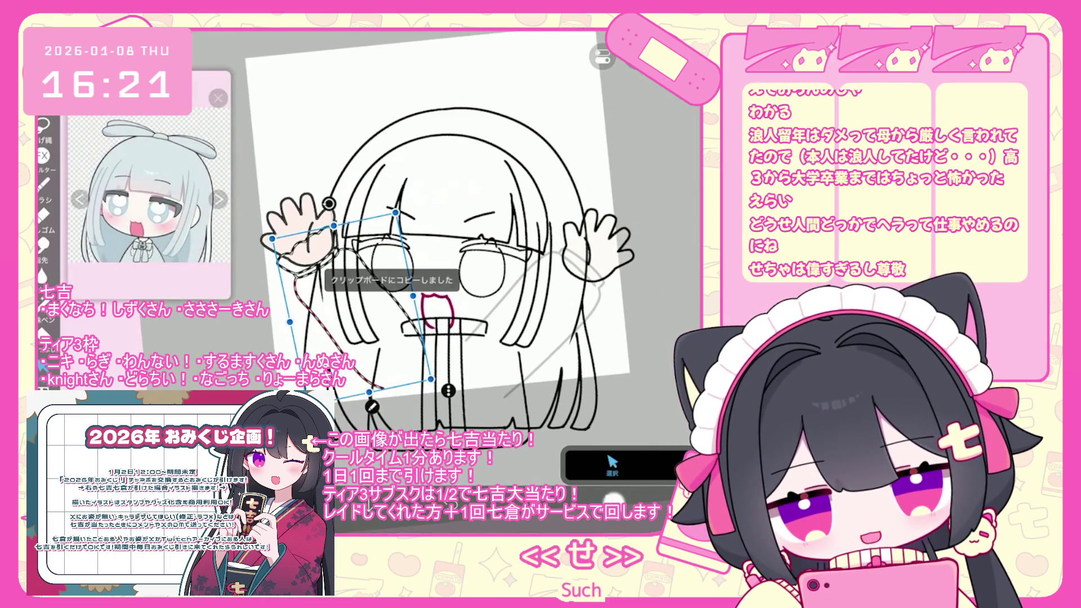
Paste the arm as a new layer, undo its reshaping and mirroring, then select layer 5.
scroll(620, 237, "down", 3)
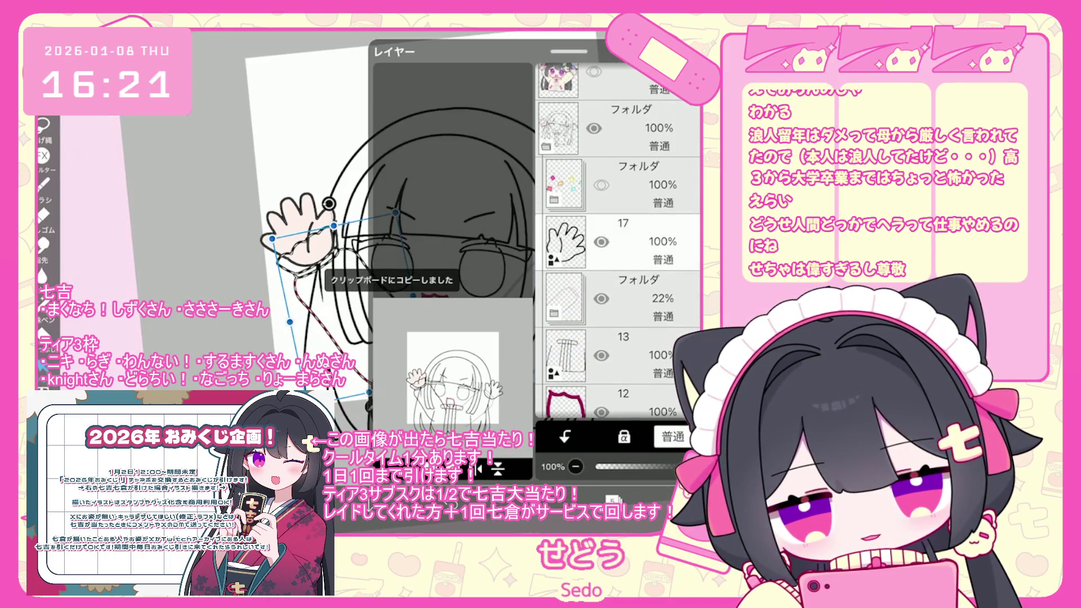
left_click(619, 316)
key("ctrl+v")
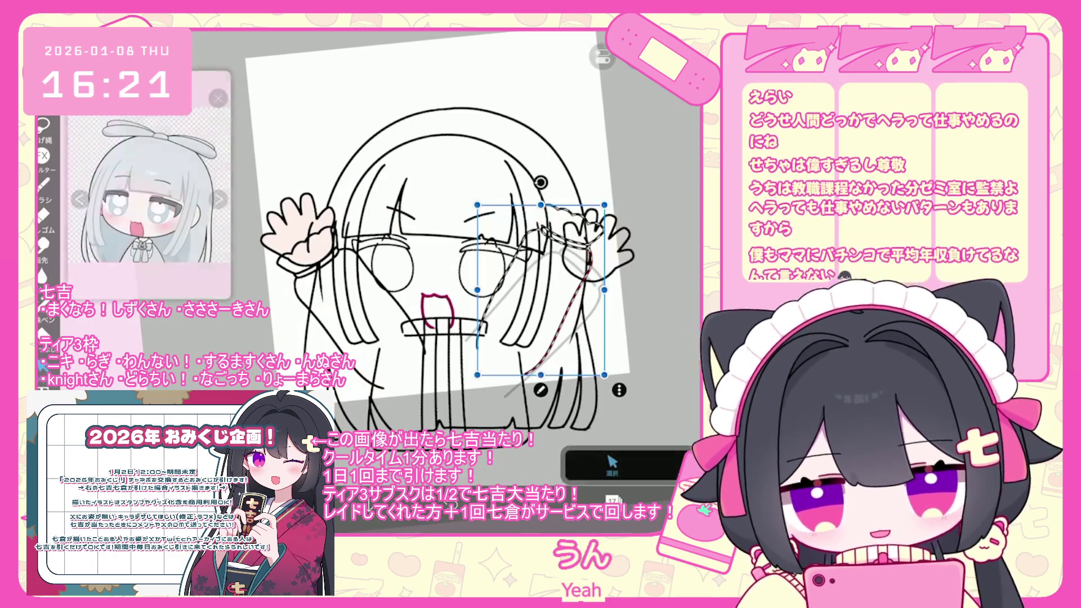
key("ctrl+z")
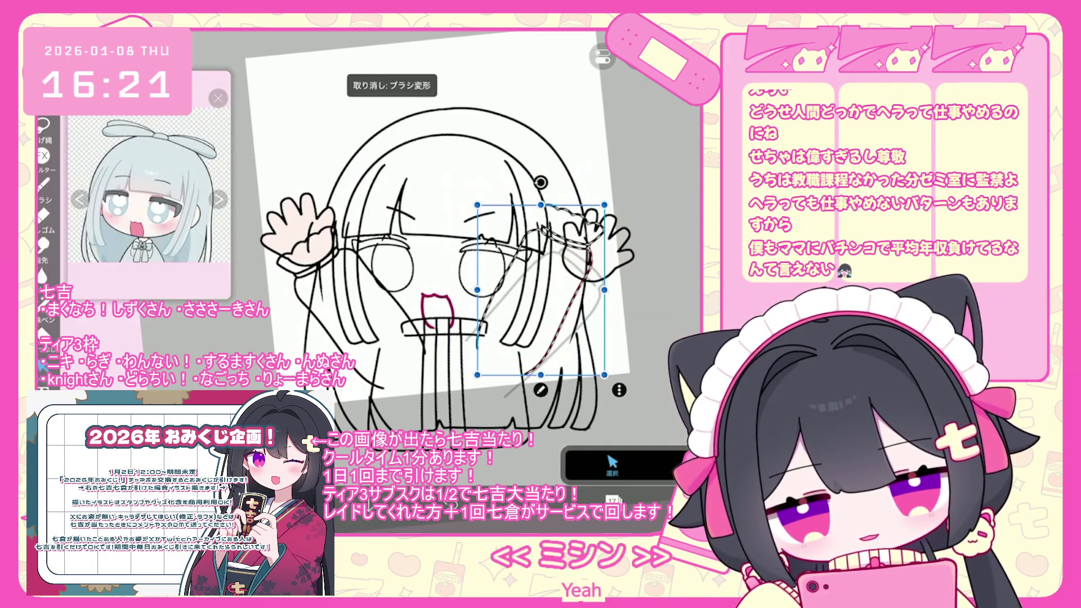
key("ctrl+z")
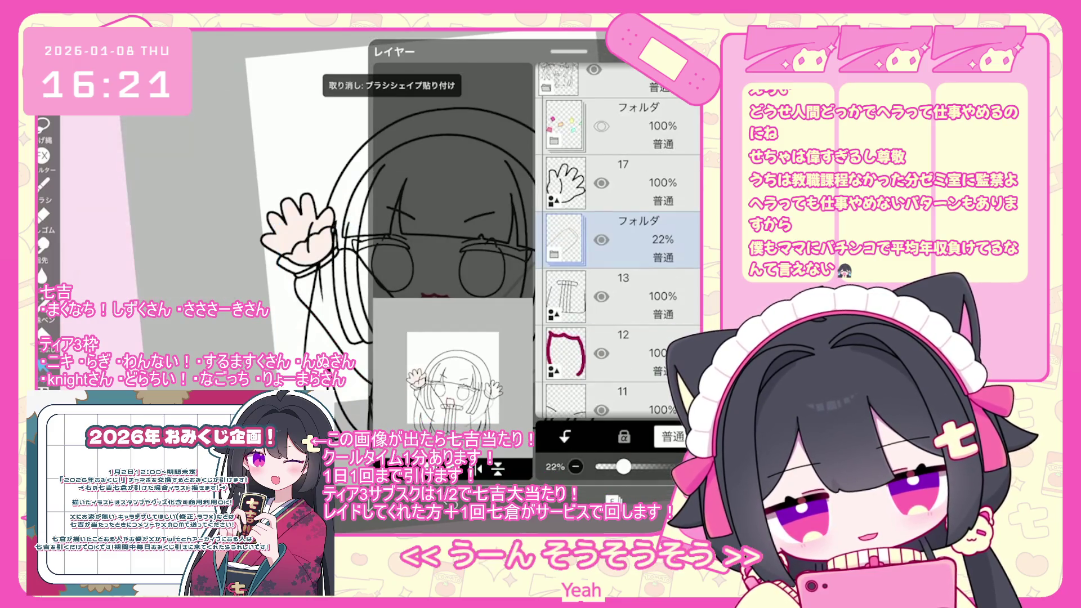
scroll(619, 242, "down", 2)
left_click(619, 333)
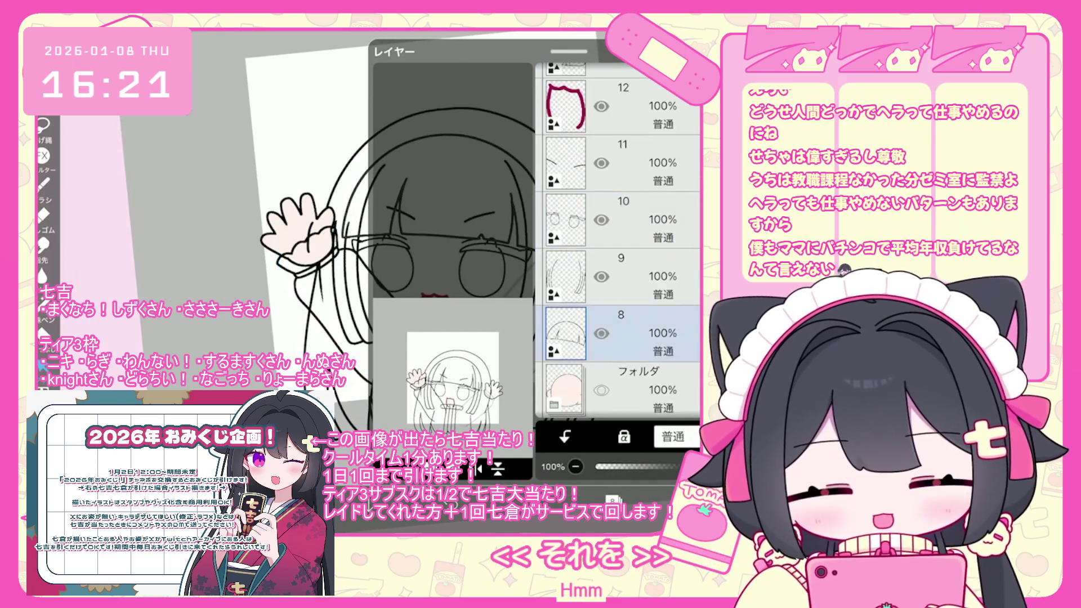
scroll(619, 242, "down", 3)
left_click(620, 354)
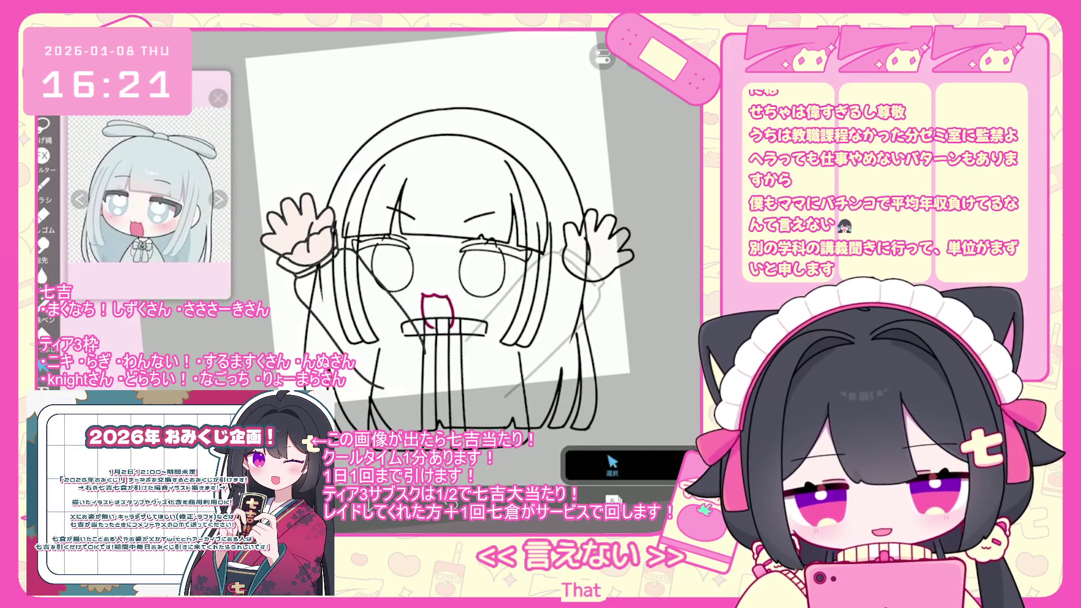
Select and copy the left arm and cuff strokes.
scroll(478, 254, "up", 3)
scroll(479, 253, "up", 1)
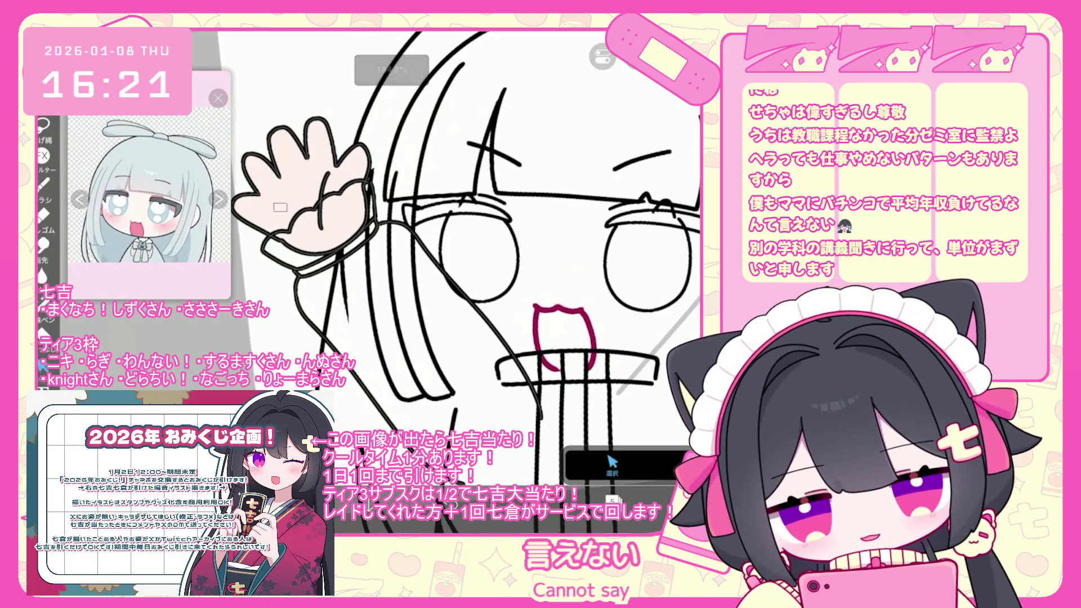
left_click(280, 207)
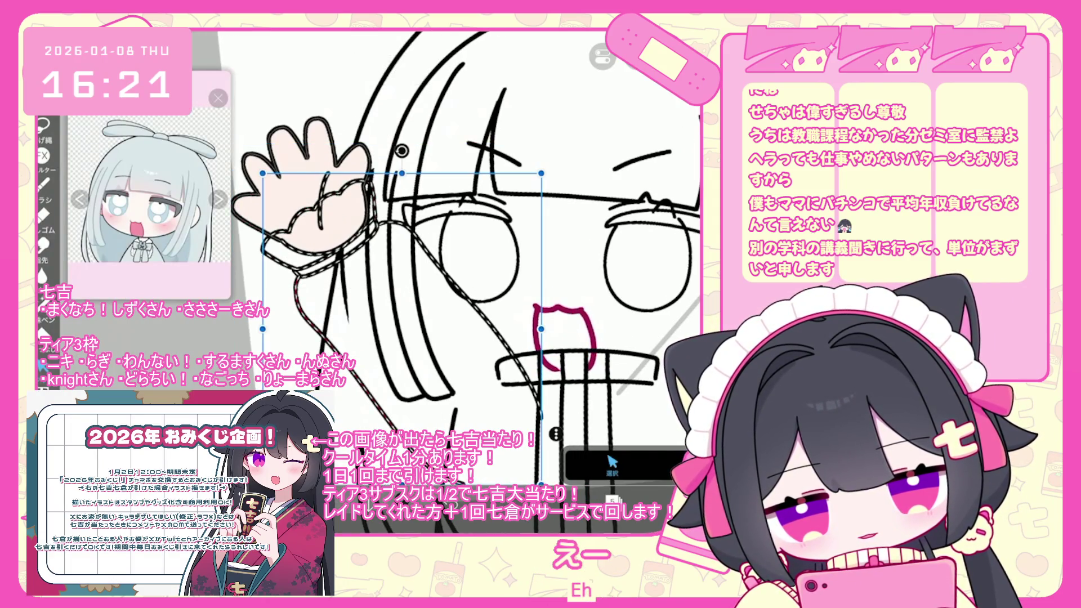
scroll(468, 265, "down", 2)
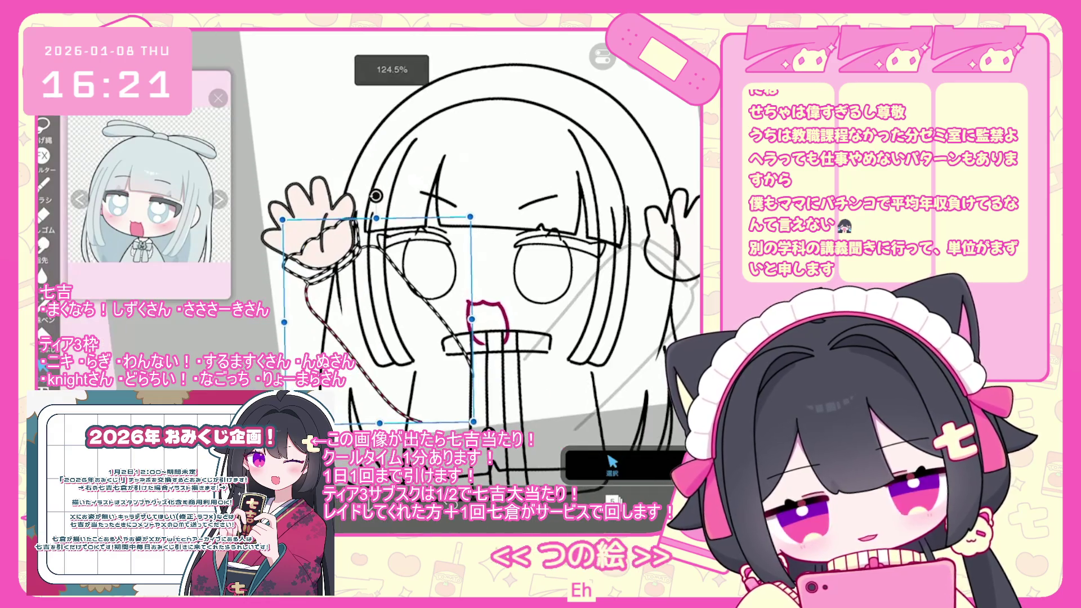
key("ctrl+c")
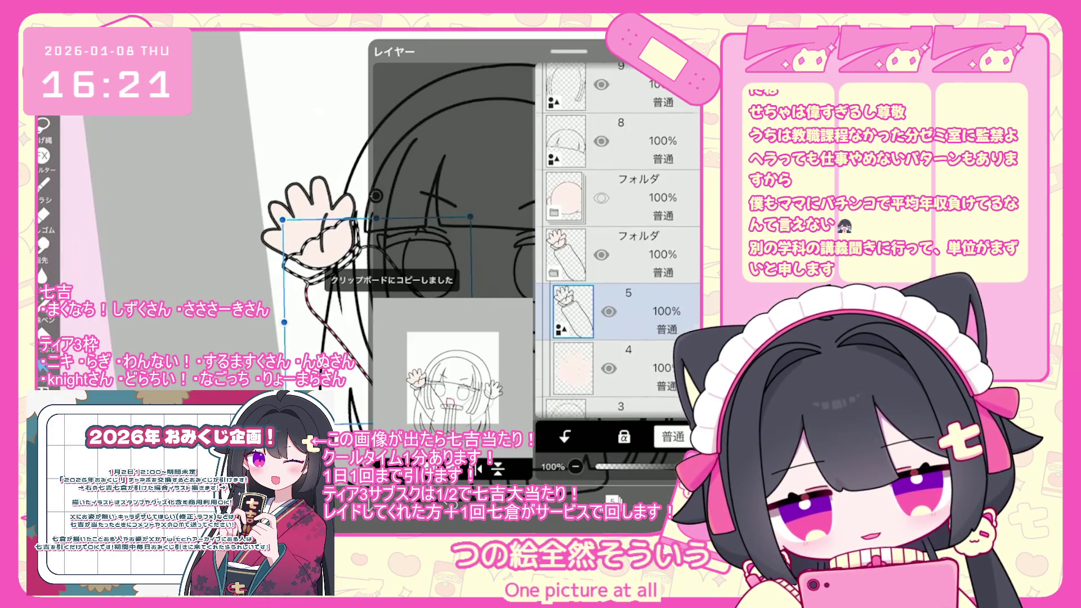
Paste the copy onto new layer 17, rotating and fitting the frilled cuff onto the right wrist.
scroll(617, 240, "down", 1)
left_click(619, 239)
scroll(617, 236, "up", 5)
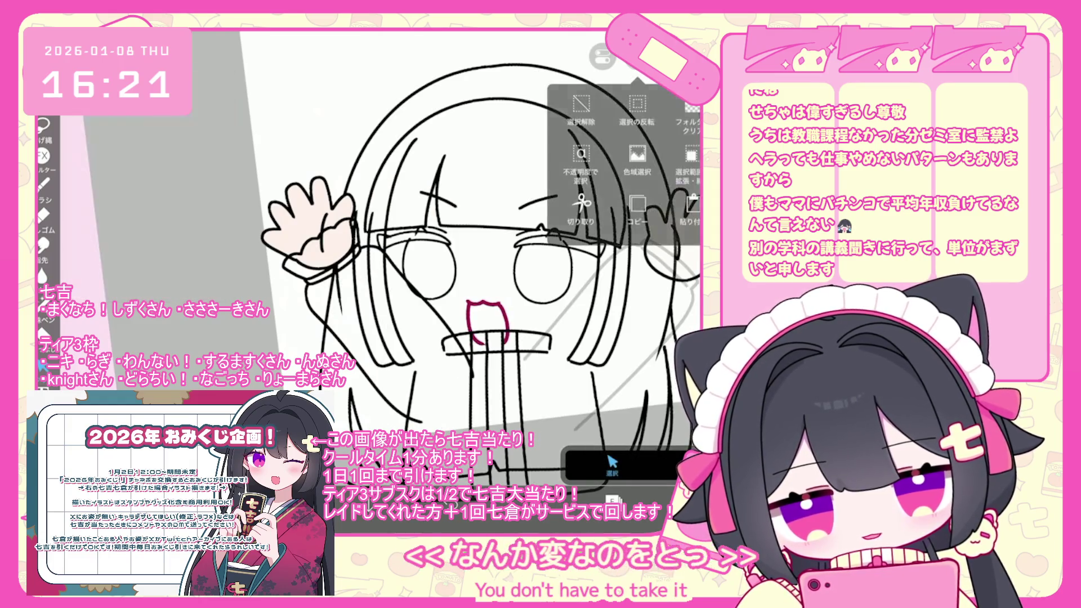
key("ctrl+v")
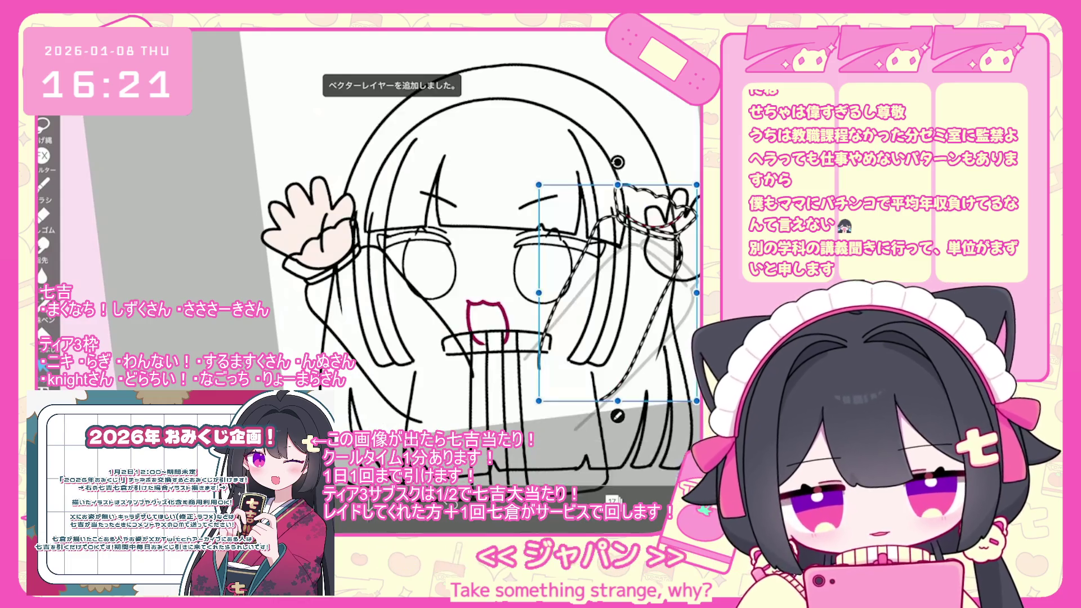
mouse_move(479, 250)
left_mouse_down()
mouse_move(490, 292)
mouse_move(482, 276)
left_mouse_up()
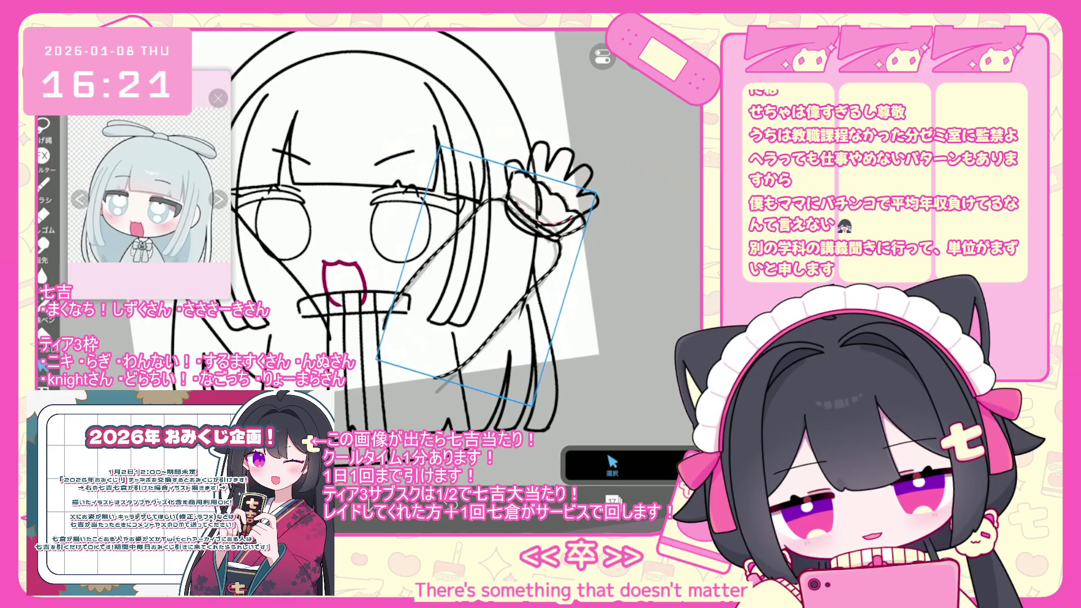
scroll(417, 248, "up", 2)
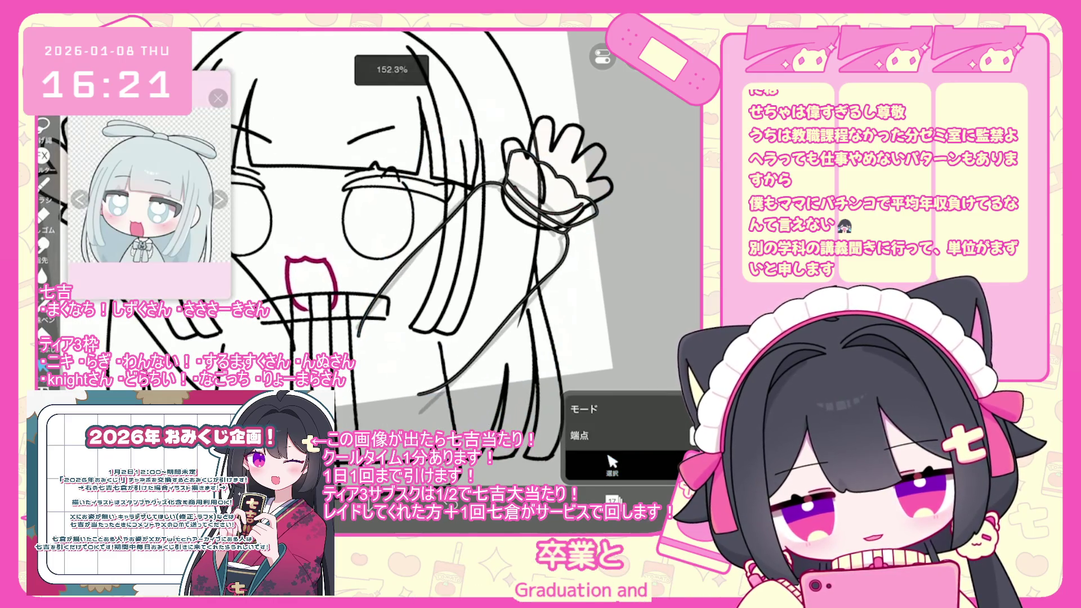
key("ctrl+z")
left_click_drag(479, 270, 470, 284)
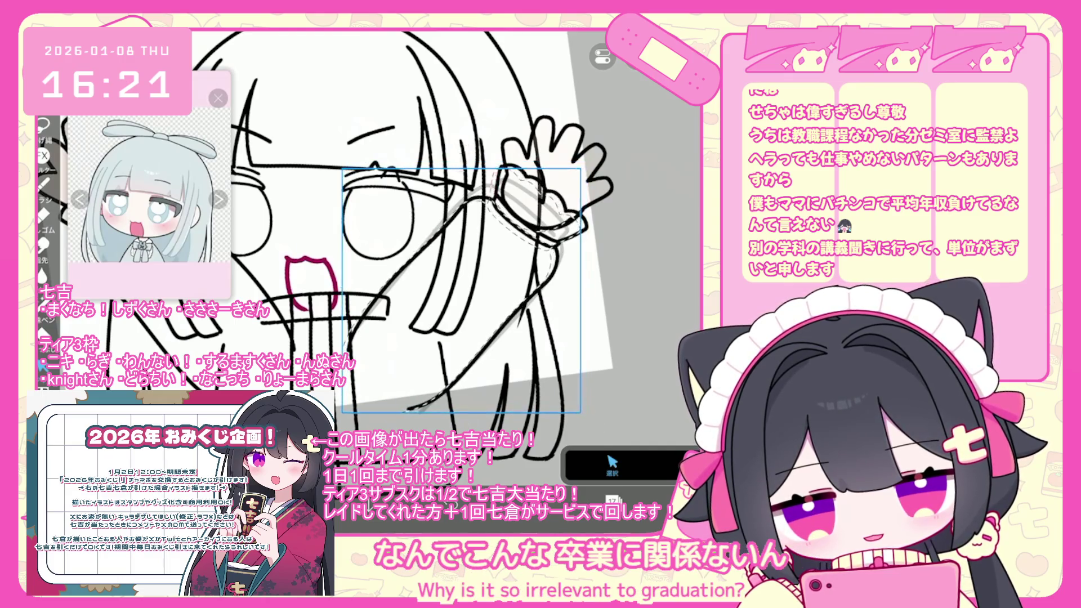
scroll(434, 226, "down", 3)
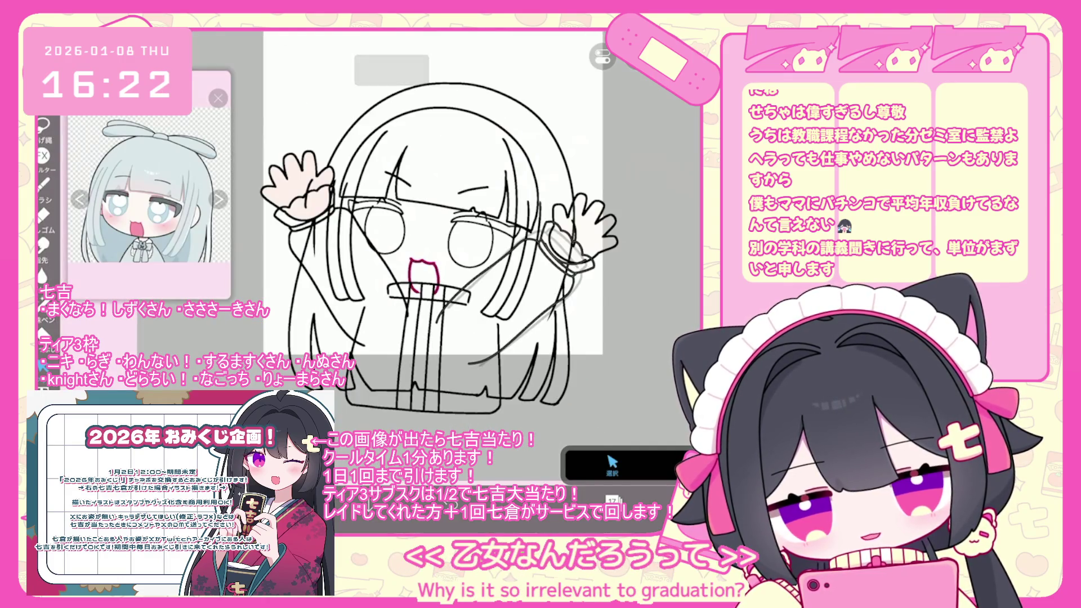
scroll(417, 248, "up", 1)
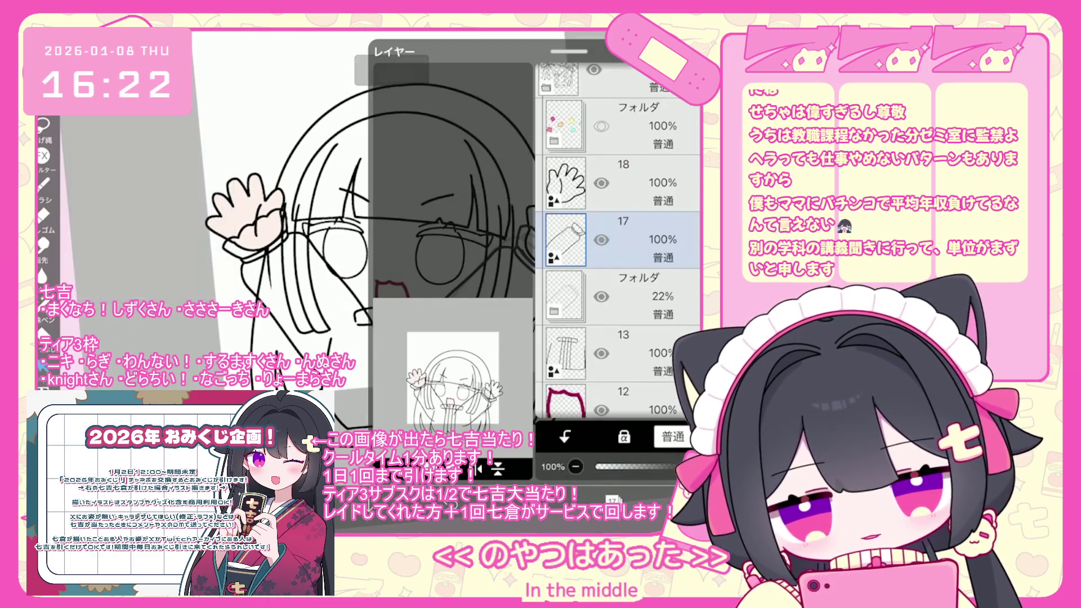
Make layer 17's right-hand drawing visible and move it lower in the layer stack.
left_click(543, 259)
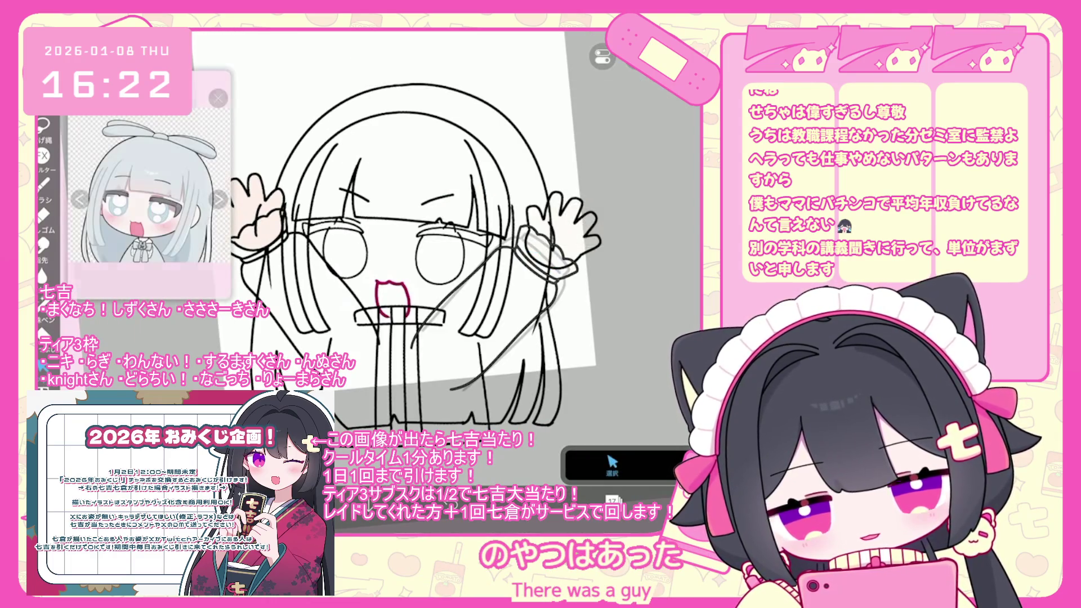
left_click(613, 500)
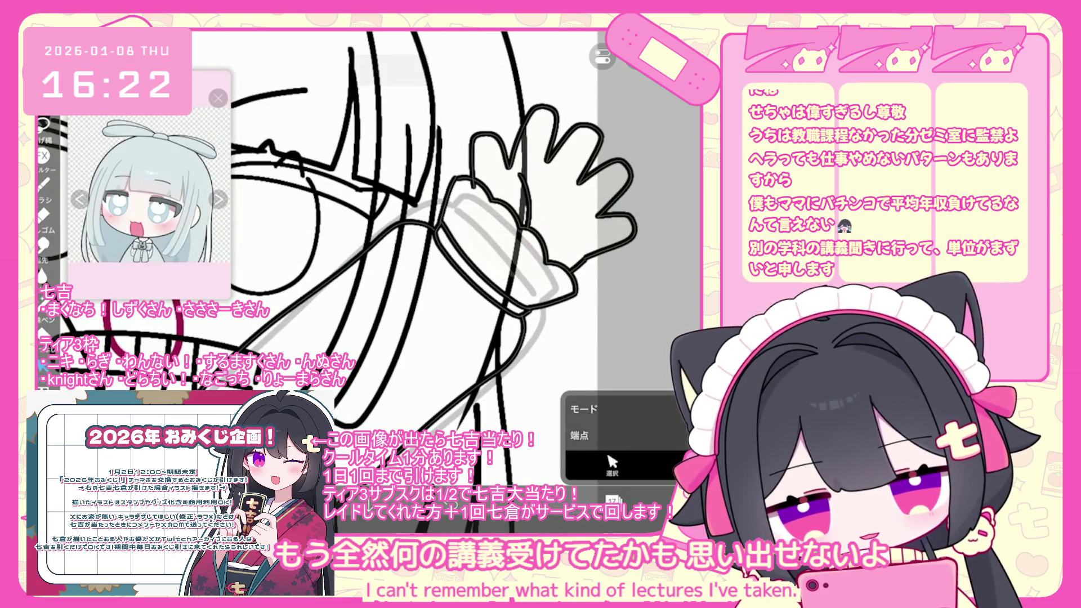
scroll(428, 254, "down", 5)
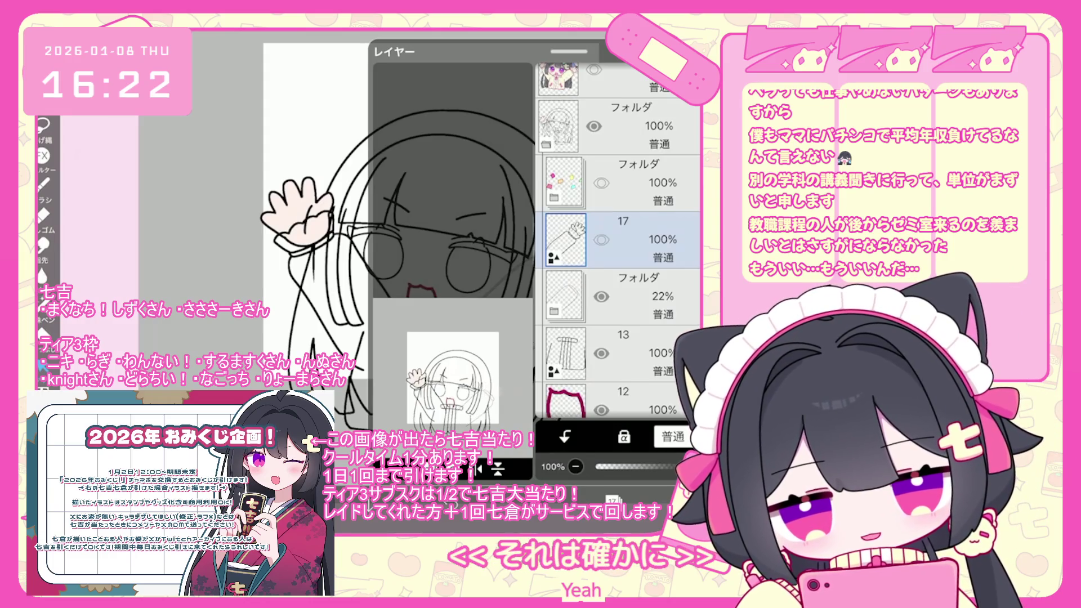
left_click(601, 240)
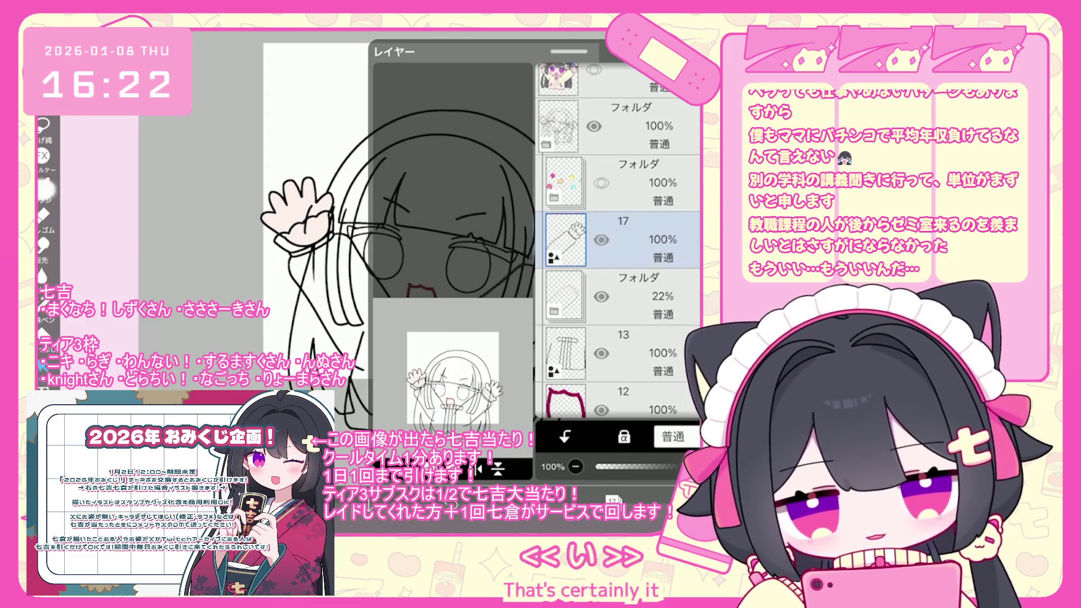
left_click(603, 56)
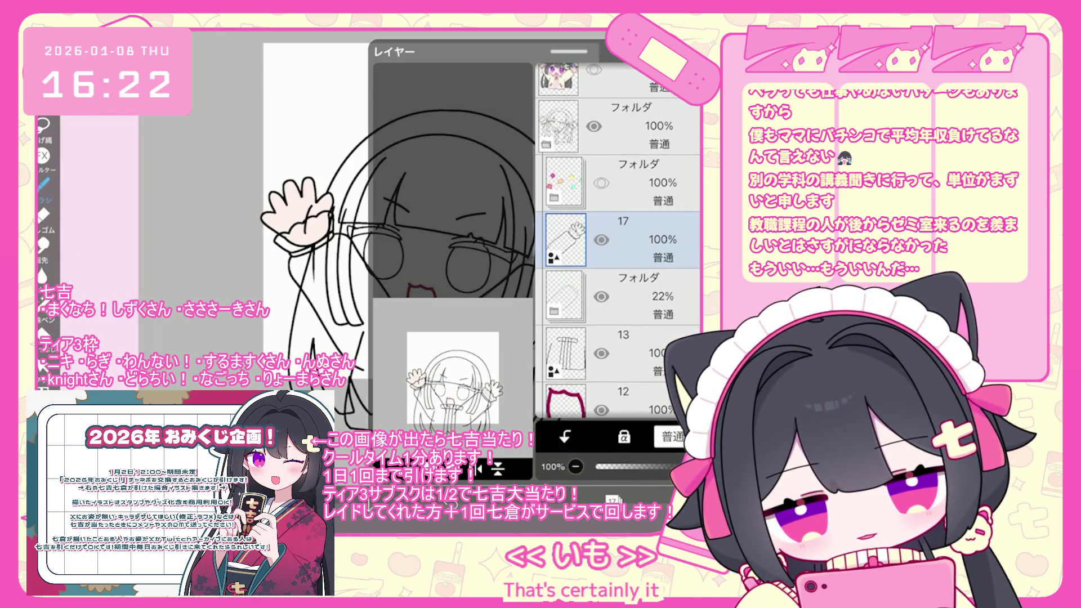
mouse_move(648, 239)
left_mouse_down()
mouse_move(648, 254)
mouse_move(647, 240)
left_mouse_up()
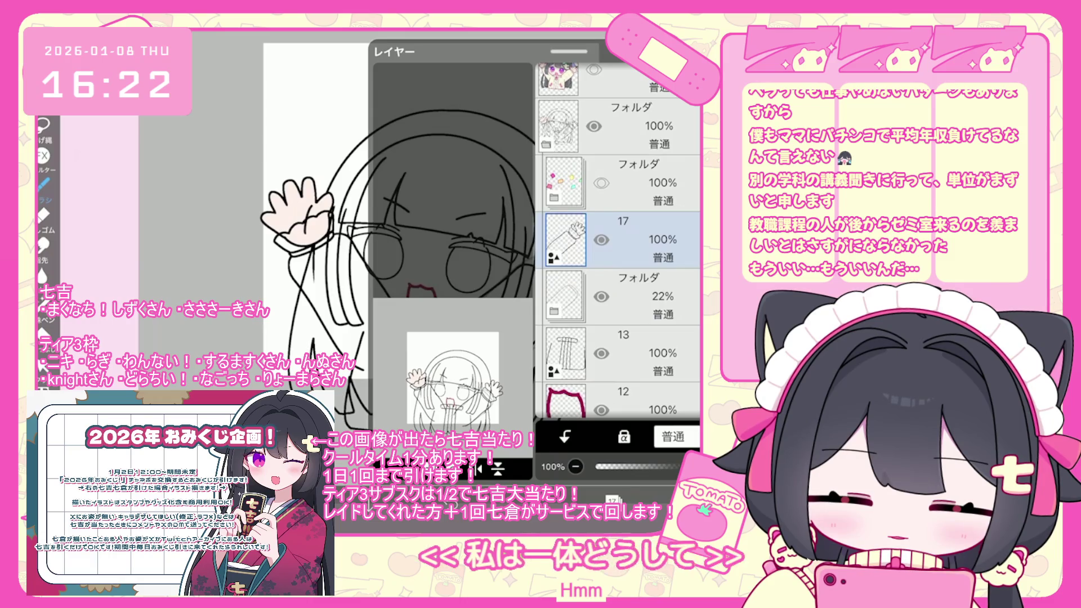
Add empty layer 14 beneath the 22% folder for chest details and keep it selected.
scroll(619, 242, "down", 1)
left_click(647, 240)
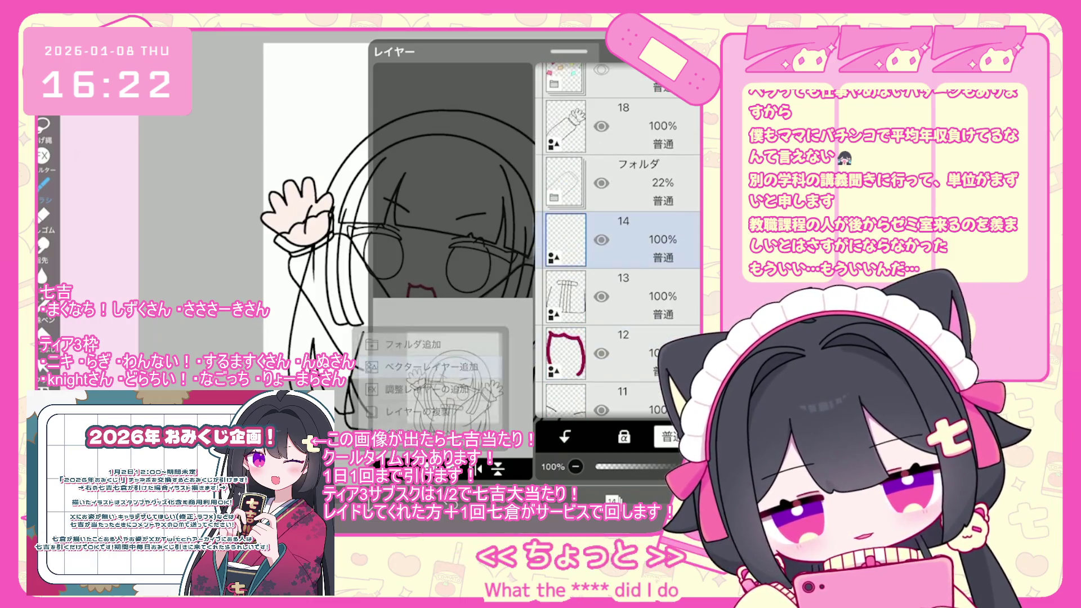
scroll(360, 225, "up", 5)
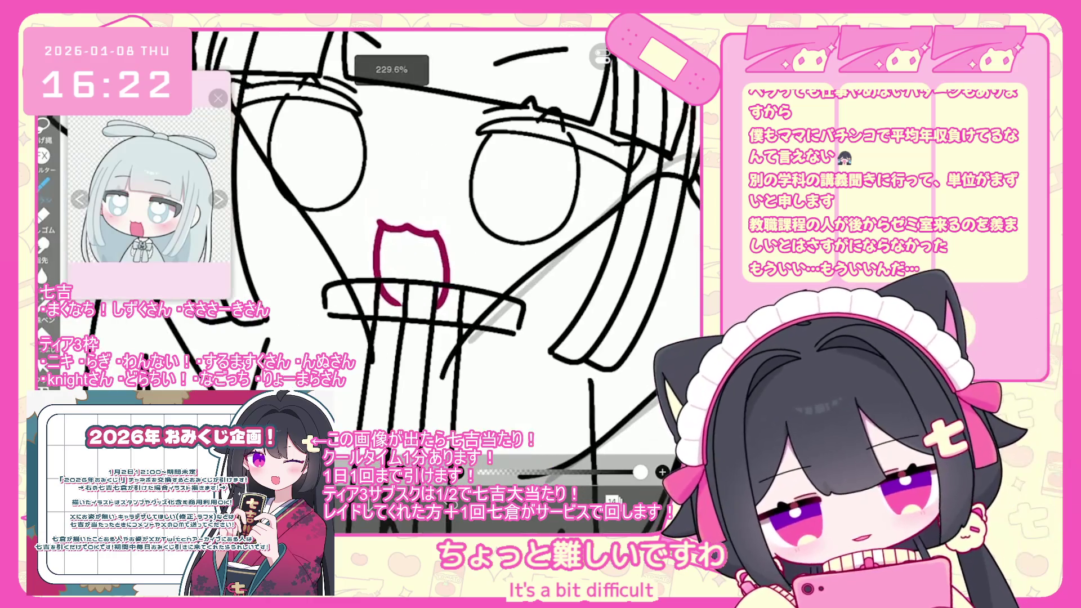
scroll(620, 253, "down", 5)
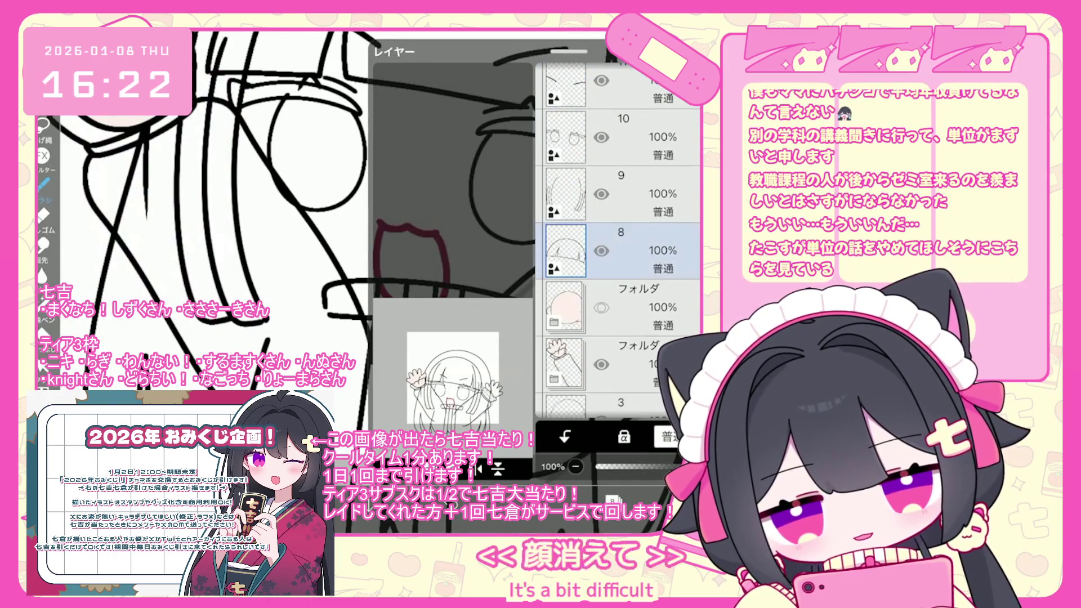
left_click(619, 253)
scroll(620, 242, "up", 5)
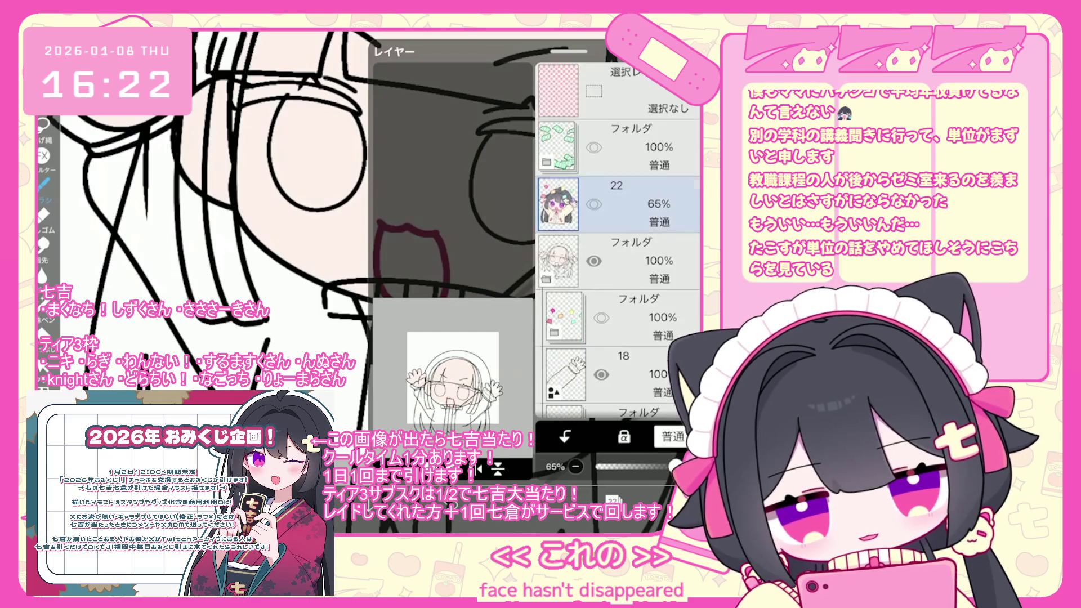
left_click(616, 93)
left_click(620, 265)
scroll(620, 242, "down", 2)
left_click(619, 304)
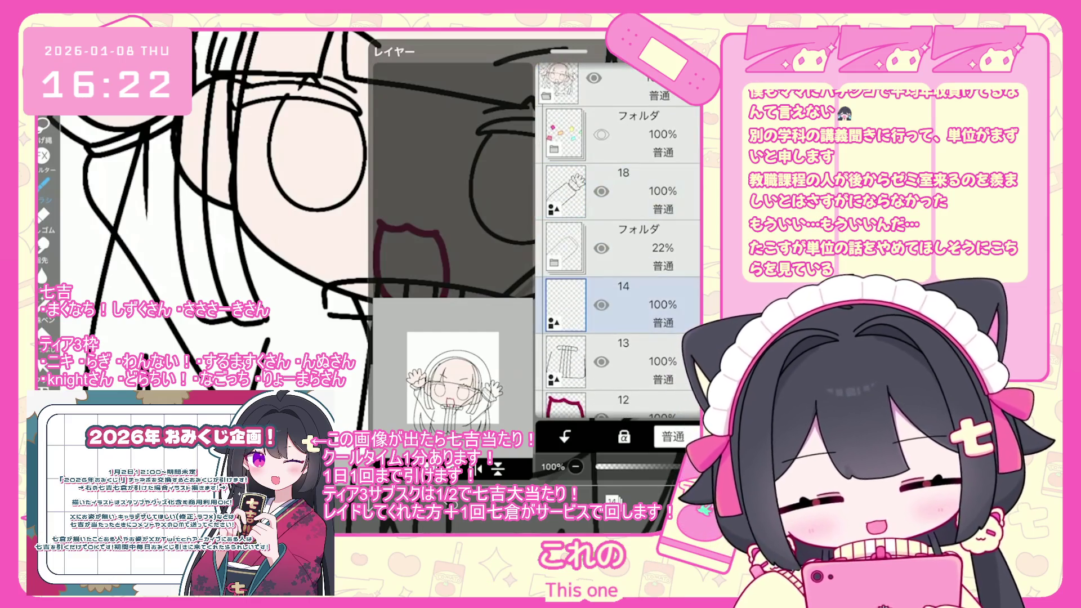
key("ctrl+z")
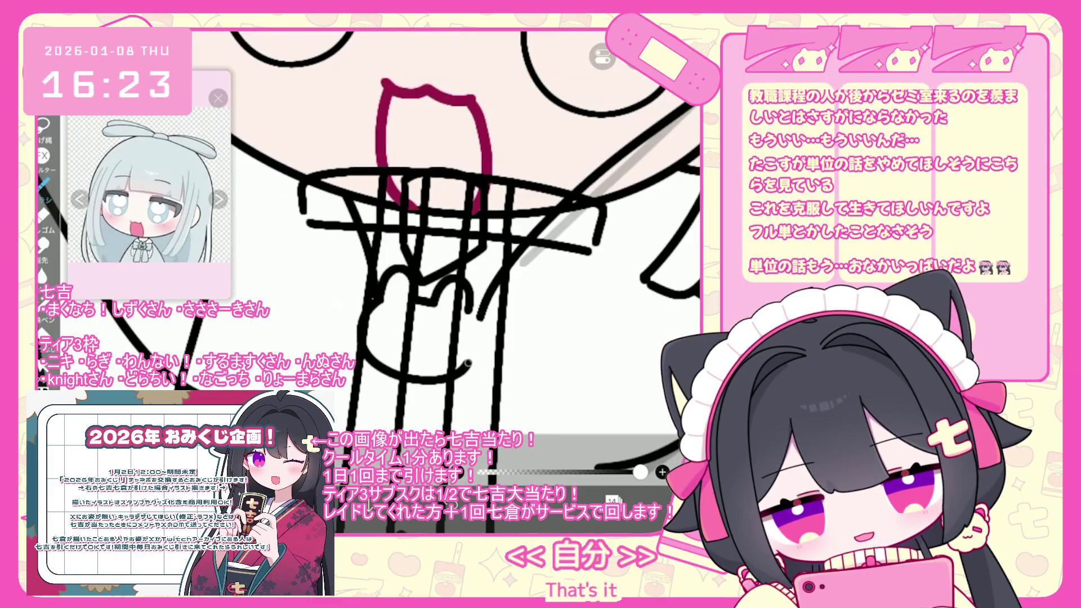
Draw the rabbit-head charm's looping outline on the chest, undoing two failed attempts.
left_click_drag(395, 270, 452, 369)
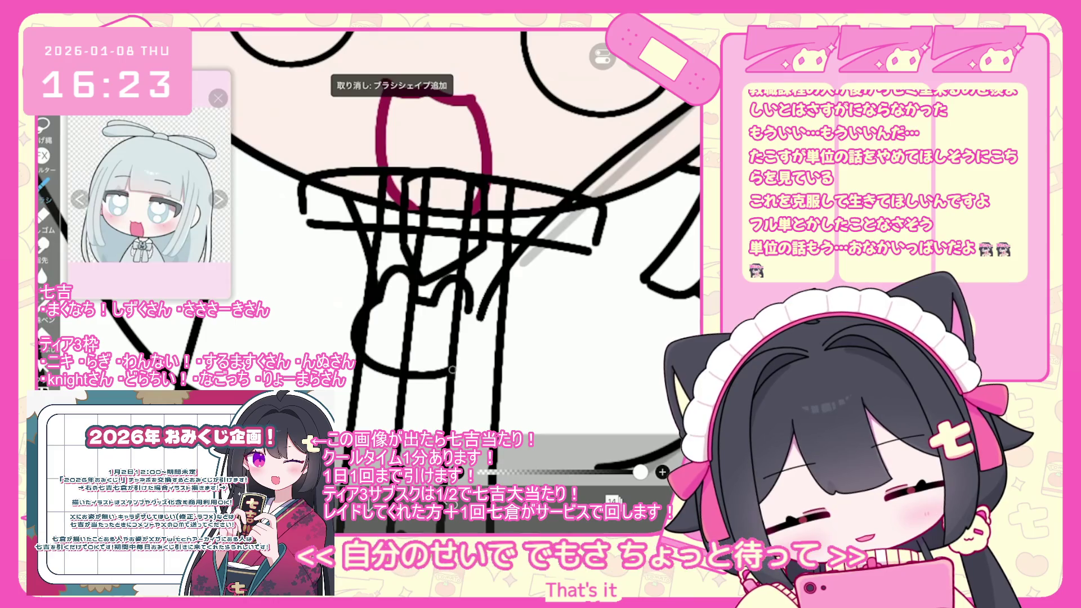
key("ctrl+z")
left_click_drag(360, 316, 455, 373)
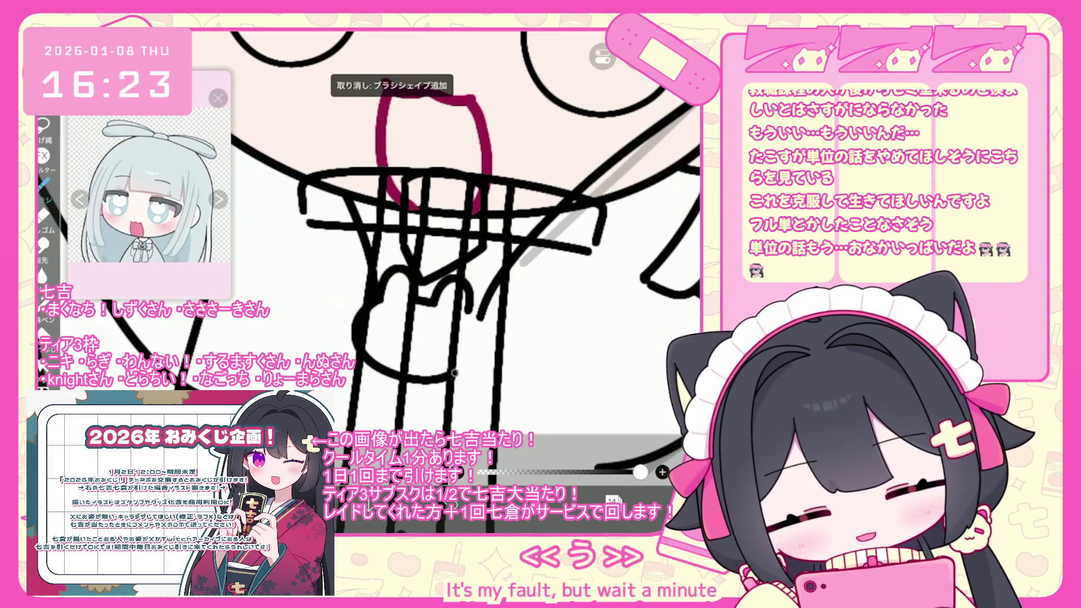
key("ctrl+z")
mouse_move(386, 270)
left_mouse_down()
mouse_move(445, 369)
mouse_move(473, 324)
mouse_move(467, 309)
left_mouse_up()
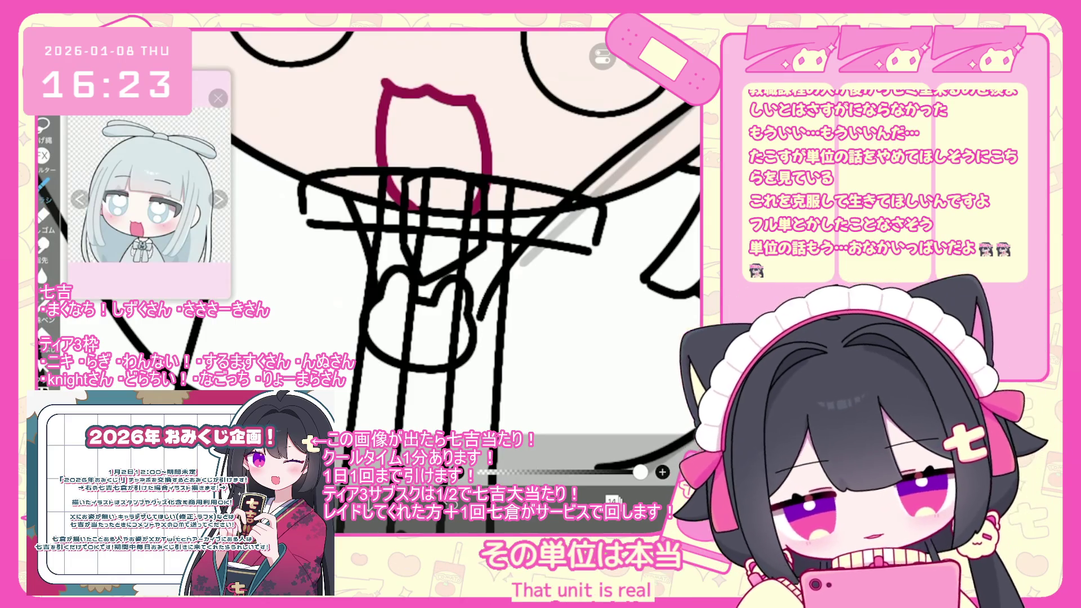
Mark an X face inside the rabbit charm, retrying the crossing stroke until it fits.
scroll(465, 261, "up", 2)
left_click_drag(377, 316, 410, 361)
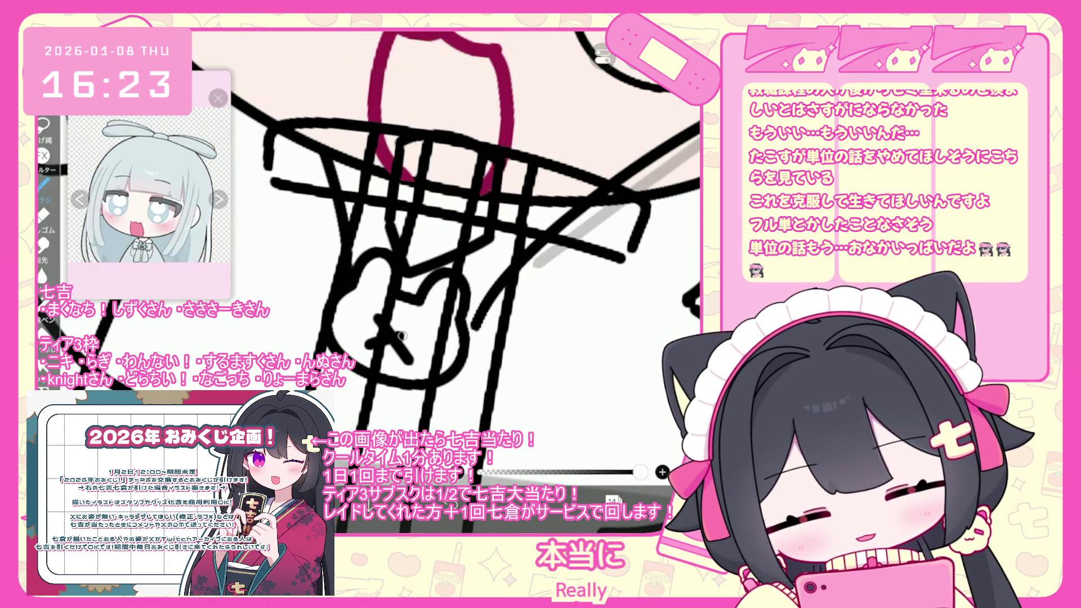
key("ctrl+z")
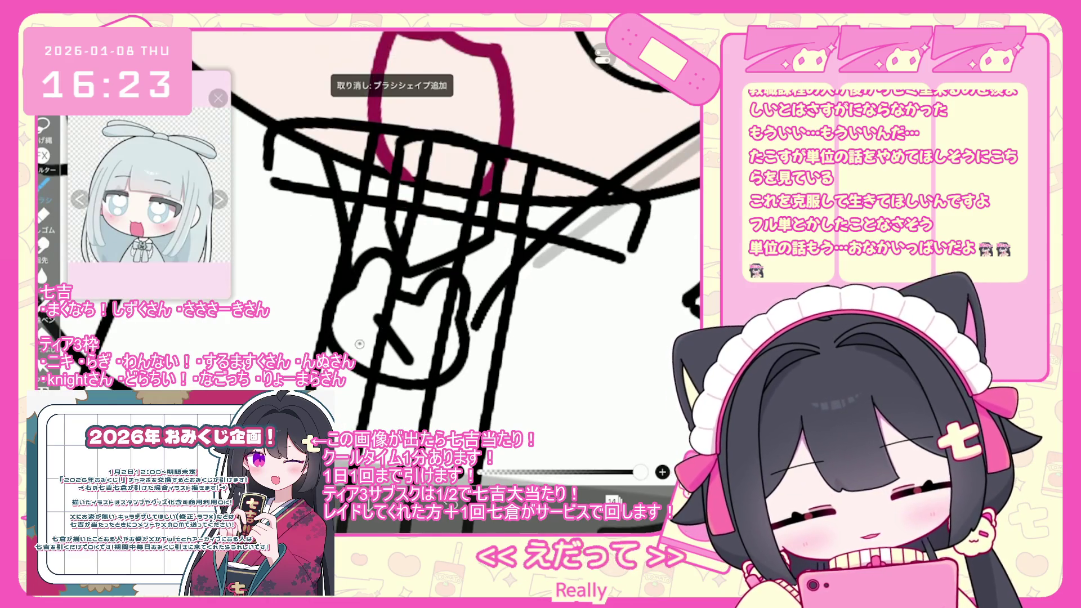
left_click_drag(361, 345, 419, 329)
key("ctrl+z")
left_click_drag(361, 347, 412, 334)
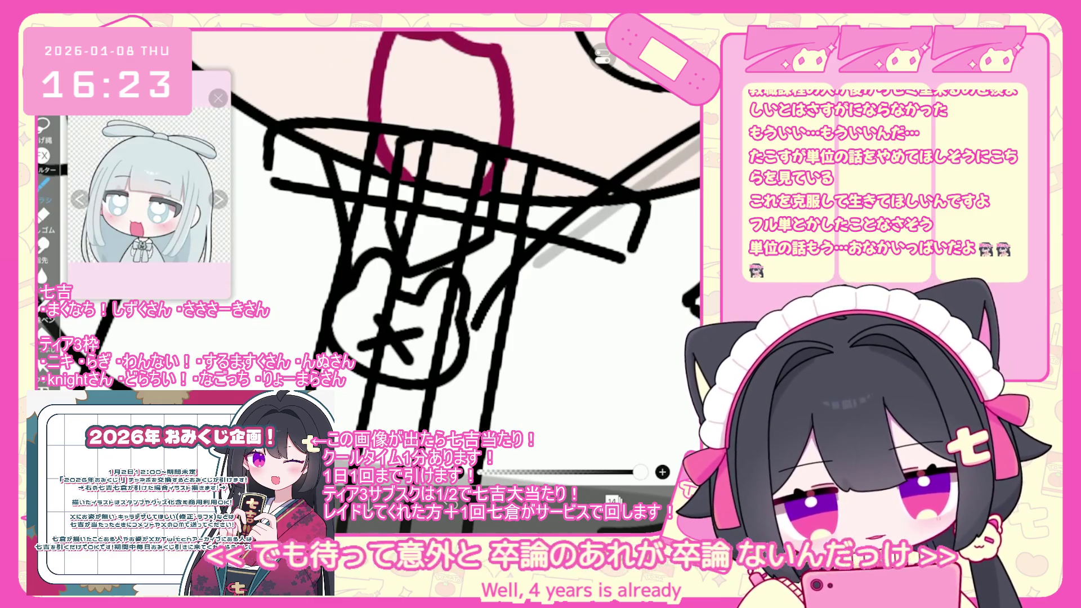
Lasso the rabbit charm and scale it slightly smaller to fit below the collar.
scroll(395, 315, "down", 2)
left_click(42, 365)
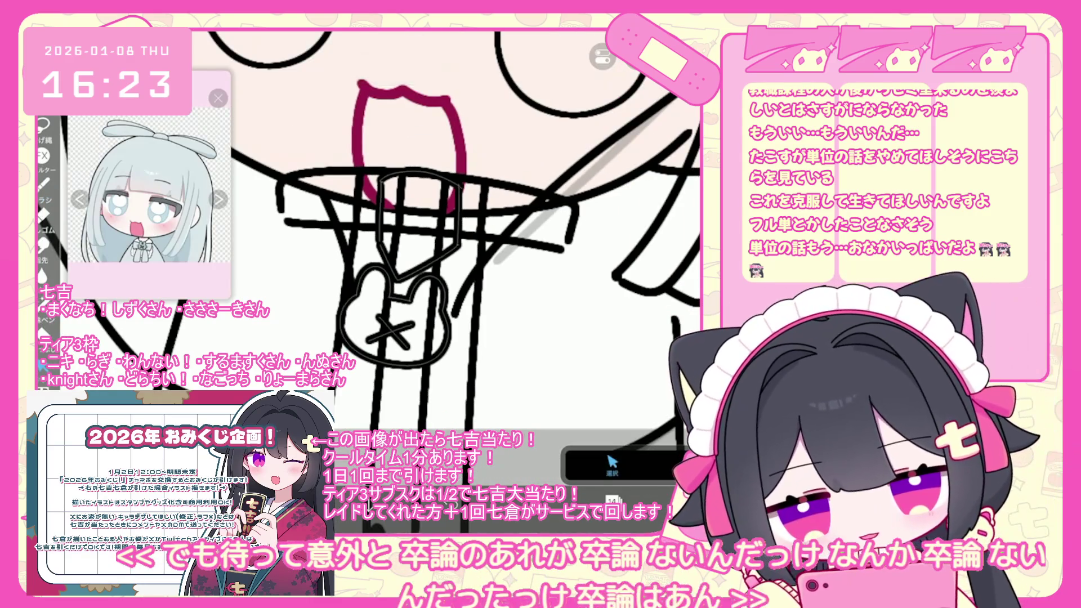
mouse_move(333, 315)
left_mouse_down()
mouse_move(410, 372)
mouse_move(333, 313)
left_mouse_up()
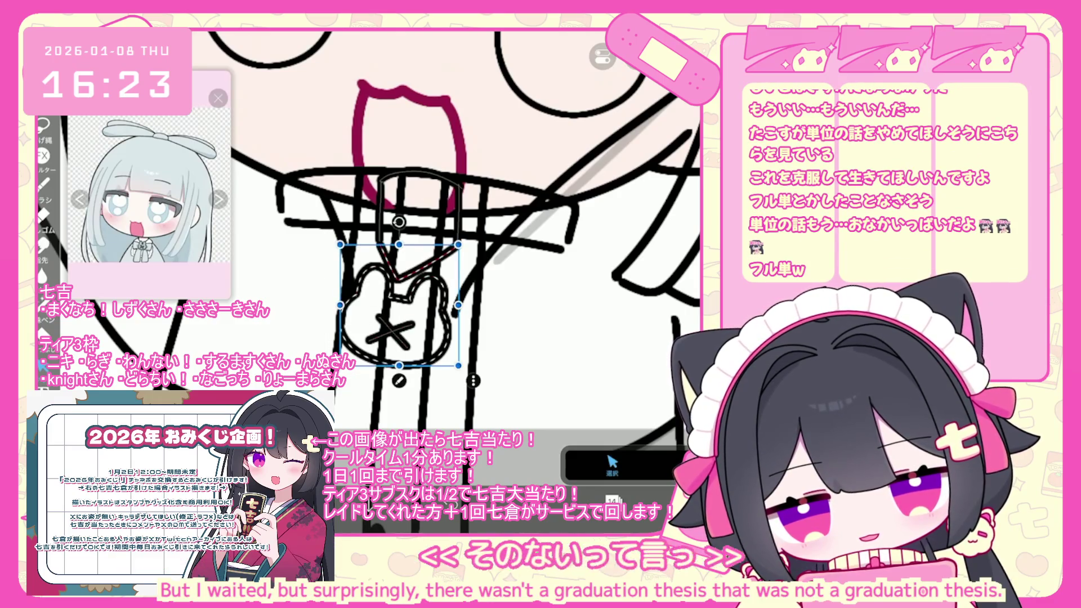
key("ctrl+z")
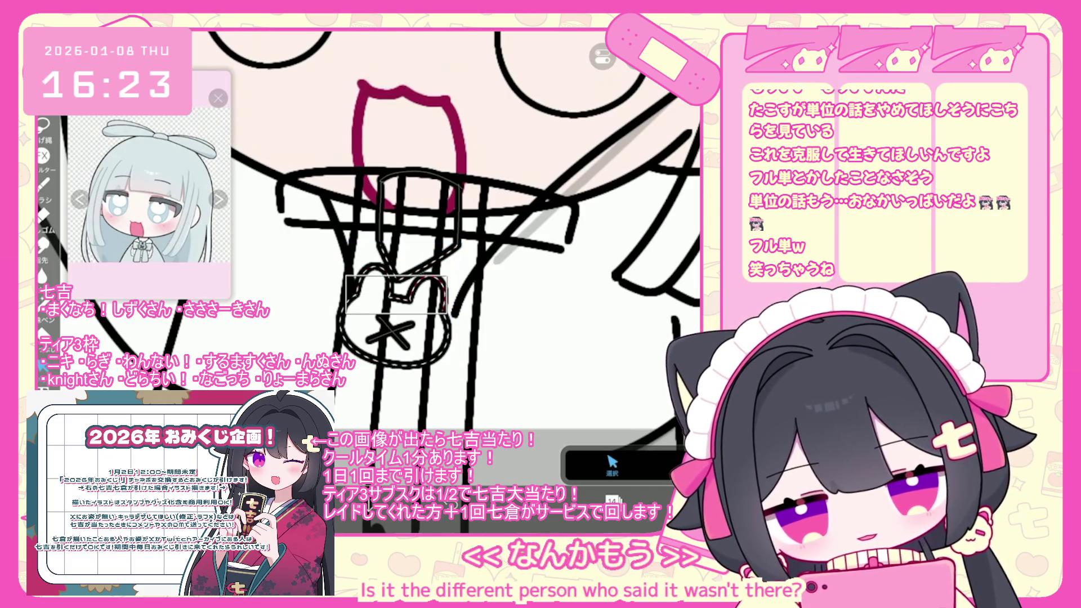
left_click_drag(349, 290, 449, 304)
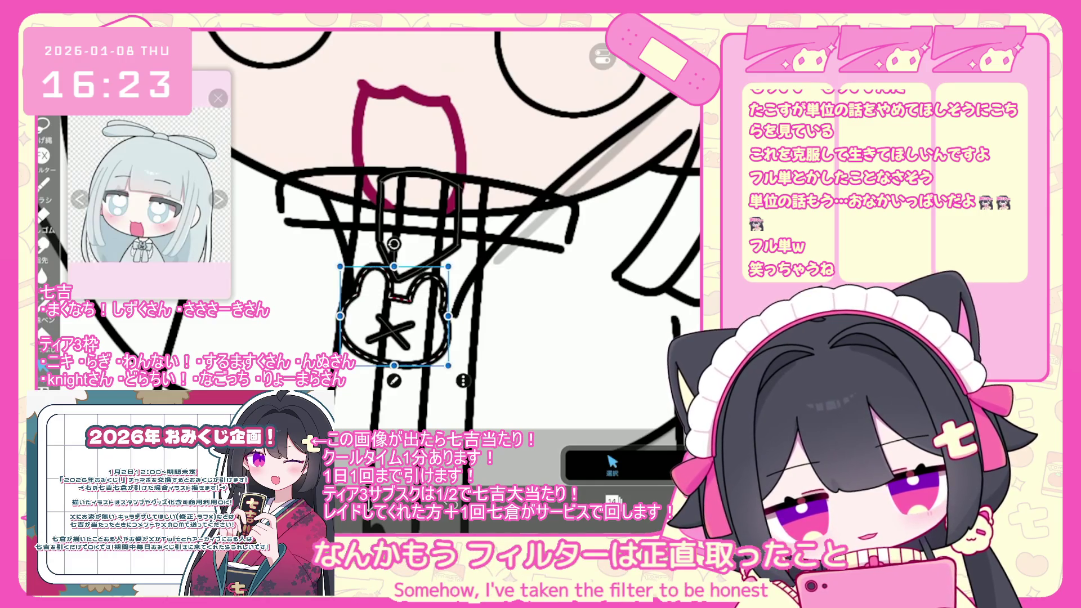
key("Return")
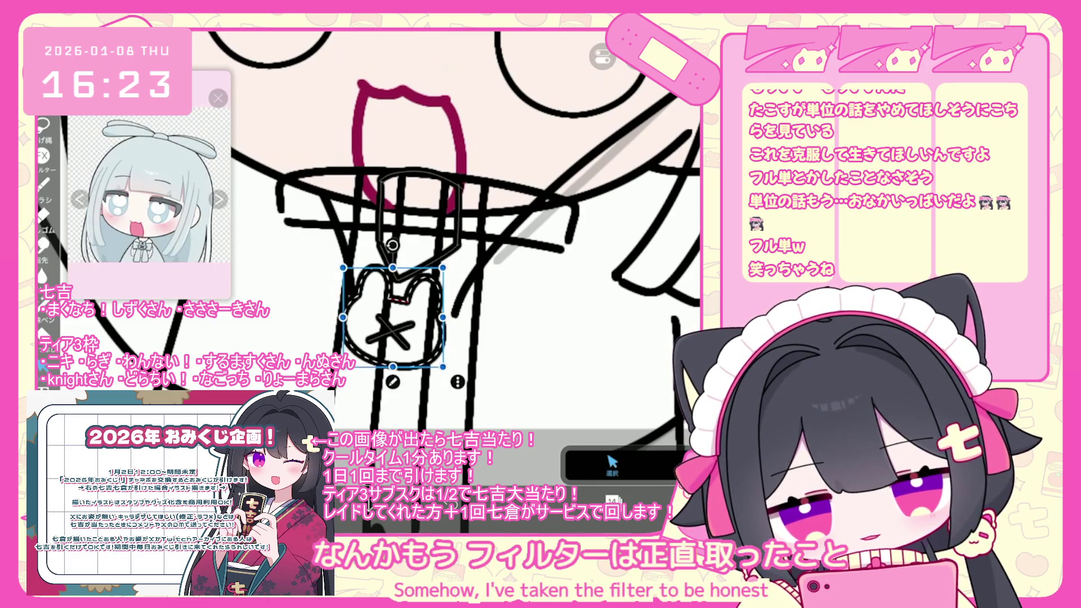
left_click(42, 183)
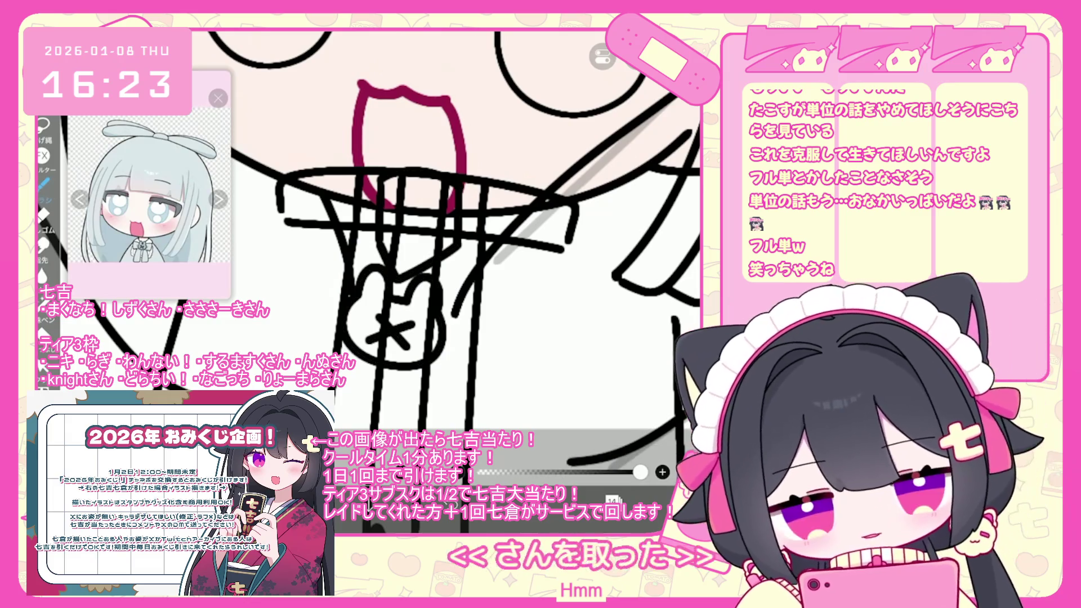
Undo bad strokes and draw bow loops with trailing tails around the bunny charm, then zoom out.
key("ctrl+z")
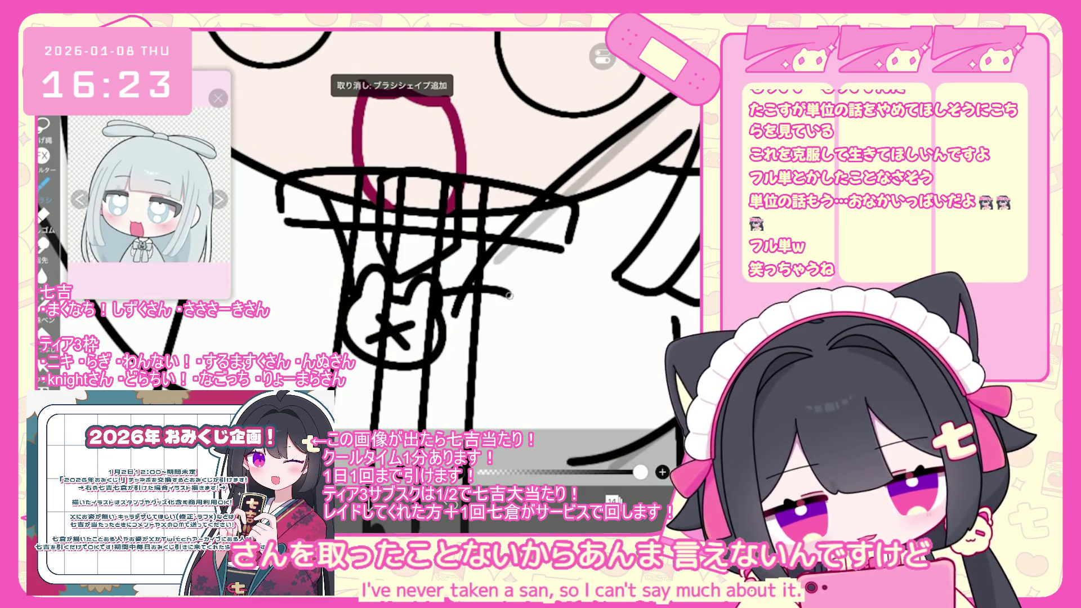
scroll(417, 365, "up", 2)
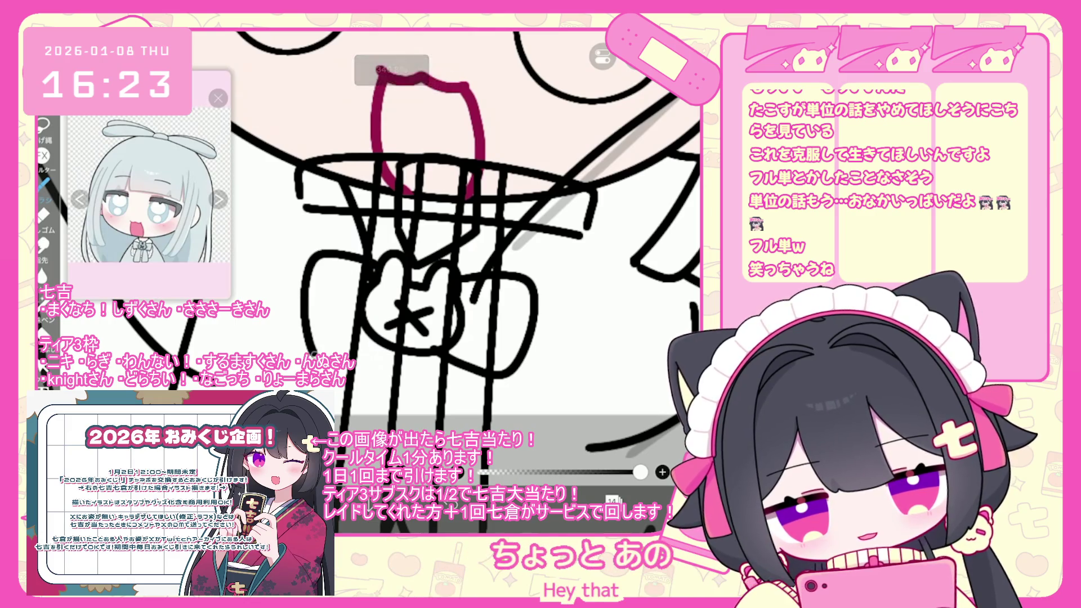
scroll(445, 253, "down", 2)
key("ctrl+z")
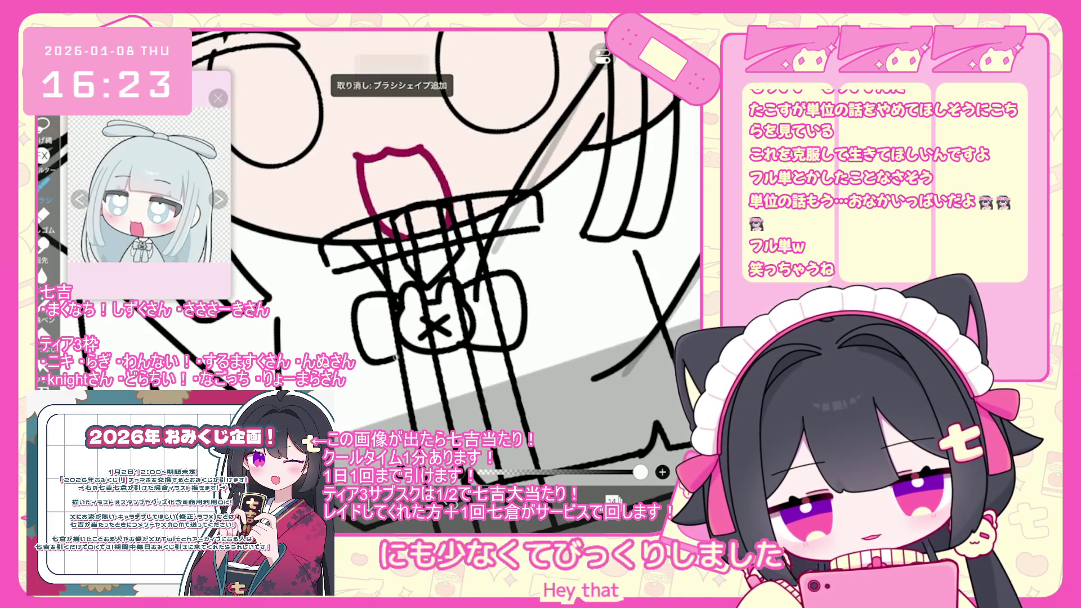
scroll(416, 253, "up", 2)
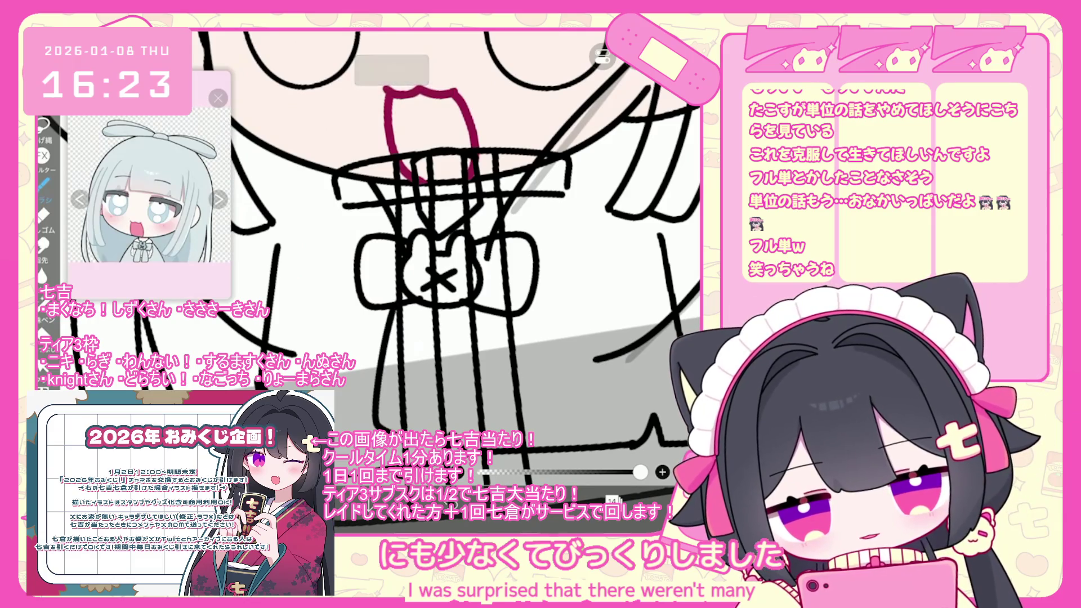
key("ctrl+z")
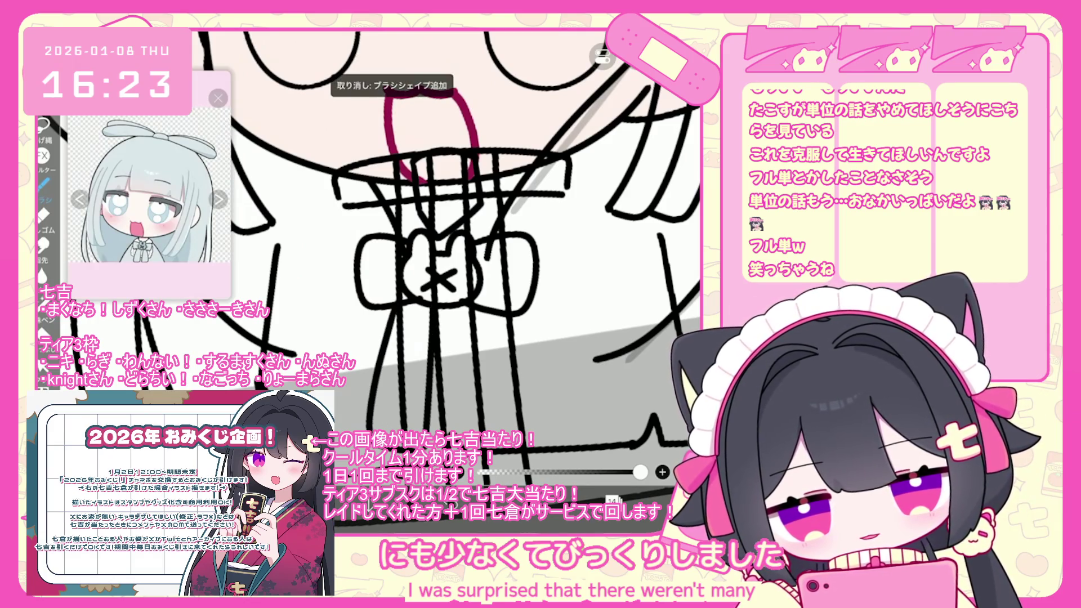
left_click_drag(385, 89, 456, 89)
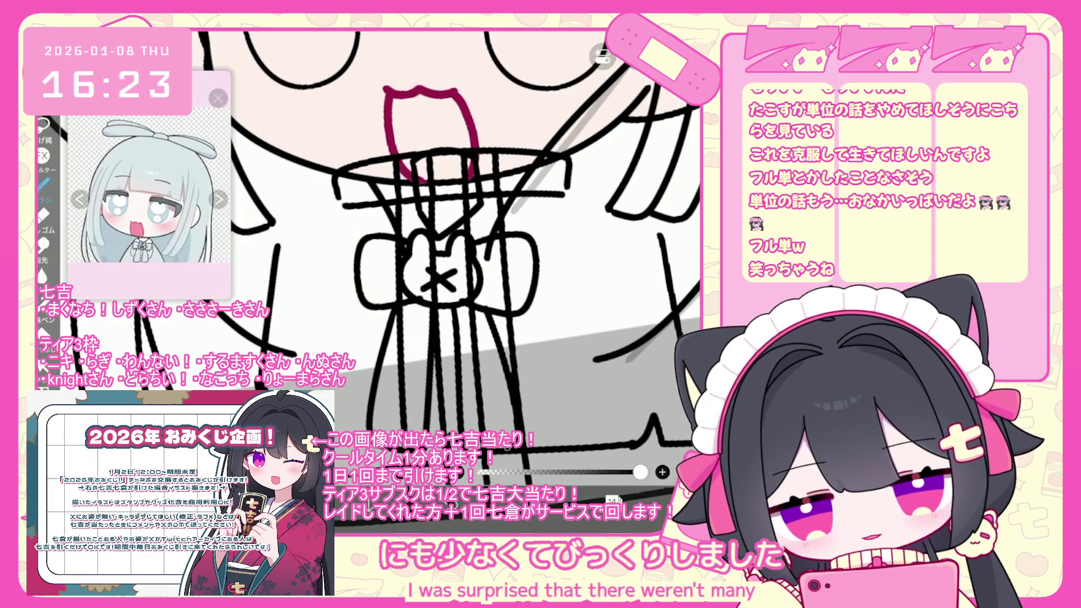
left_click(434, 270)
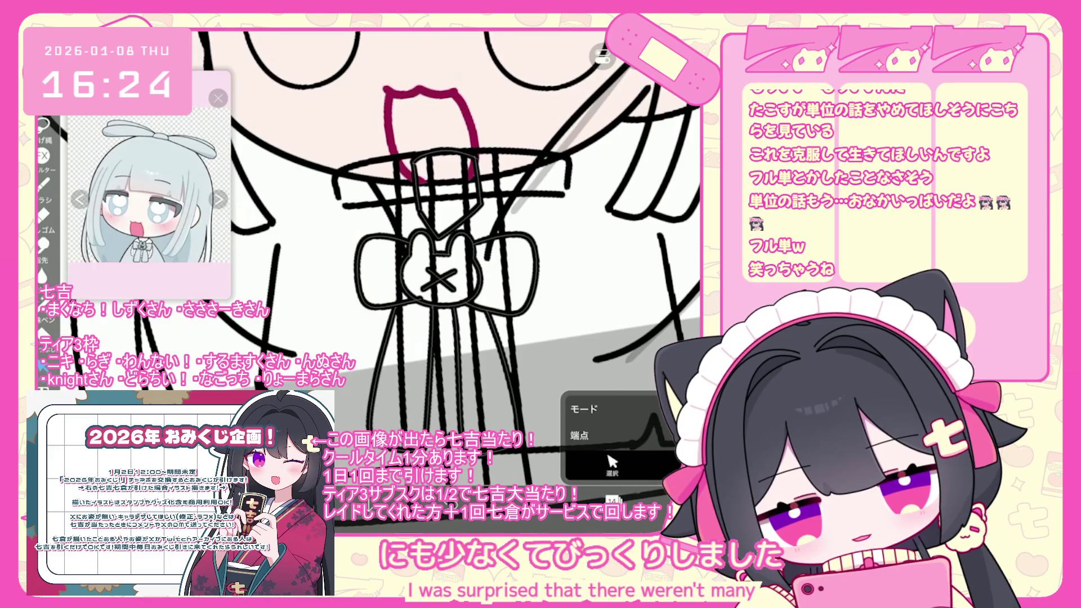
scroll(445, 271, "up", 3)
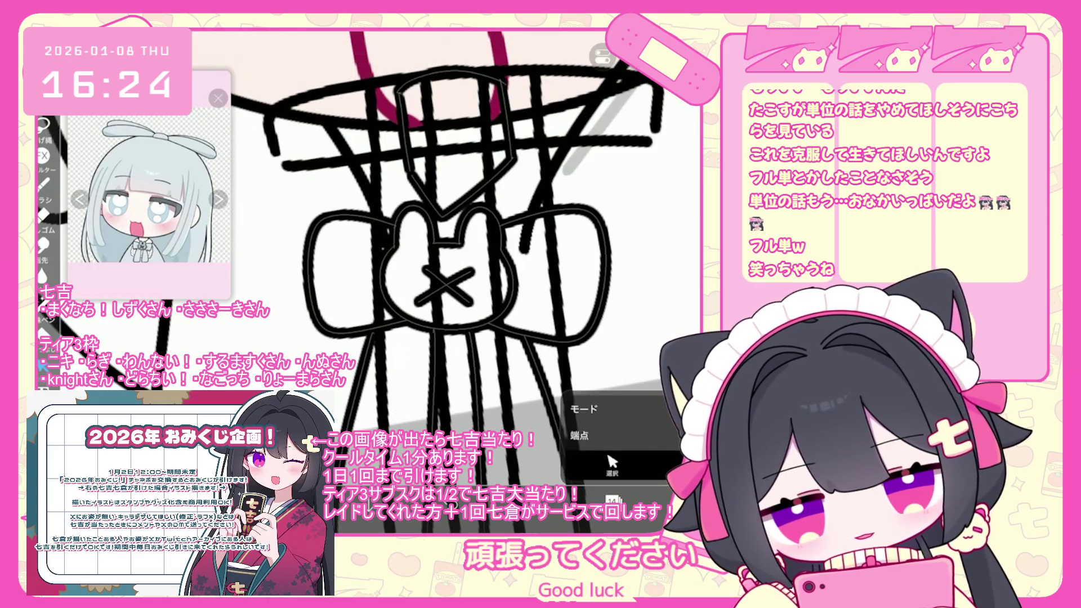
scroll(462, 276, "down", 5)
scroll(451, 237, "down", 3)
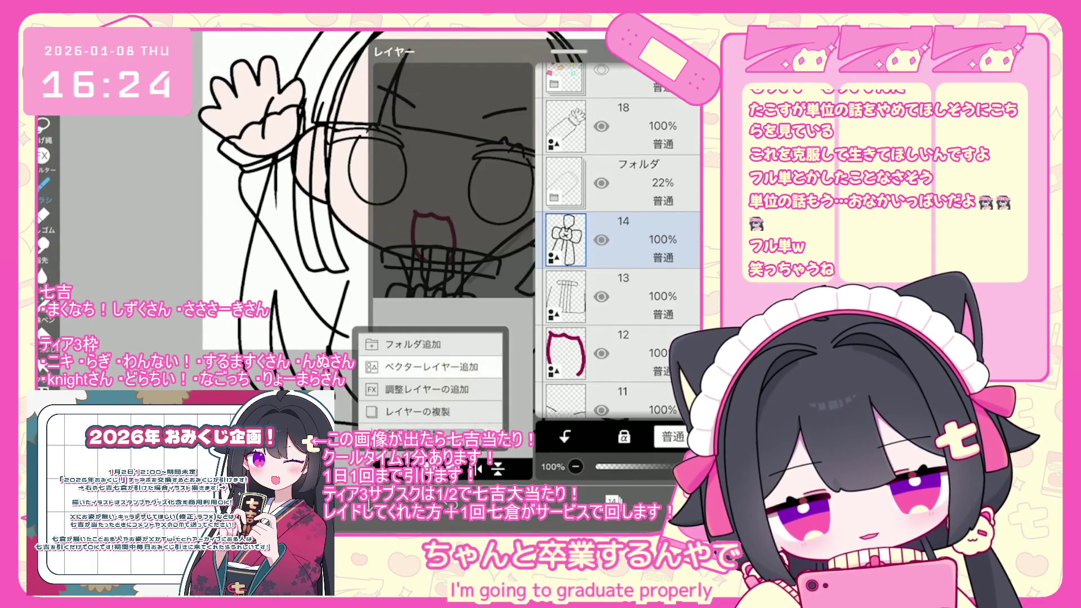
Remove stray strokes near the collar bow and beside the jabot.
scroll(451, 254, "up", 3)
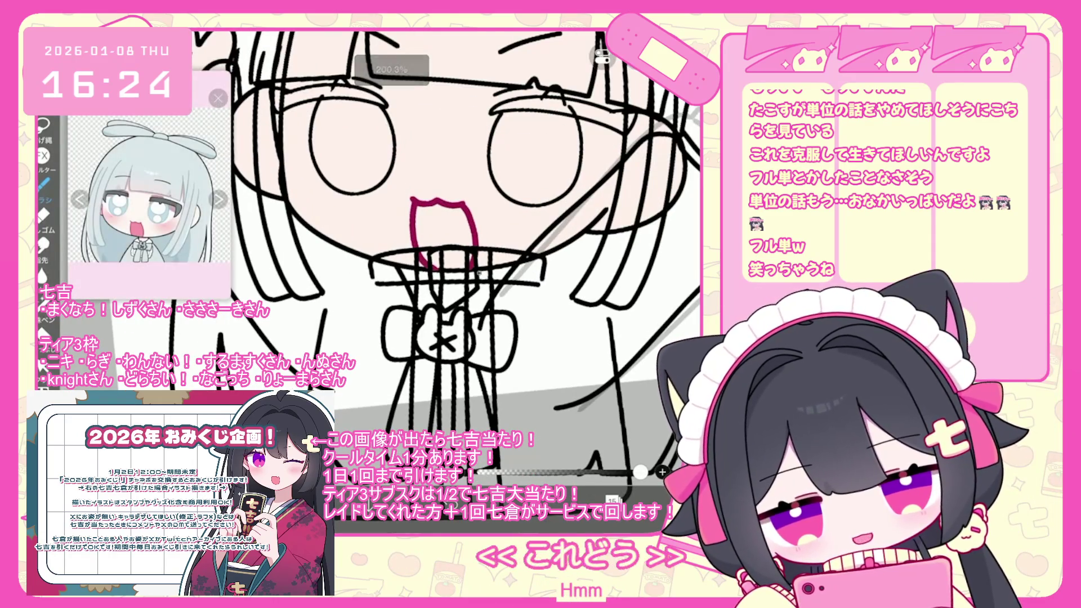
key("ctrl+z")
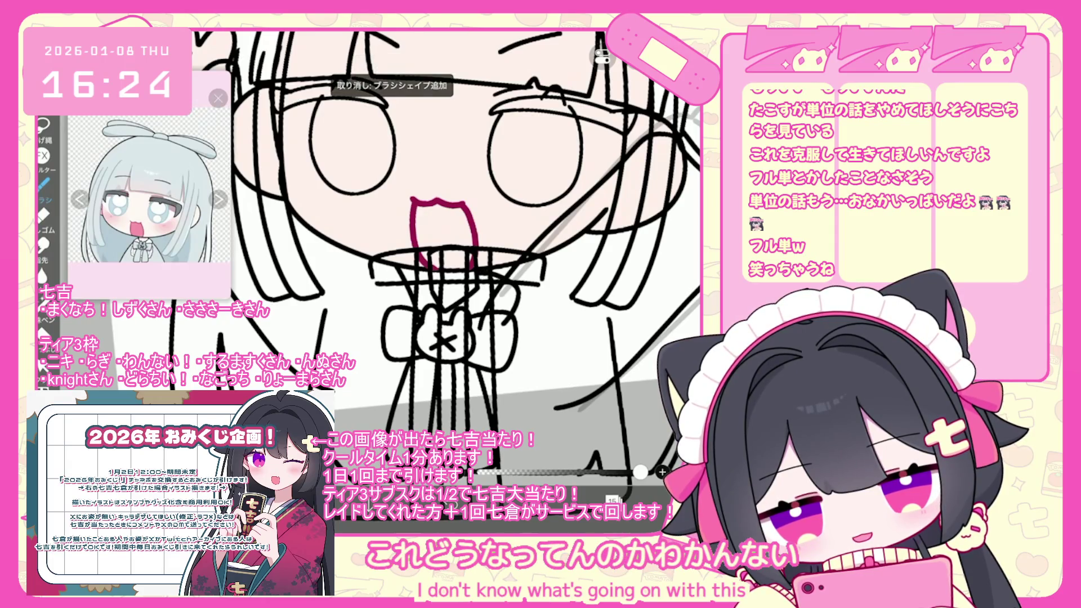
scroll(451, 253, "down", 1)
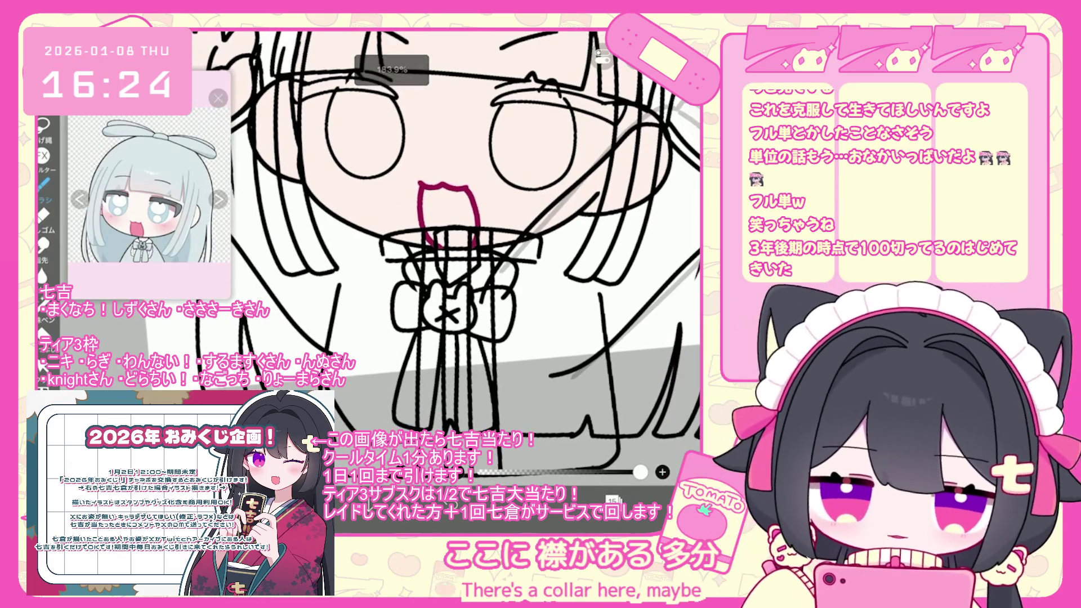
key("ctrl+z")
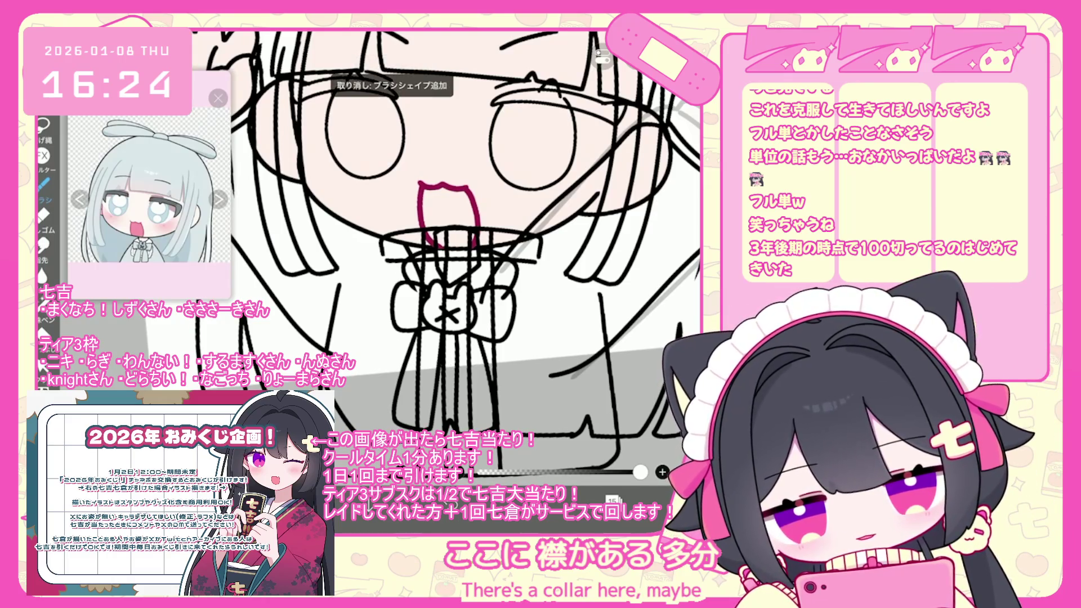
left_click_drag(516, 281, 496, 363)
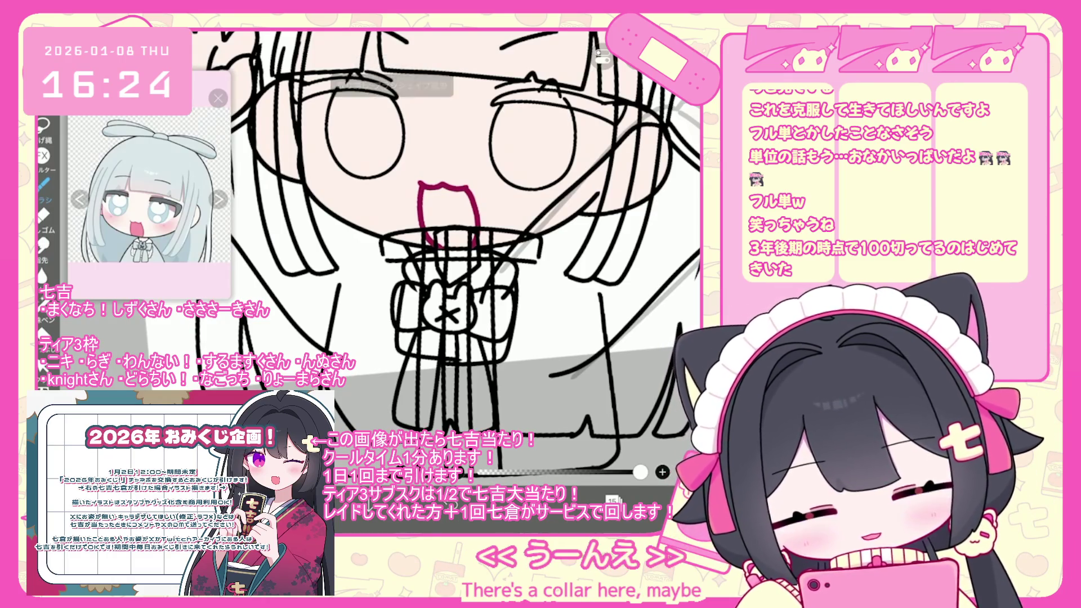
key("ctrl+z")
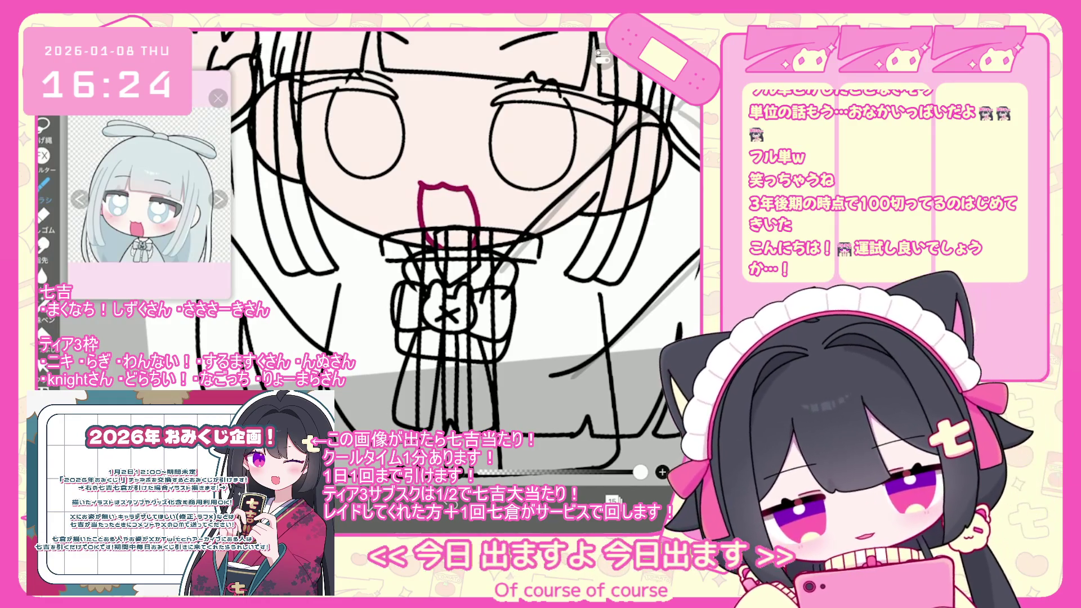
left_click_drag(372, 281, 374, 331)
key("ctrl+z")
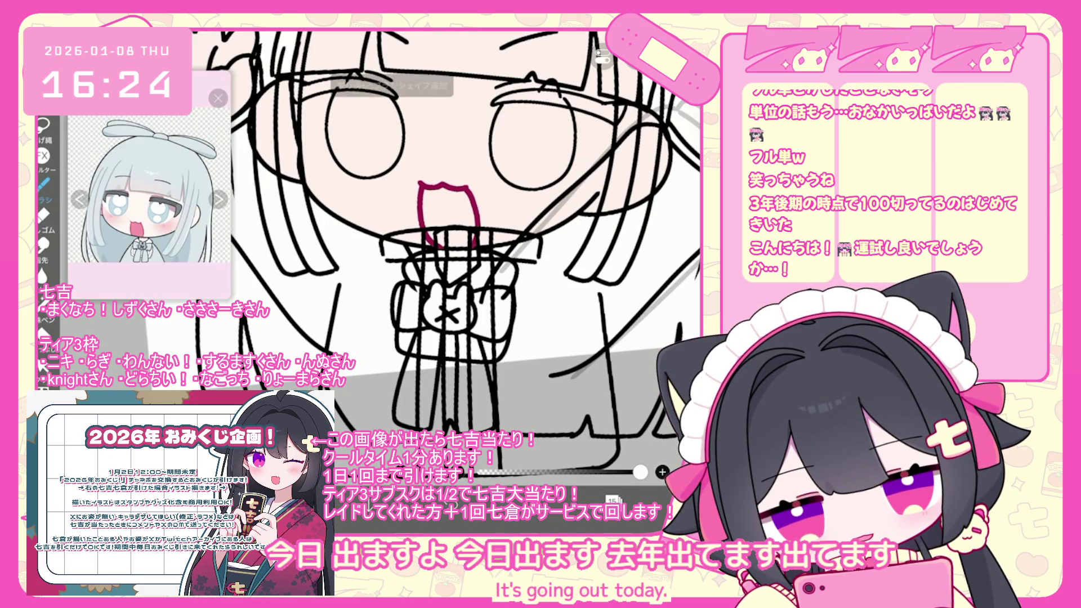
Draw wavy ruffle edges left of, below and right of the chest bow.
left_click_drag(384, 256, 379, 332)
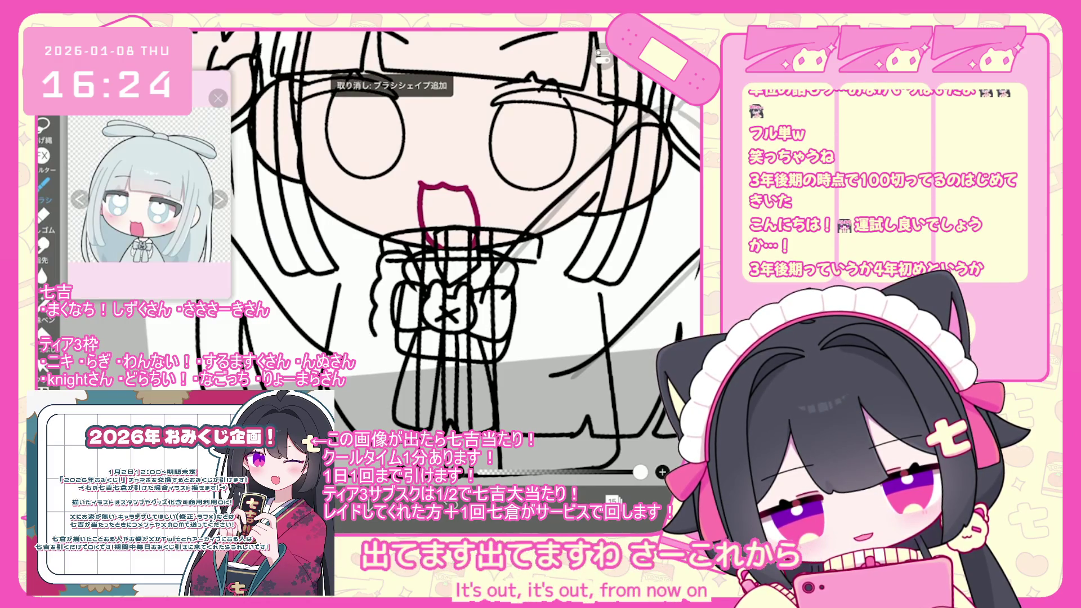
key("ctrl+z")
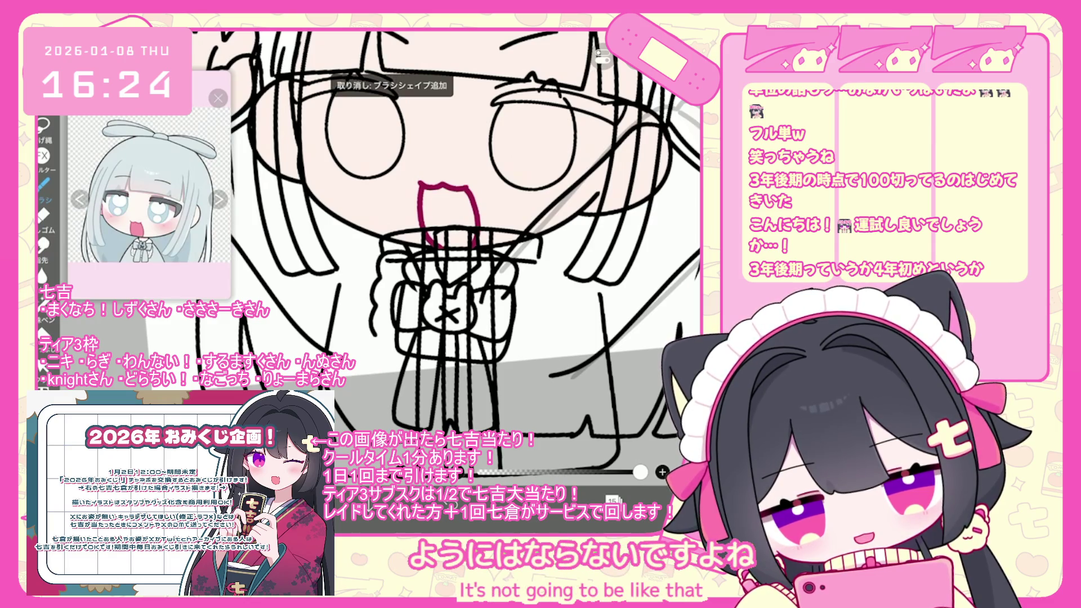
left_click_drag(424, 373, 488, 381)
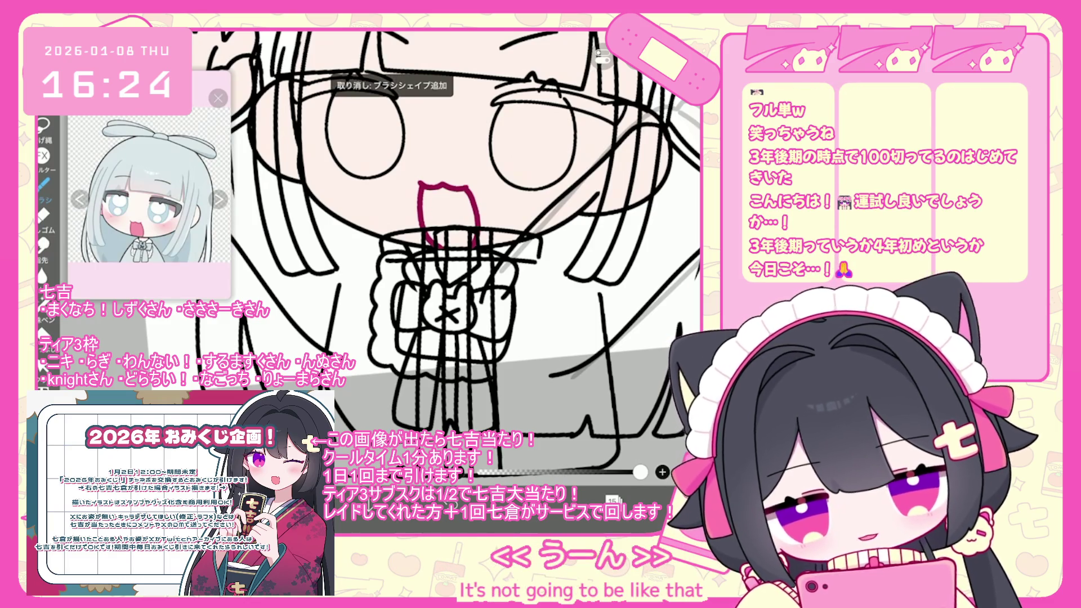
scroll(444, 251, "right", 1)
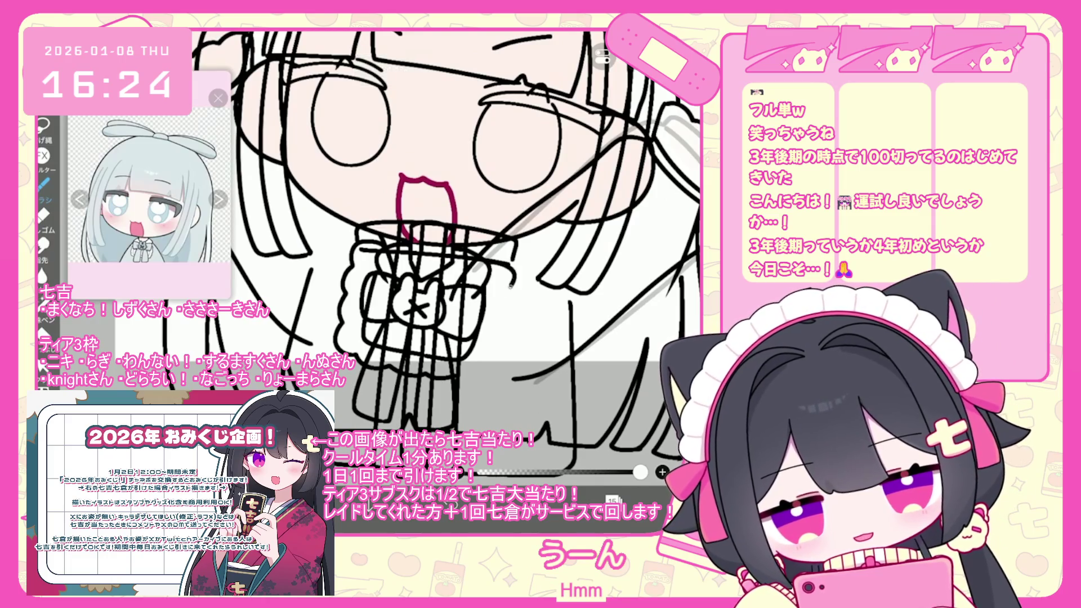
left_click_drag(508, 285, 507, 317)
key("ctrl+z")
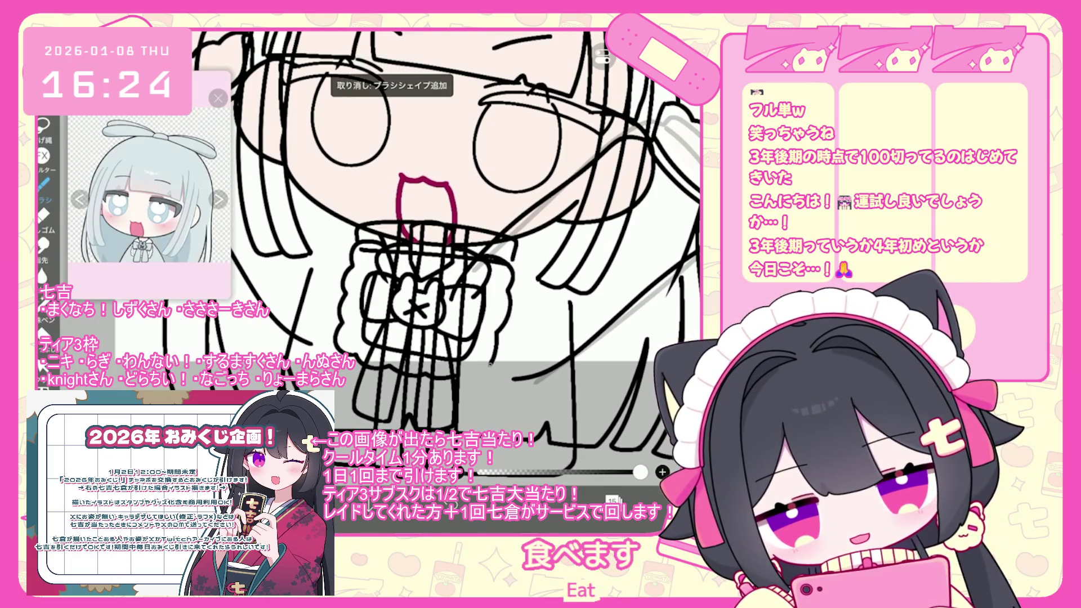
left_click_drag(479, 259, 514, 275)
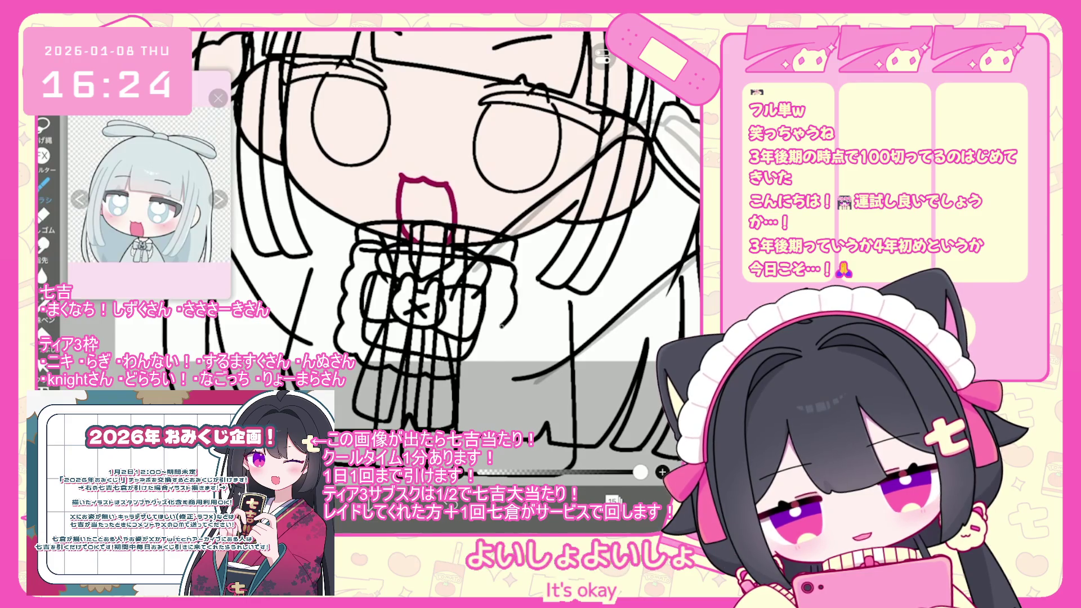
scroll(468, 226, "down", 3)
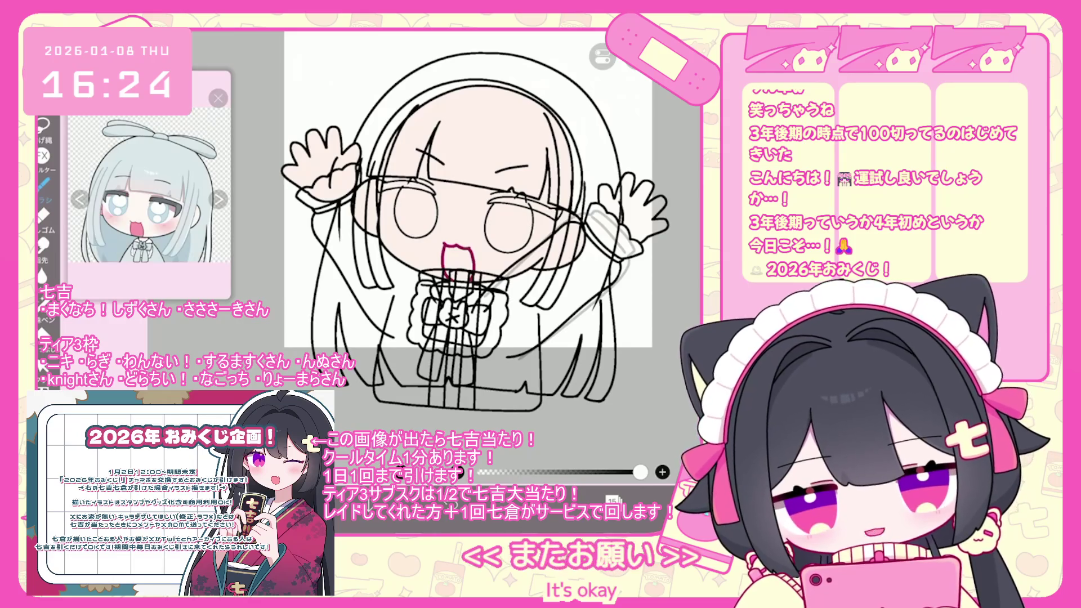
Make layer 14 the active layer and return to the canvas.
left_click(612, 499)
left_click(619, 297)
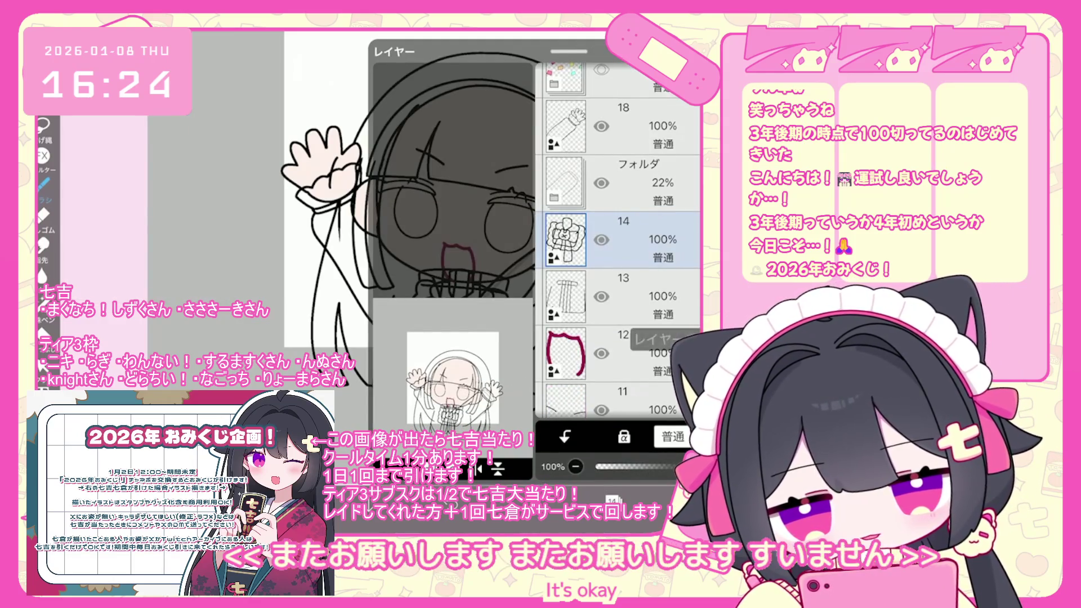
left_click(613, 499)
left_click(613, 454)
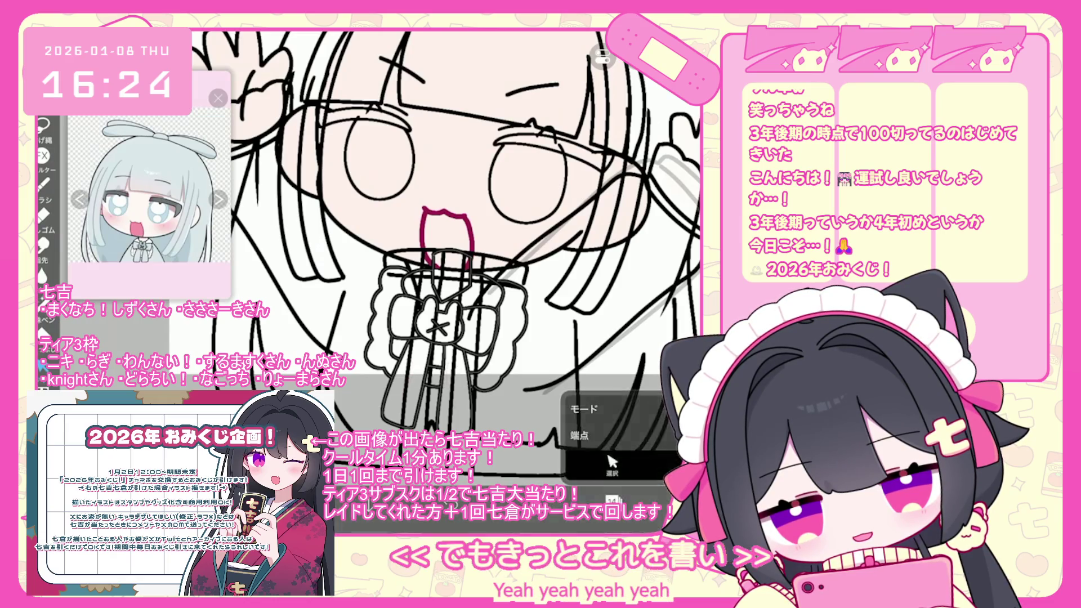
scroll(433, 236, "down", 3)
Lower layer 13's opacity to 31%, then reselect layer 14.
left_click(612, 500)
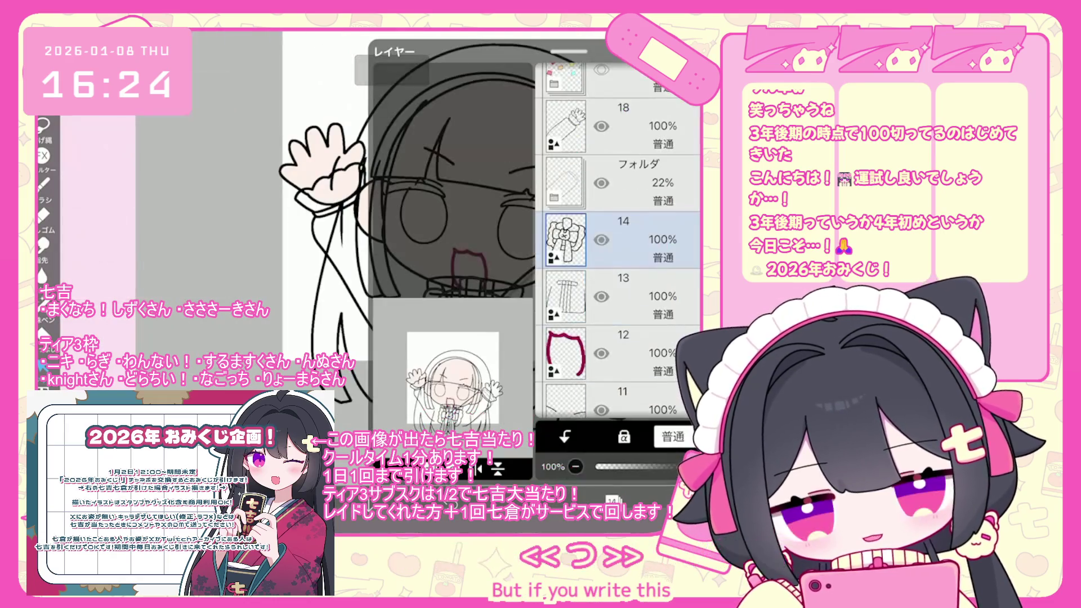
left_click(620, 297)
left_click_drag(693, 467, 626, 467)
left_click(619, 239)
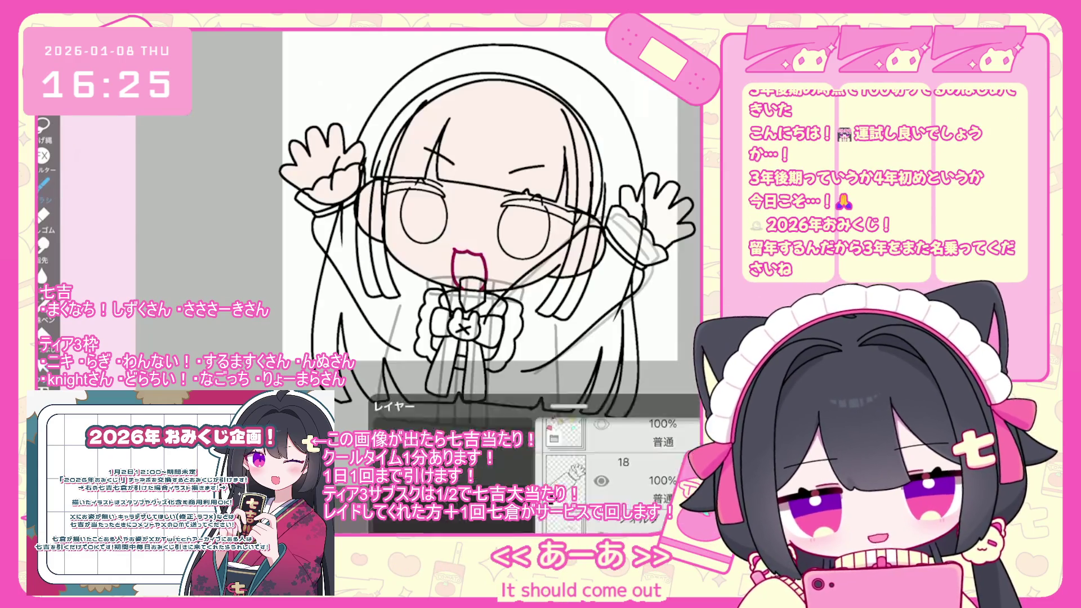
Try a line beside the right sleeve, undoing strokes that don't fit.
scroll(456, 237, "up", 2)
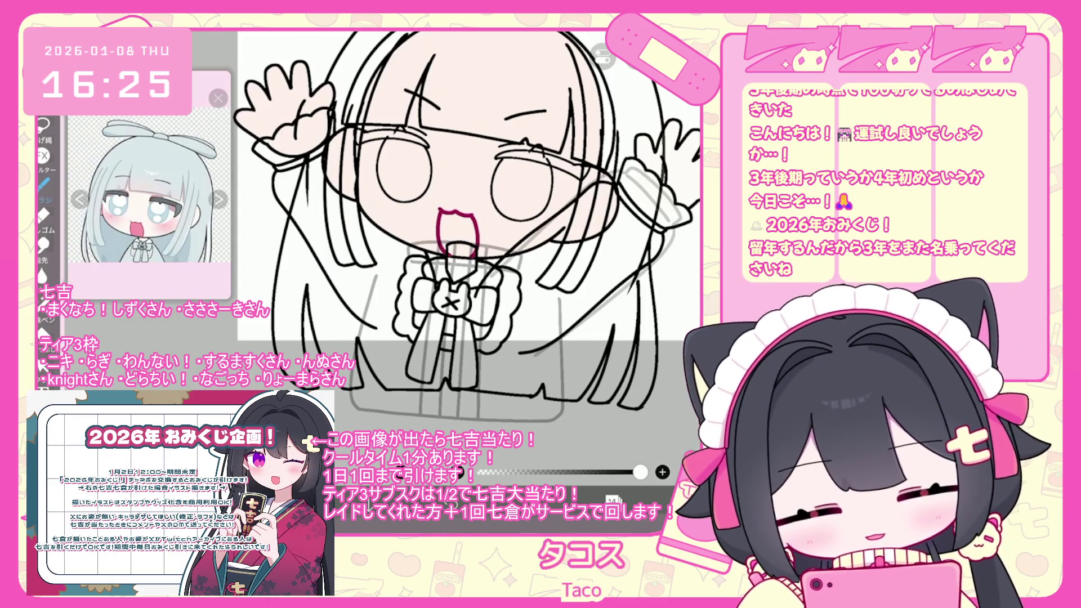
key("ctrl+z")
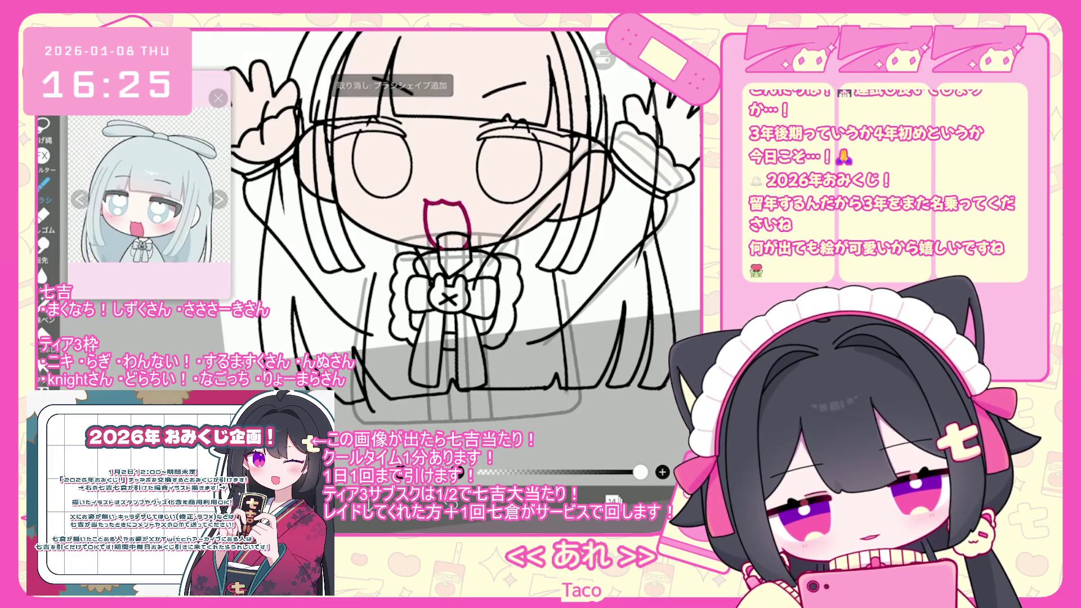
scroll(445, 231, "up", 2)
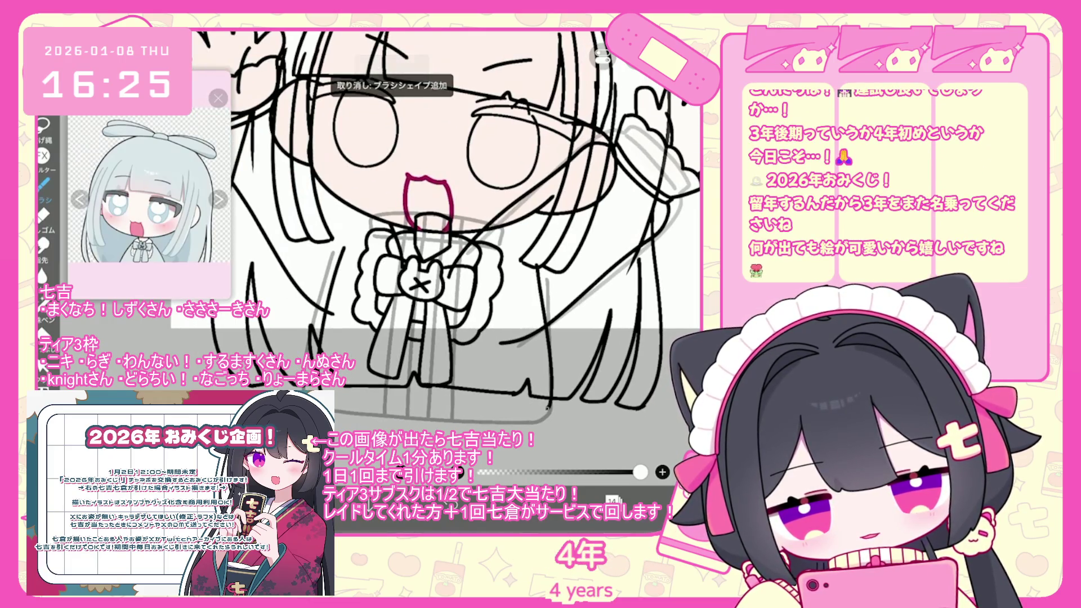
scroll(426, 234, "up", 2)
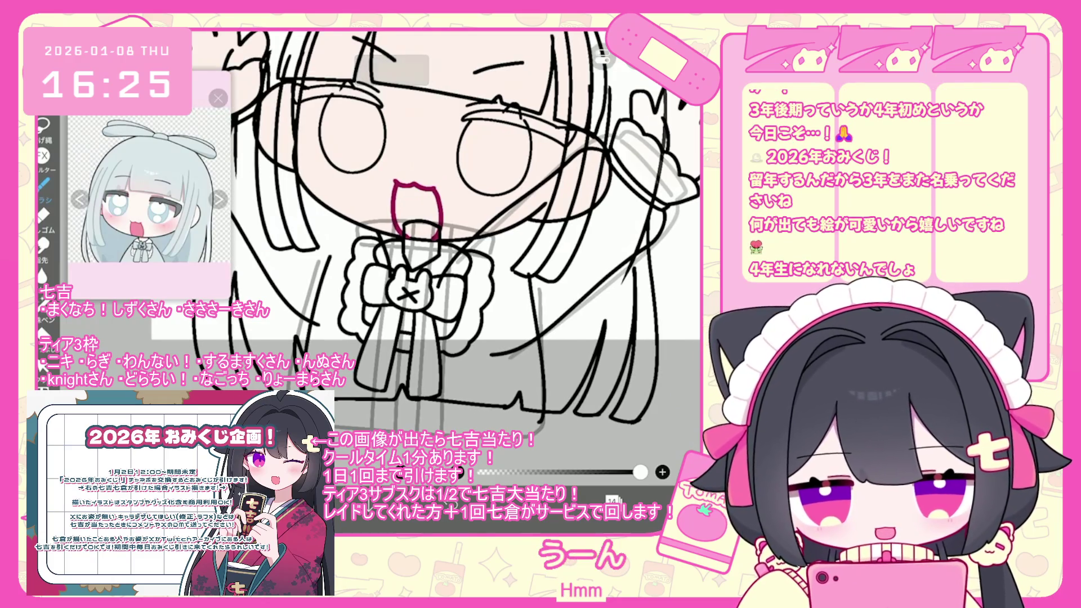
key("ctrl+z")
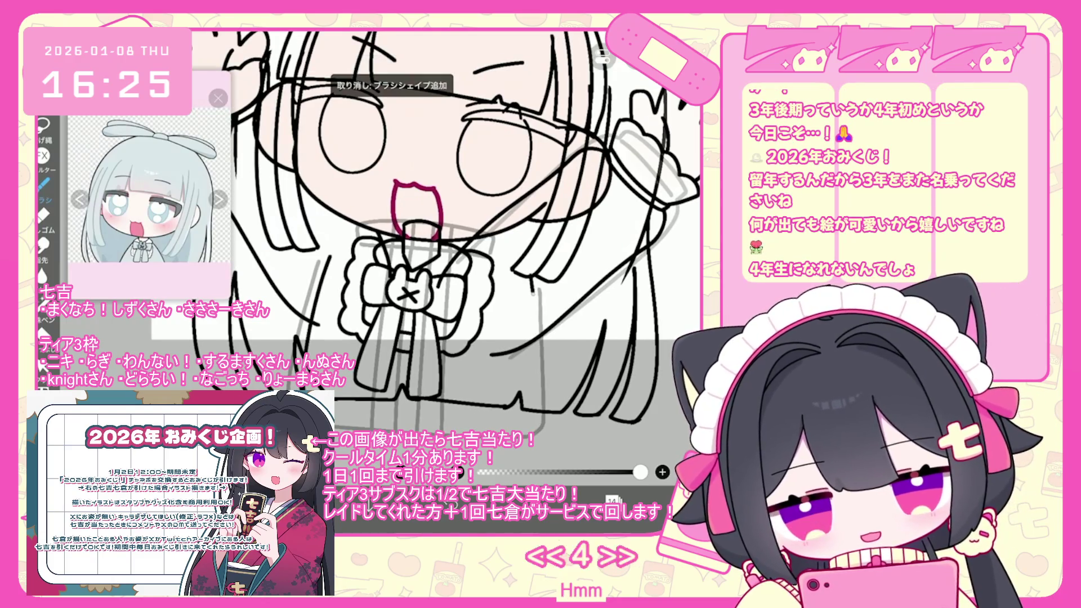
left_click_drag(532, 293, 541, 408)
key("ctrl+z")
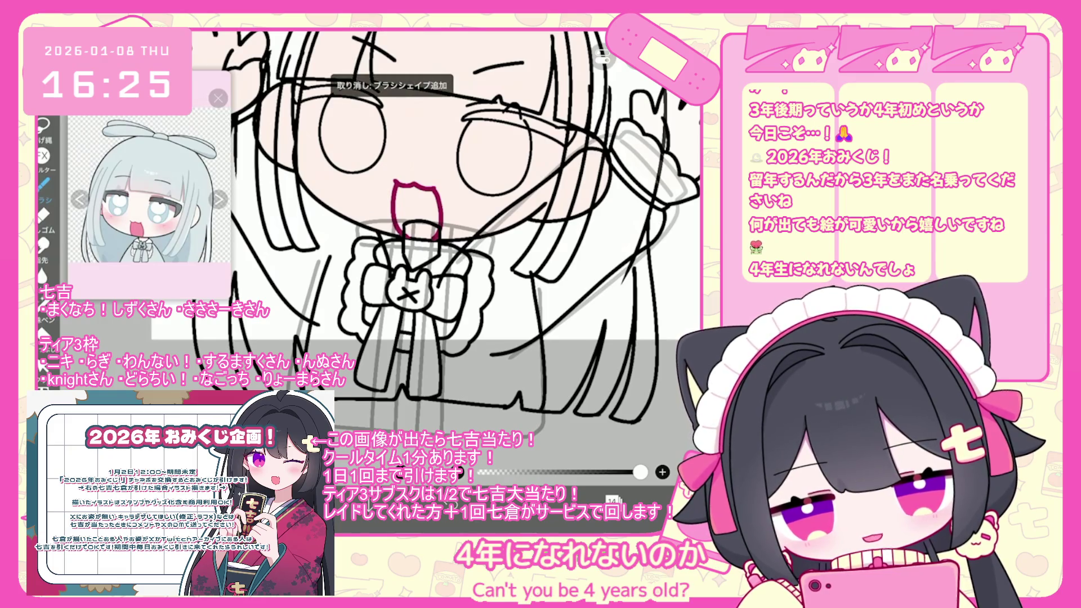
left_click_drag(533, 277, 538, 384)
scroll(426, 234, "down", 1)
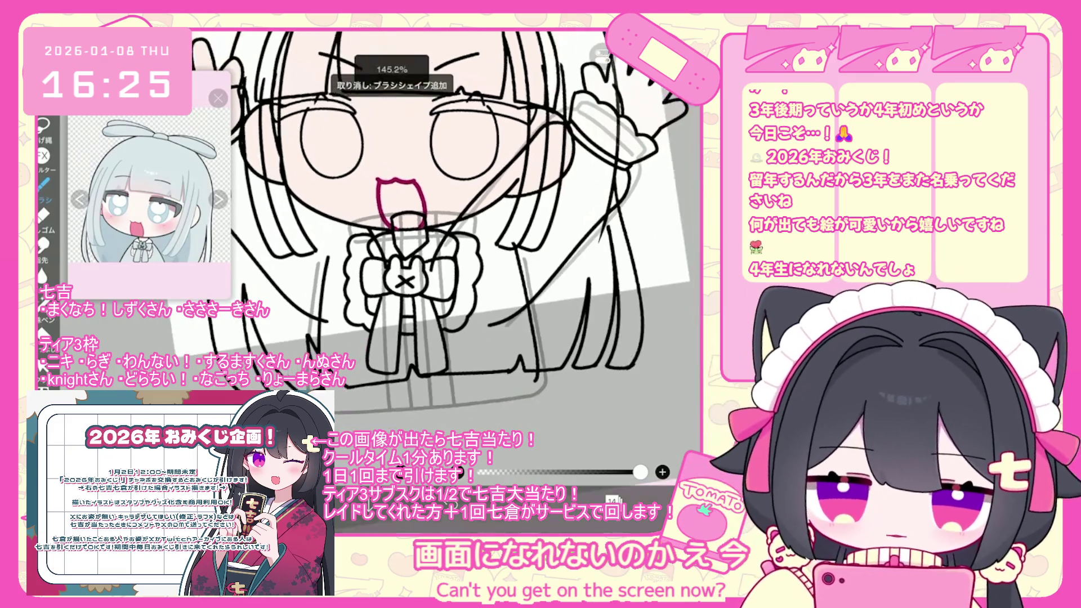
scroll(432, 223, "down", 1)
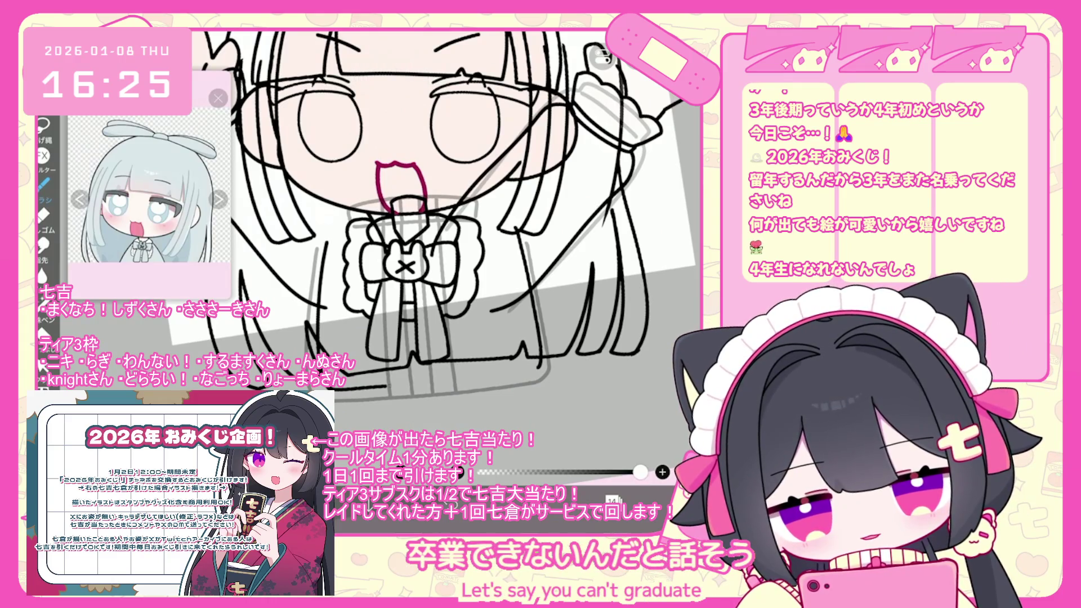
key("ctrl+z")
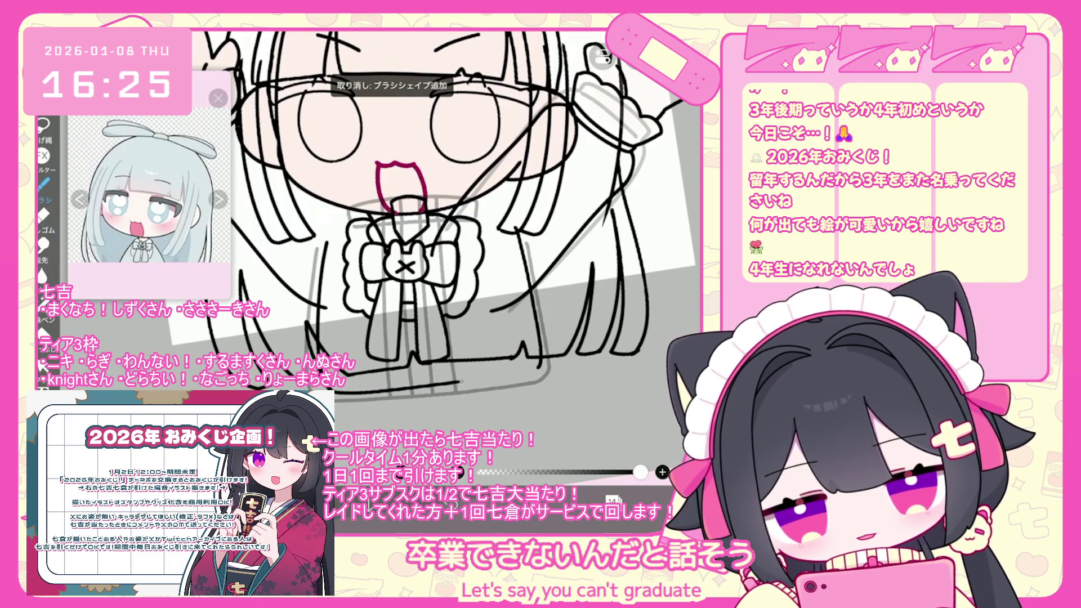
scroll(431, 217, "down", 3)
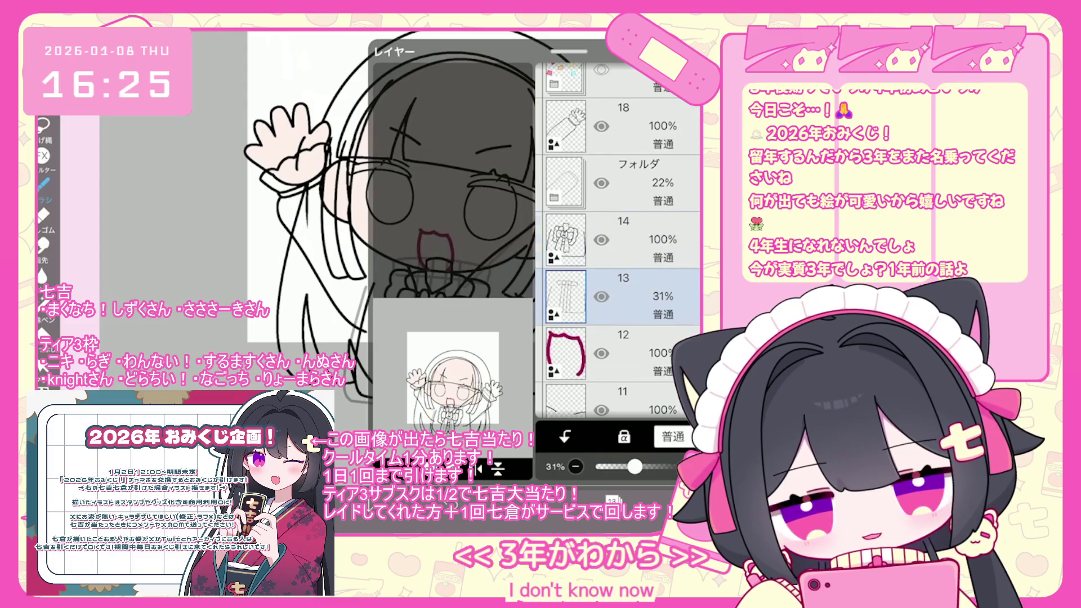
left_click(620, 239)
scroll(394, 225, "up", 2)
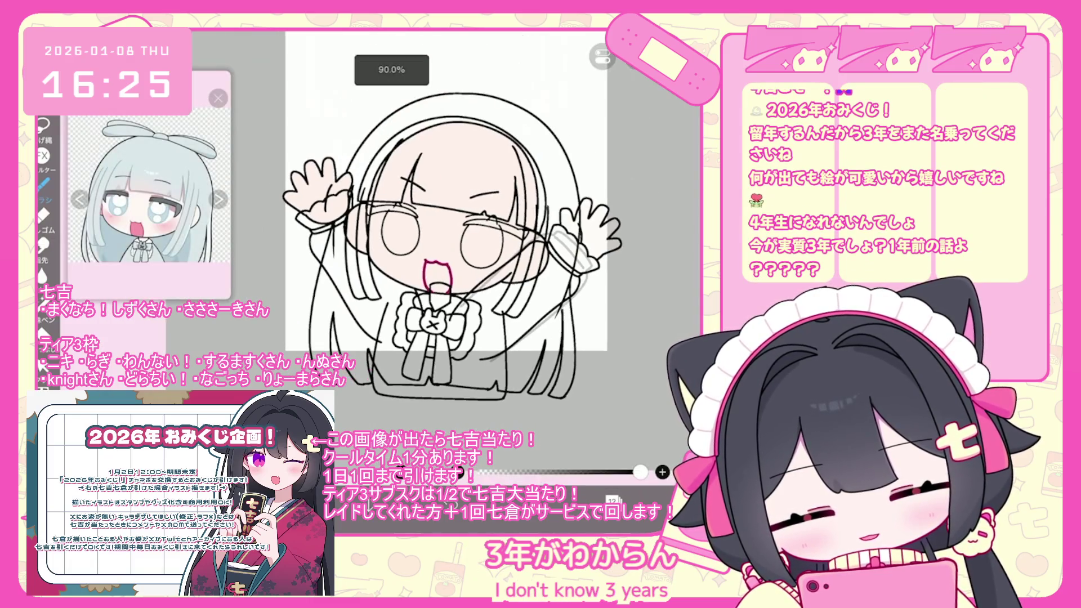
left_click(619, 183)
scroll(619, 242, "up", 2)
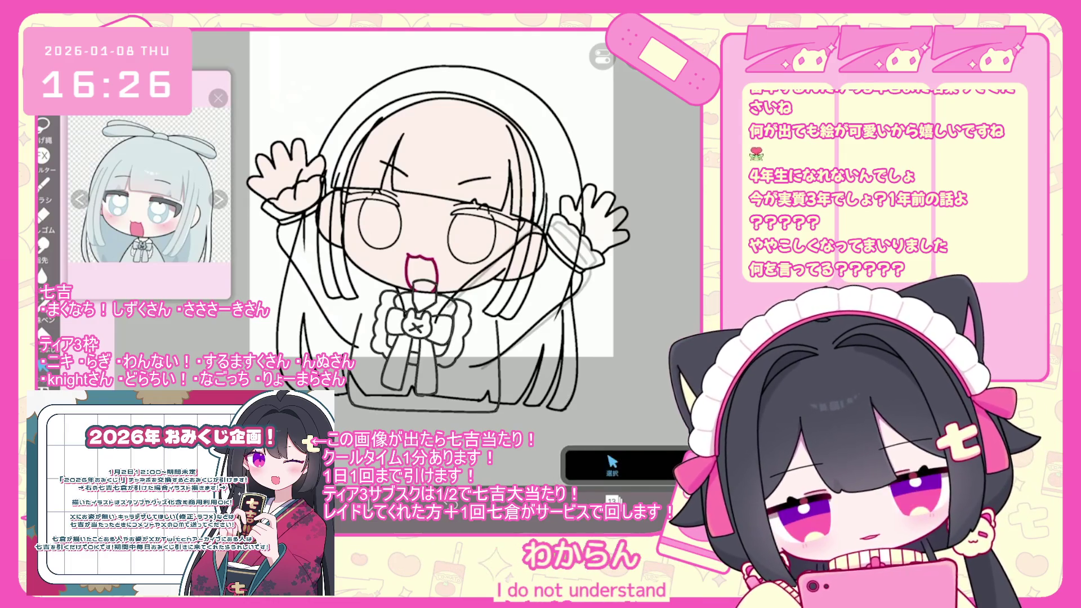
key("ctrl+d")
left_click_drag(499, 411, 352, 322)
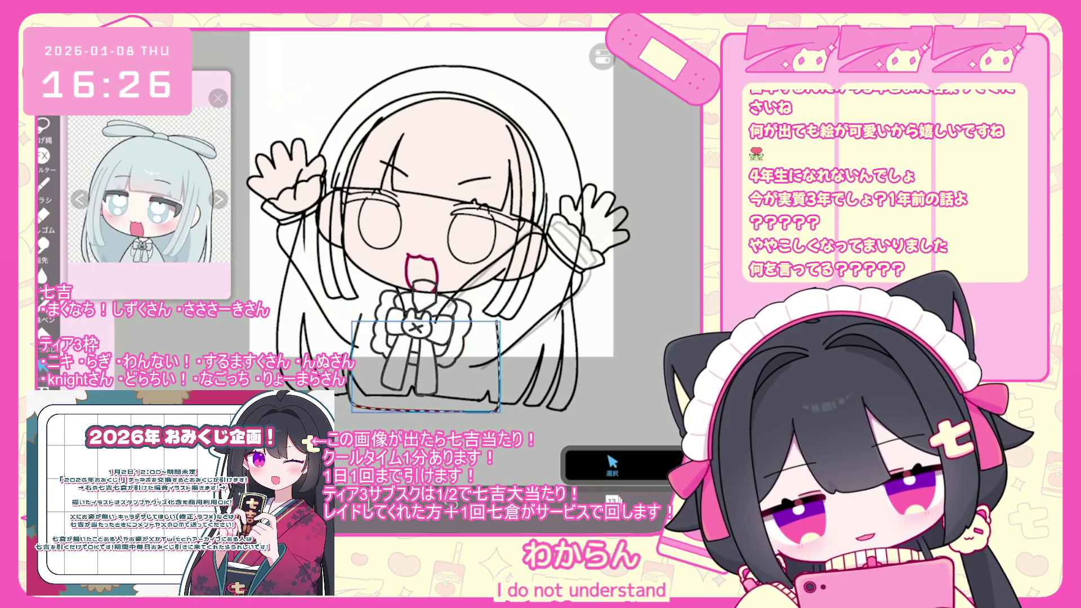
key("ctrl+d")
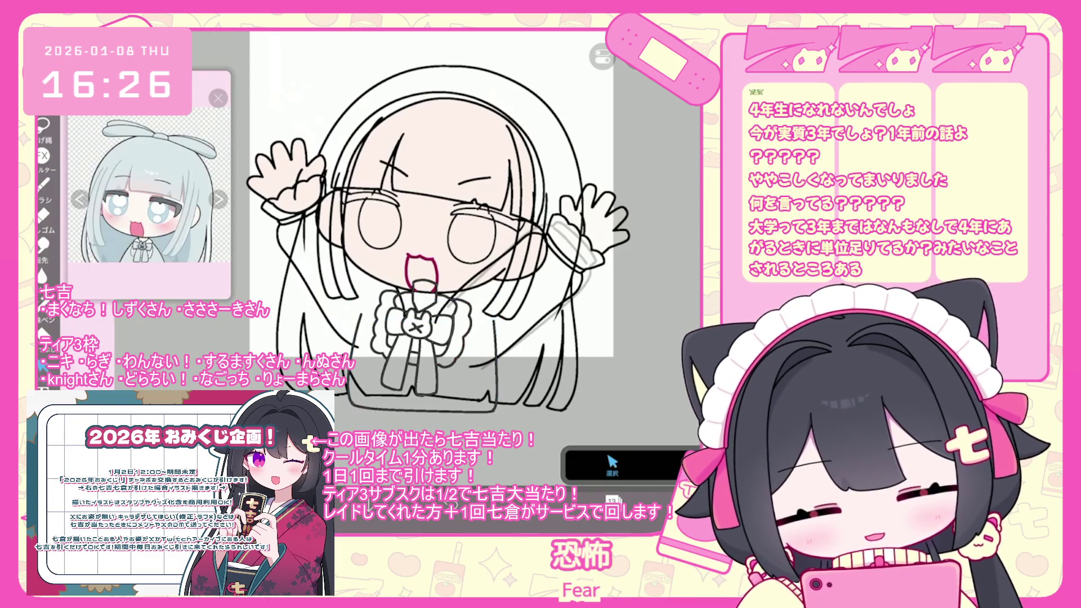
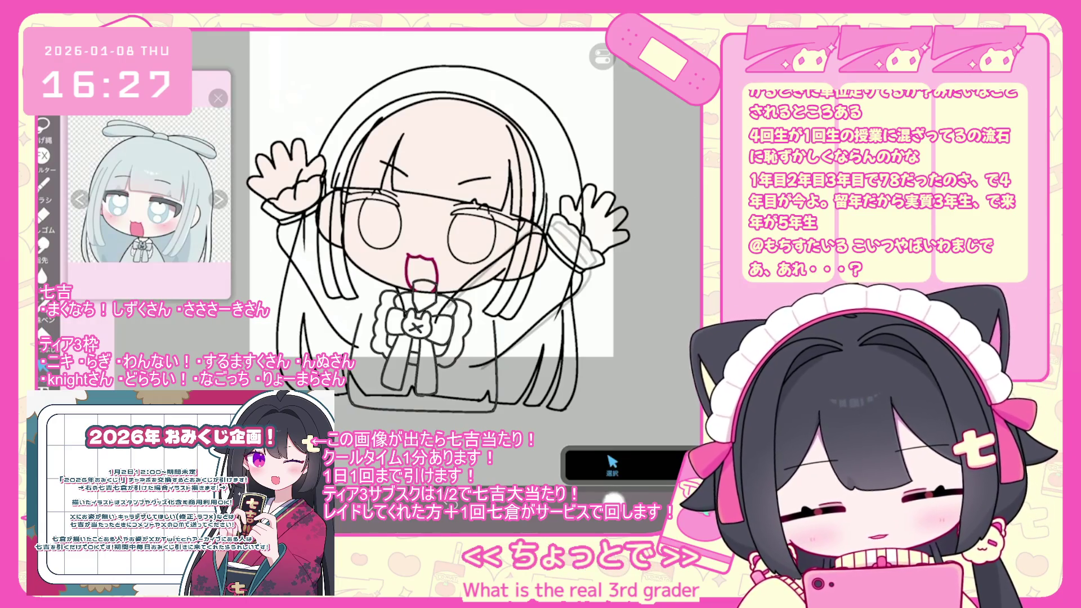
Add a new empty layer 14 directly above line-art layer 13.
left_click(612, 499)
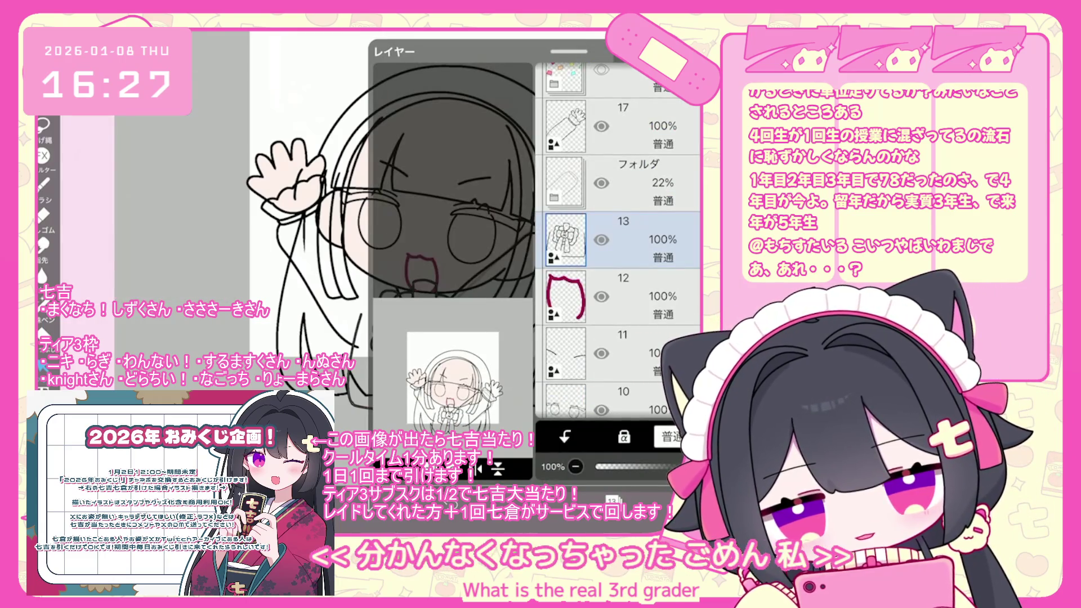
left_click(479, 468)
left_click(389, 343)
left_click(479, 469)
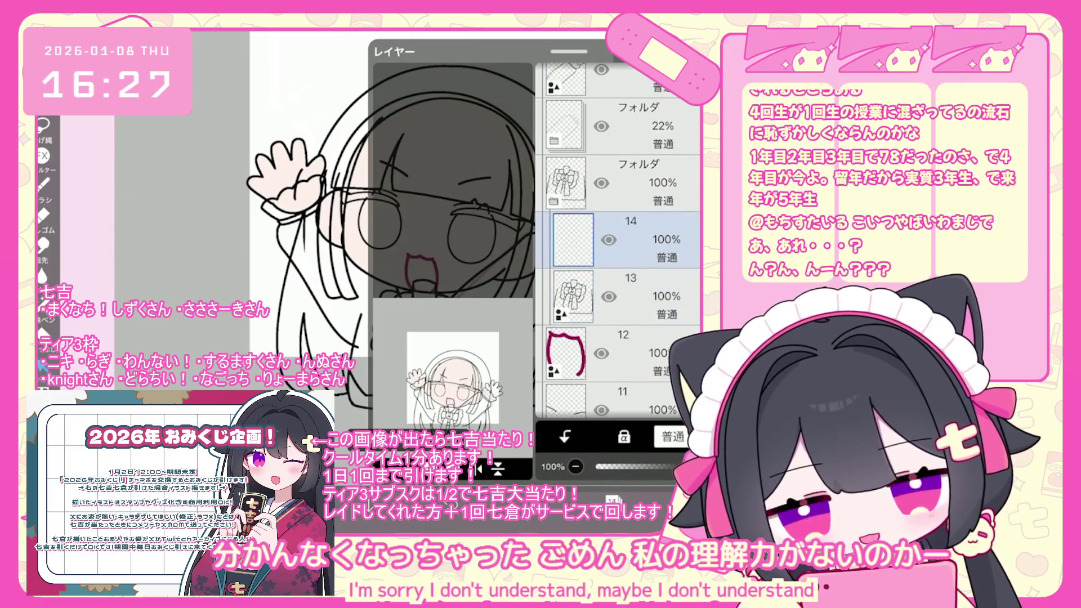
left_click(647, 297)
left_click(613, 499)
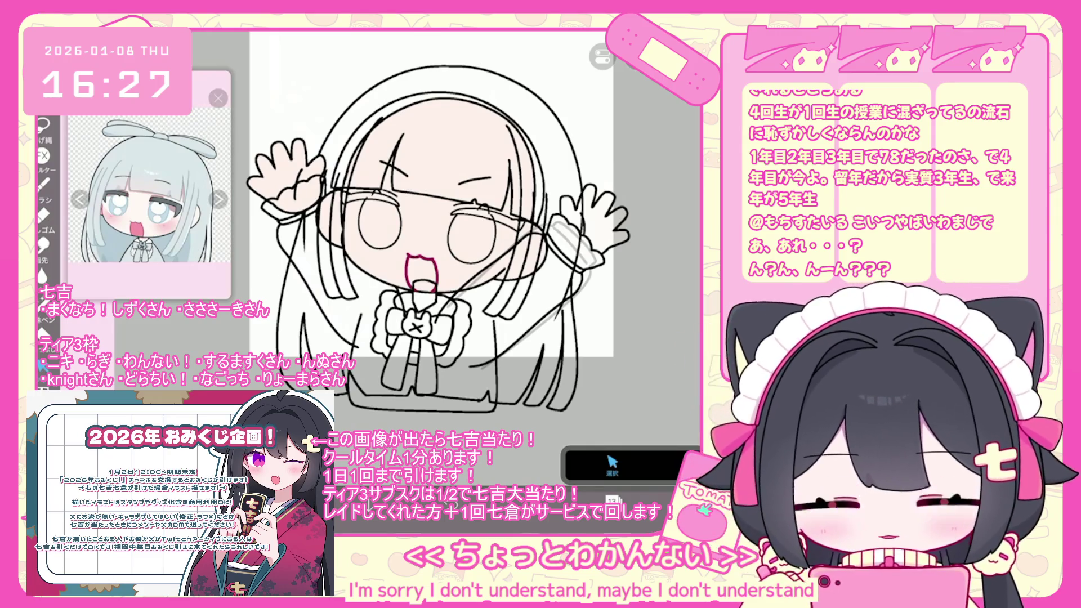
scroll(428, 226, "up", 3)
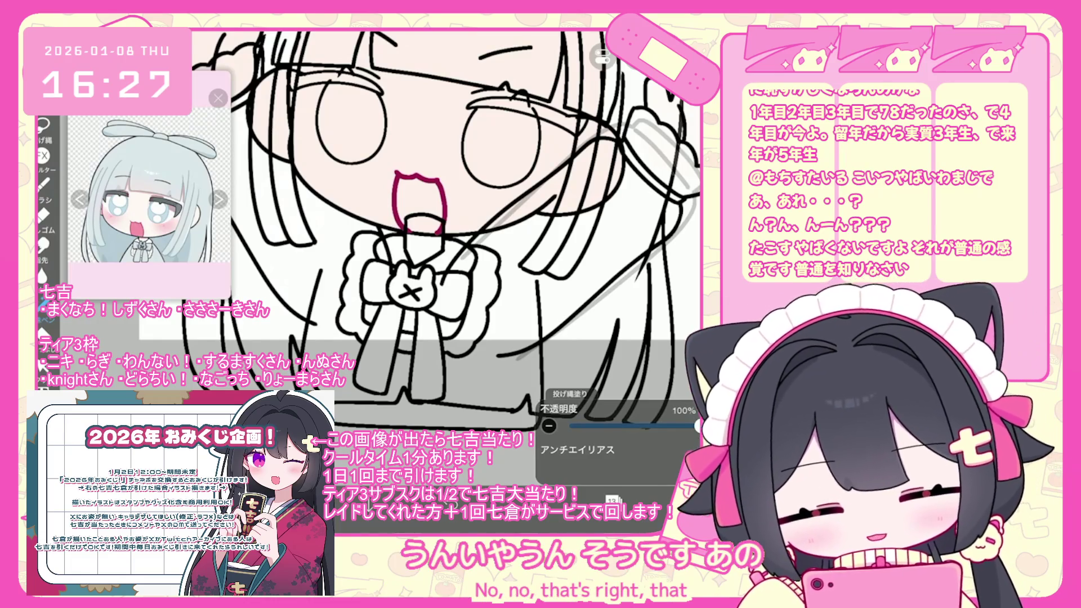
Lasso-fill the blouse beside and below the bow in pale blue-grey.
mouse_move(348, 247)
left_mouse_down()
mouse_move(313, 355)
mouse_move(343, 264)
mouse_move(360, 422)
mouse_move(445, 425)
mouse_move(434, 332)
left_mouse_up()
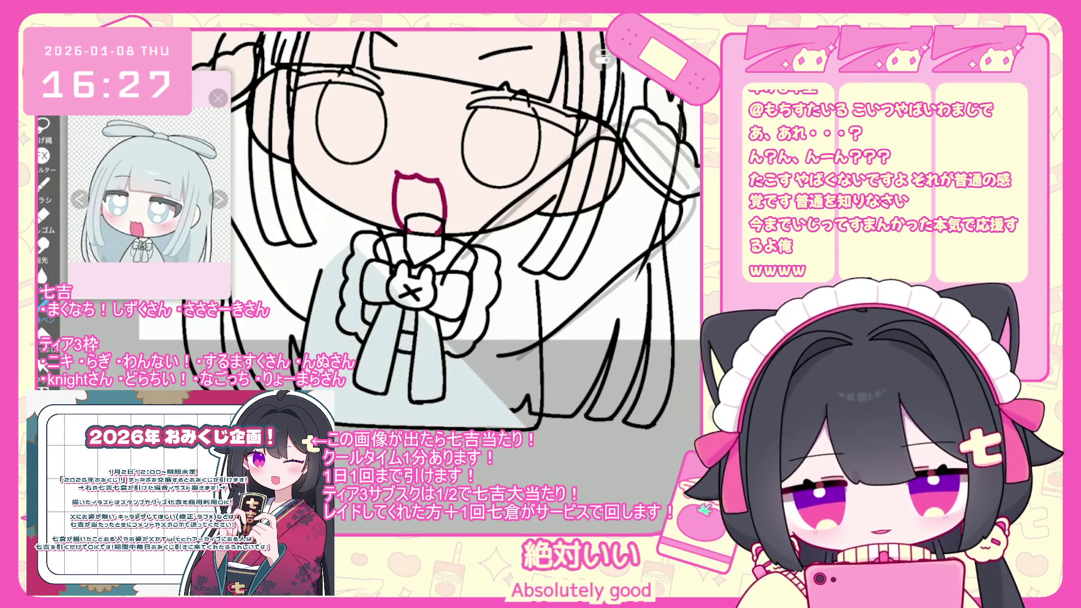
mouse_move(533, 413)
left_mouse_down()
mouse_move(518, 321)
mouse_move(532, 271)
mouse_move(490, 256)
left_mouse_up()
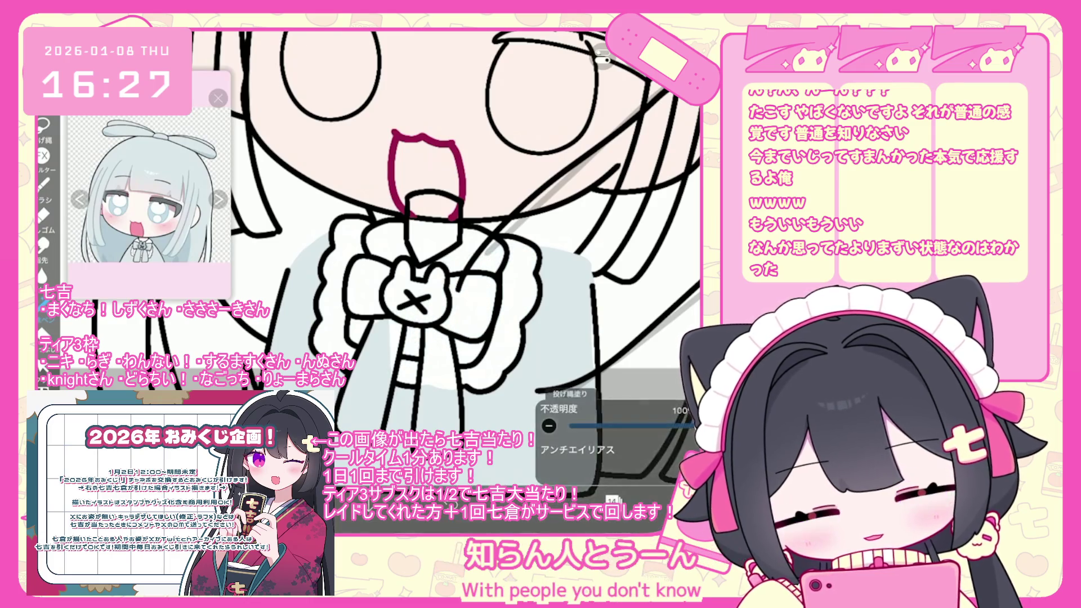
scroll(428, 270, "down", 5)
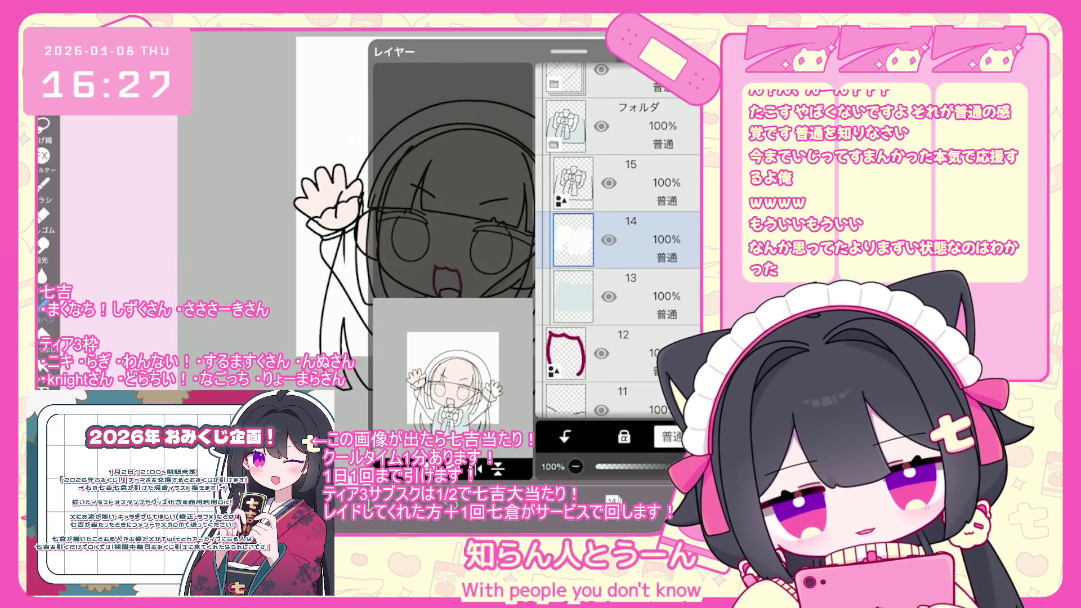
Make layer 14 the working layer and set the paint colour to light pink #FFB3B3.
left_click(625, 183)
scroll(428, 270, "up", 5)
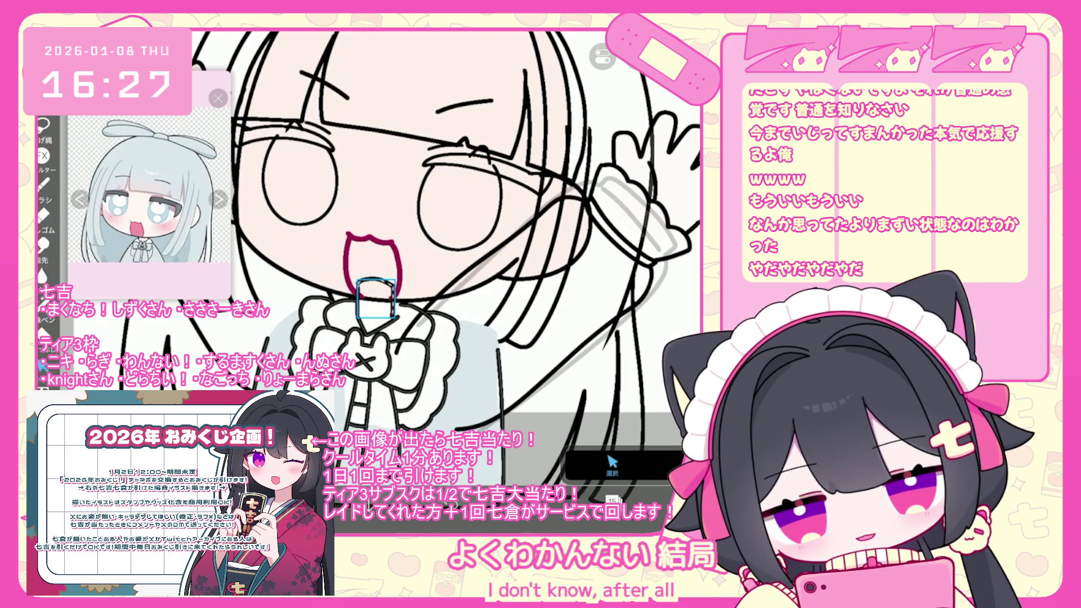
mouse_move(360, 316)
left_mouse_down()
mouse_move(394, 315)
mouse_move(408, 329)
mouse_move(371, 324)
mouse_move(467, 352)
left_mouse_up()
scroll(372, 270, "up", 3)
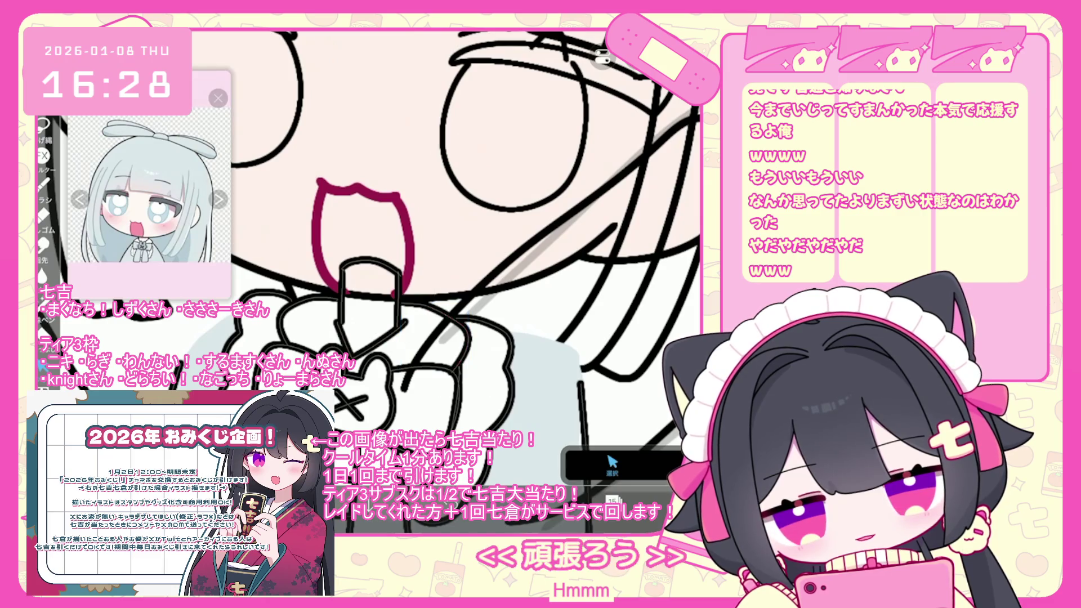
left_click(612, 500)
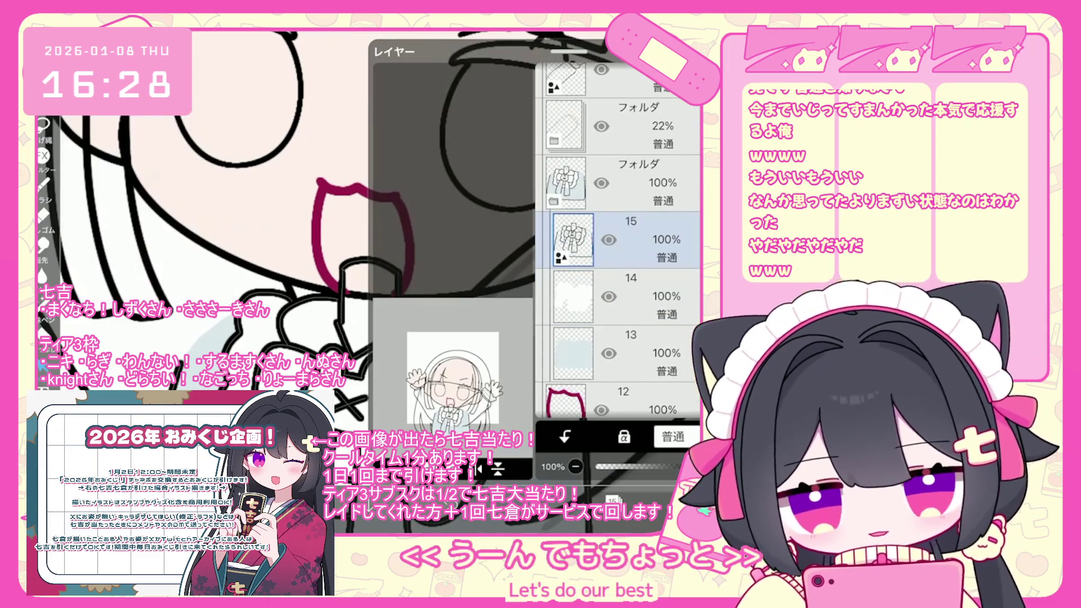
left_click(648, 296)
left_click(613, 501)
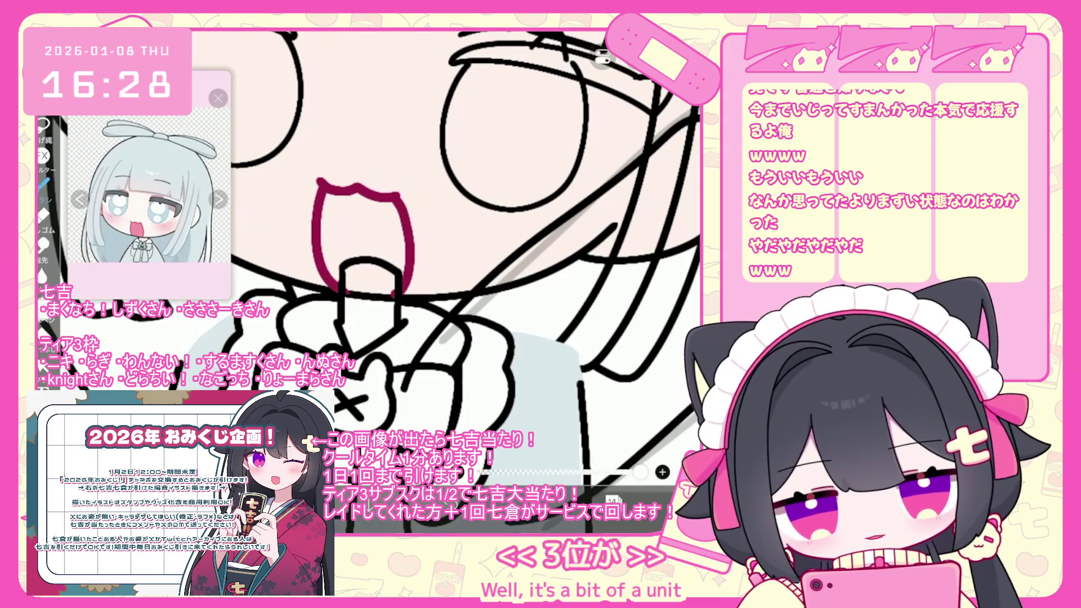
left_click(612, 500)
left_click(613, 500)
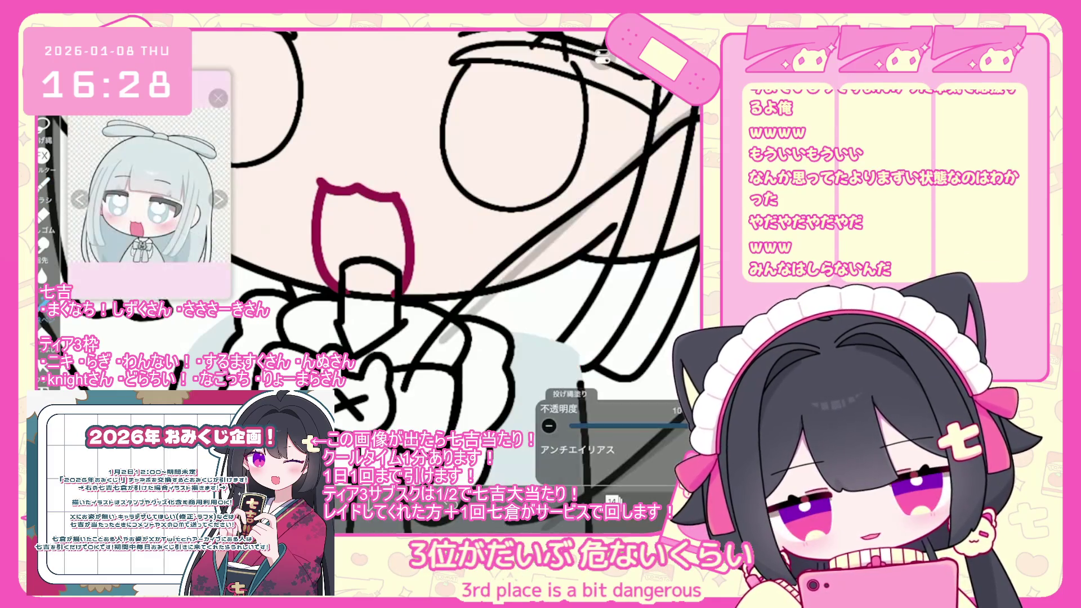
left_click(569, 500)
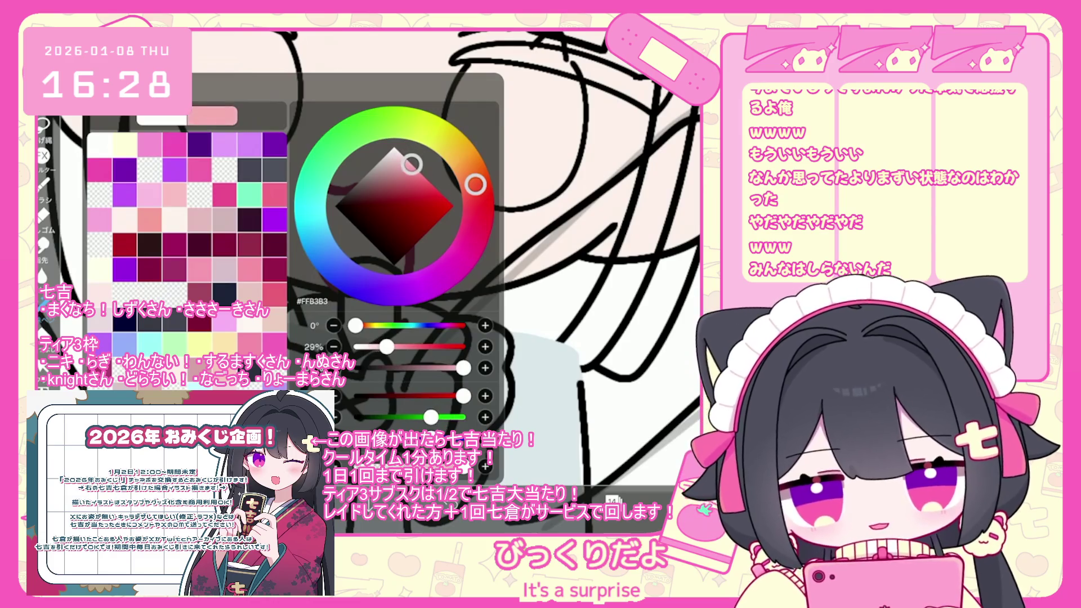
Lasso-fill the bow in light pink as a trial.
left_click(569, 501)
left_click_drag(347, 325, 392, 316)
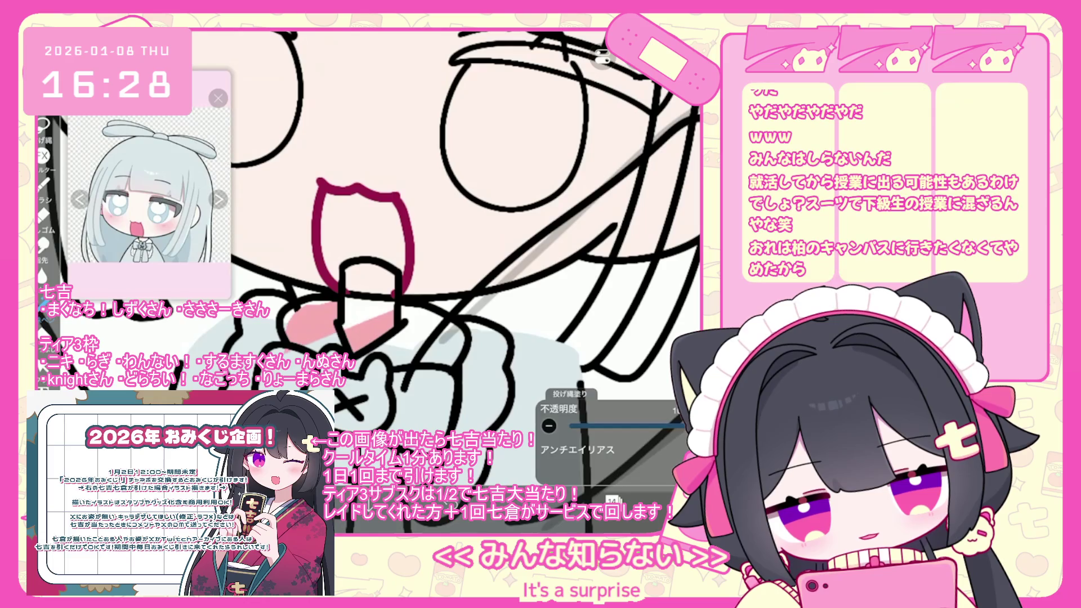
mouse_move(372, 321)
left_mouse_down()
mouse_move(349, 394)
mouse_move(400, 333)
mouse_move(451, 430)
mouse_move(484, 389)
mouse_move(484, 324)
left_mouse_up()
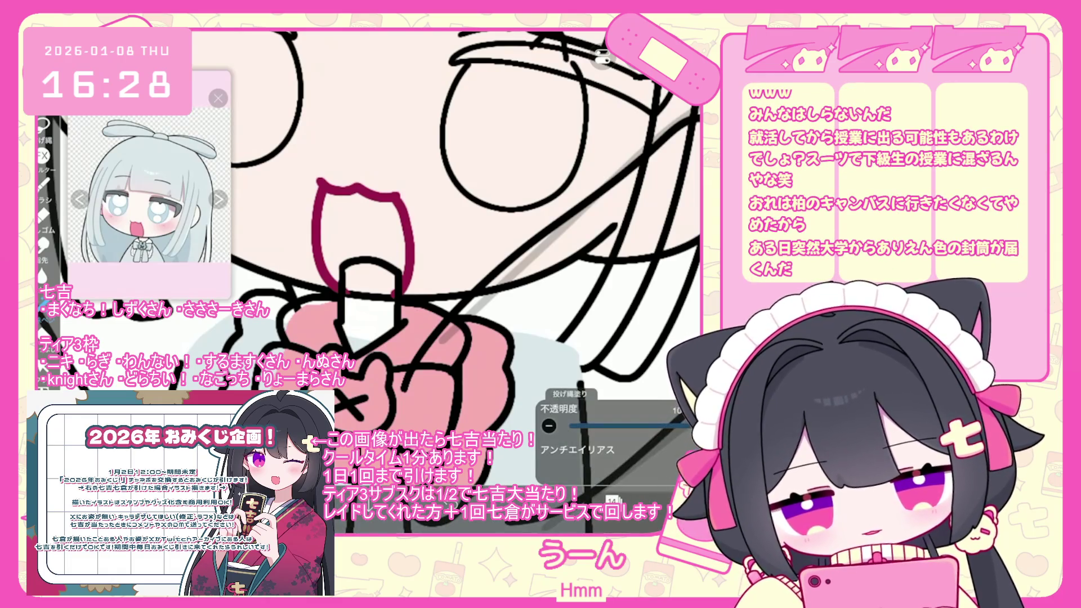
Undo the pink fill so the bow is plain white again.
scroll(465, 259, "down", 3)
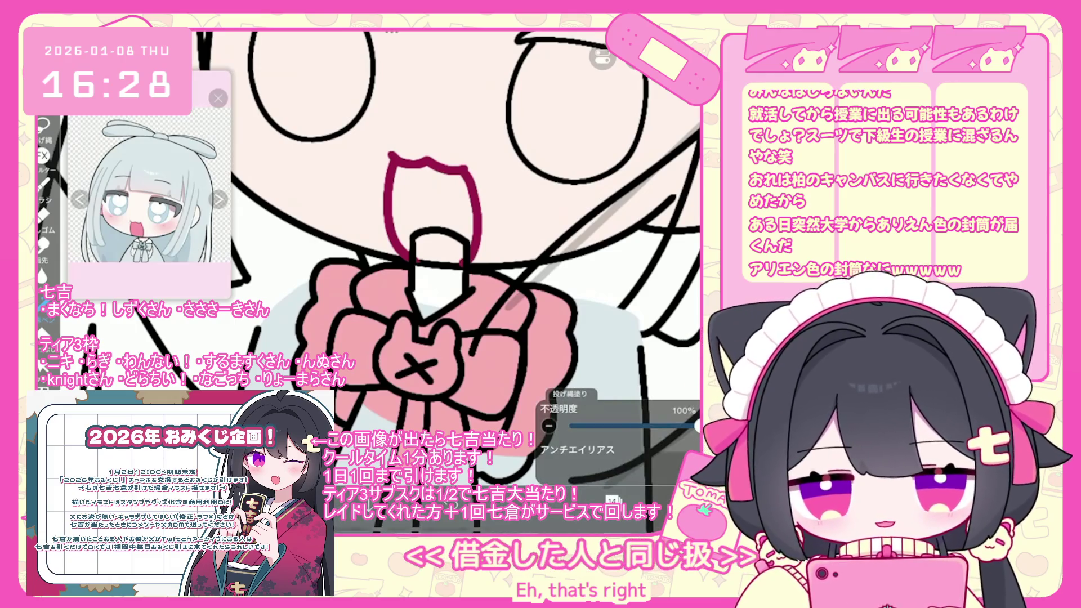
scroll(465, 260, "down", 2)
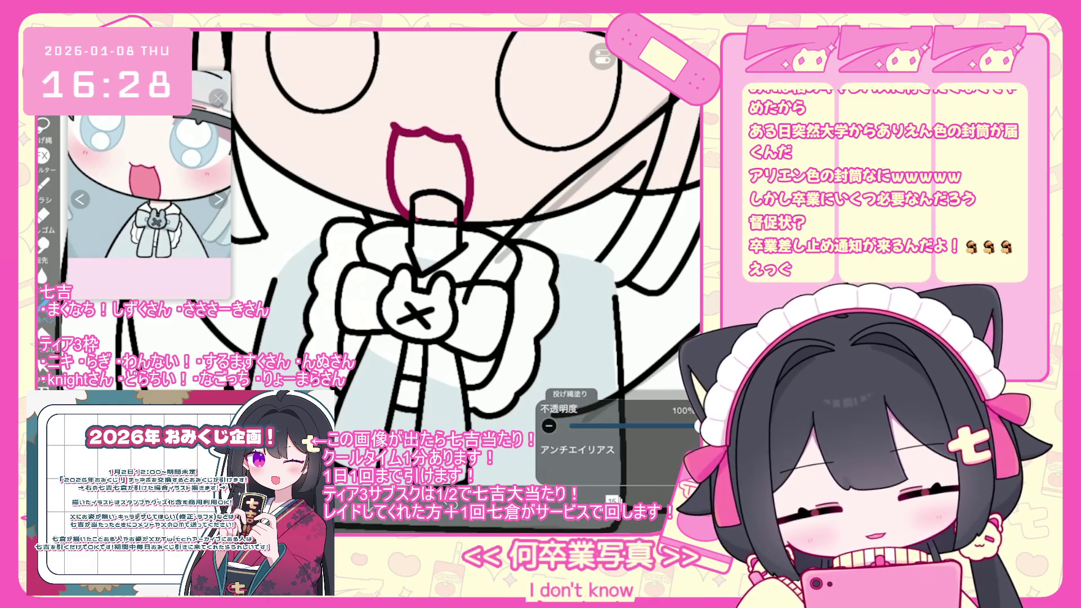
scroll(445, 231, "up", 2)
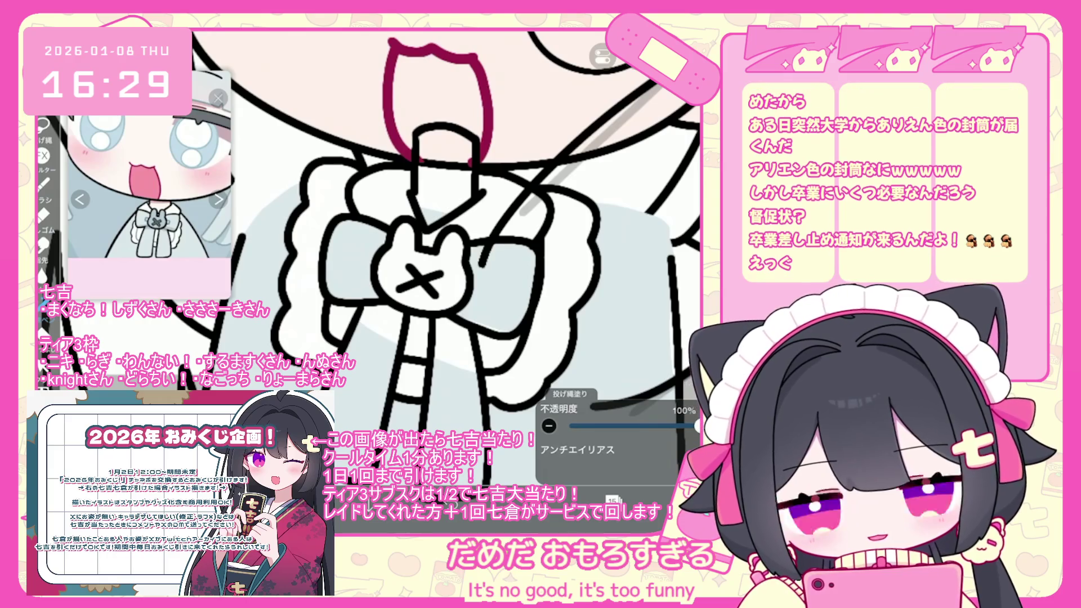
scroll(446, 232, "down", 1)
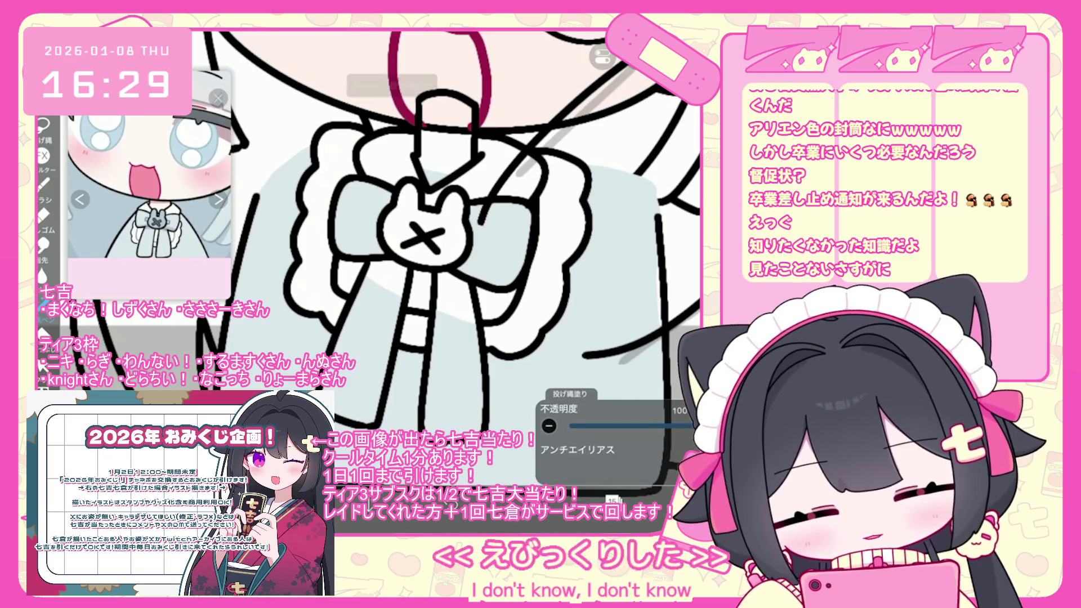
key("ctrl+z")
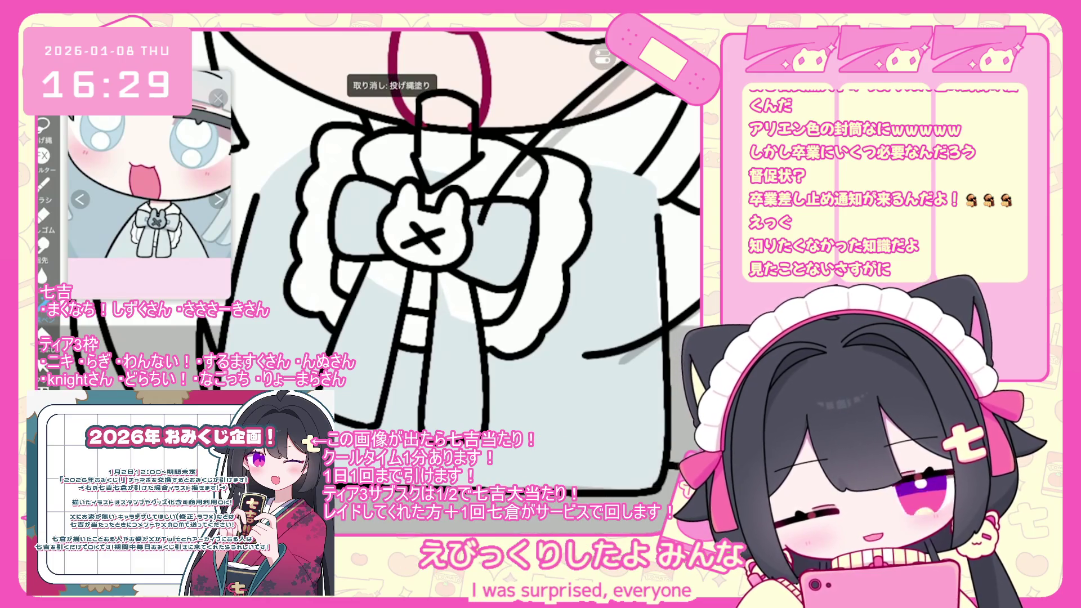
Lasso-fill each piece of the cat-head charm at the bow's centre light blue-grey.
mouse_move(439, 276)
left_mouse_down()
mouse_move(473, 321)
mouse_move(442, 279)
left_mouse_up()
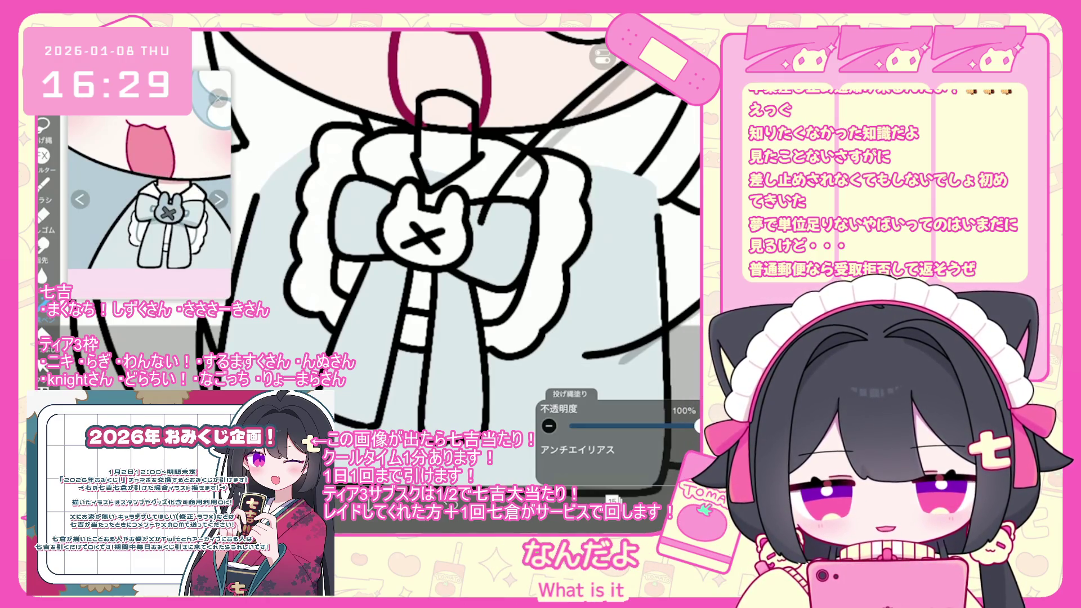
mouse_move(399, 189)
left_mouse_down()
mouse_move(418, 206)
mouse_move(417, 246)
mouse_move(445, 262)
left_mouse_up()
left_click_drag(426, 212, 465, 250)
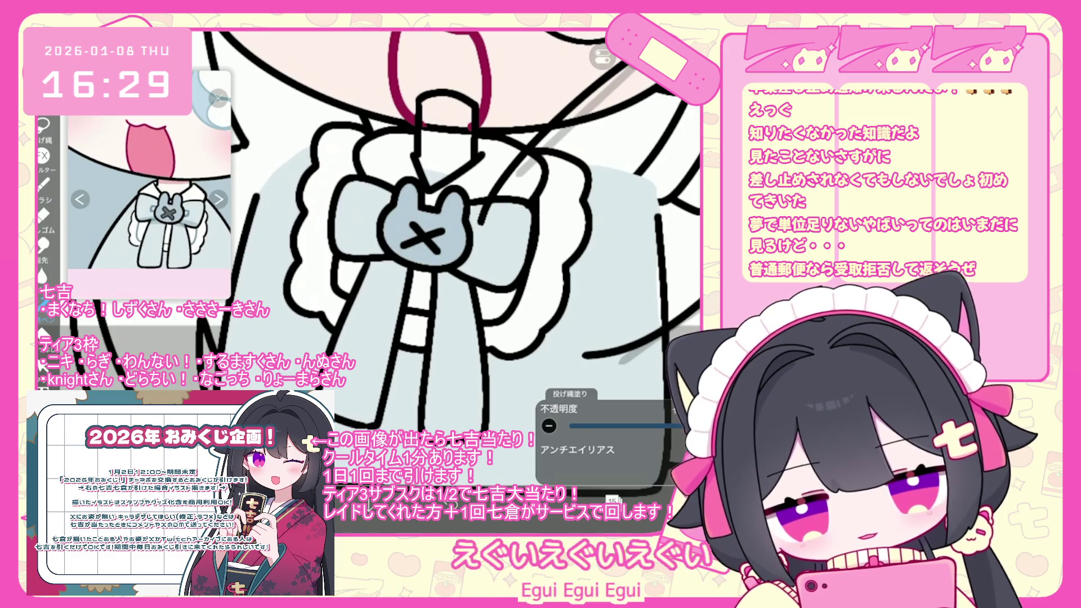
scroll(394, 225, "down", 2)
left_click(614, 500)
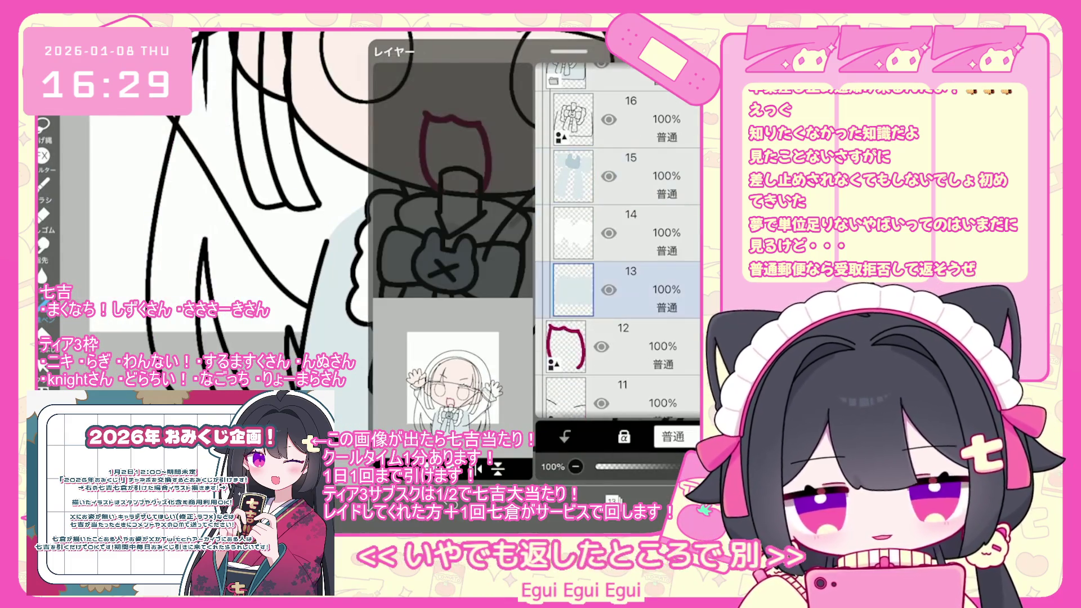
Move layer 13 below layer 16 and select layer 6 inside the hand folder.
scroll(394, 253, "up", 3)
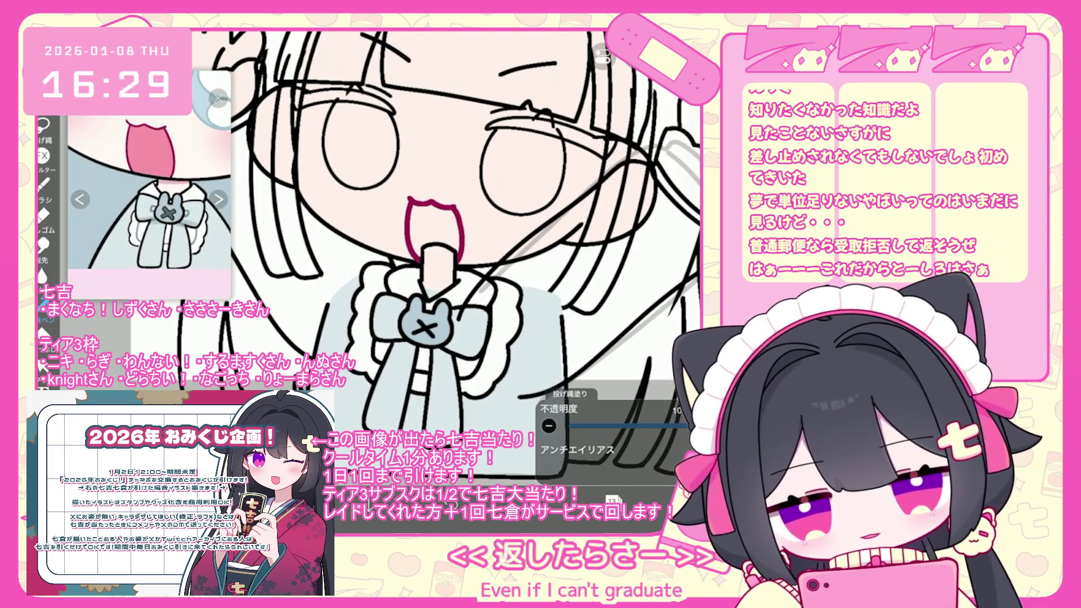
left_click(613, 499)
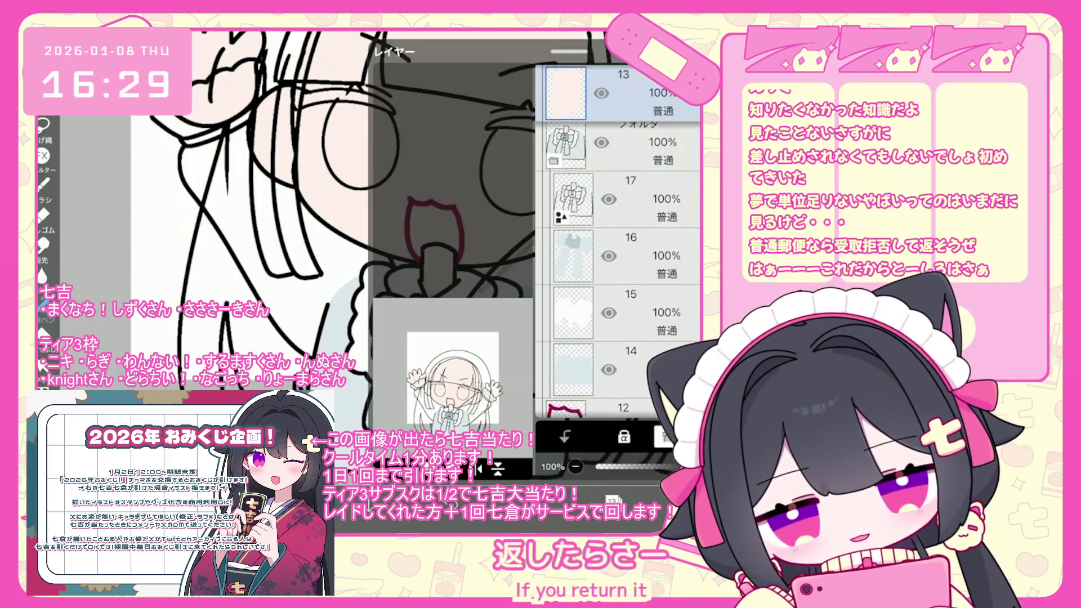
left_click_drag(566, 93, 573, 256)
left_click(613, 500)
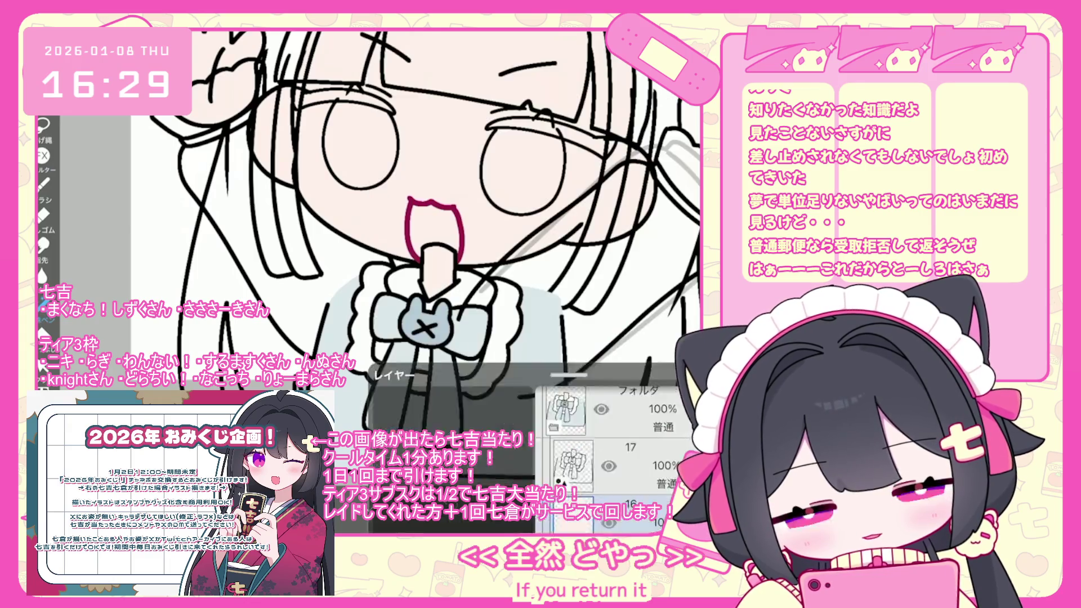
scroll(394, 254, "down", 5)
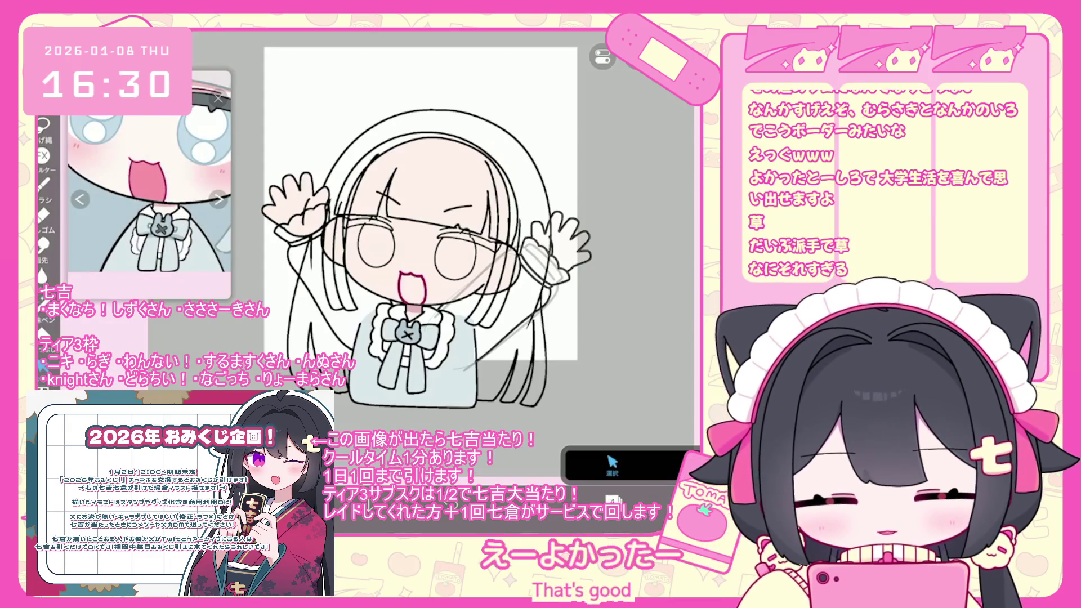
left_click(613, 499)
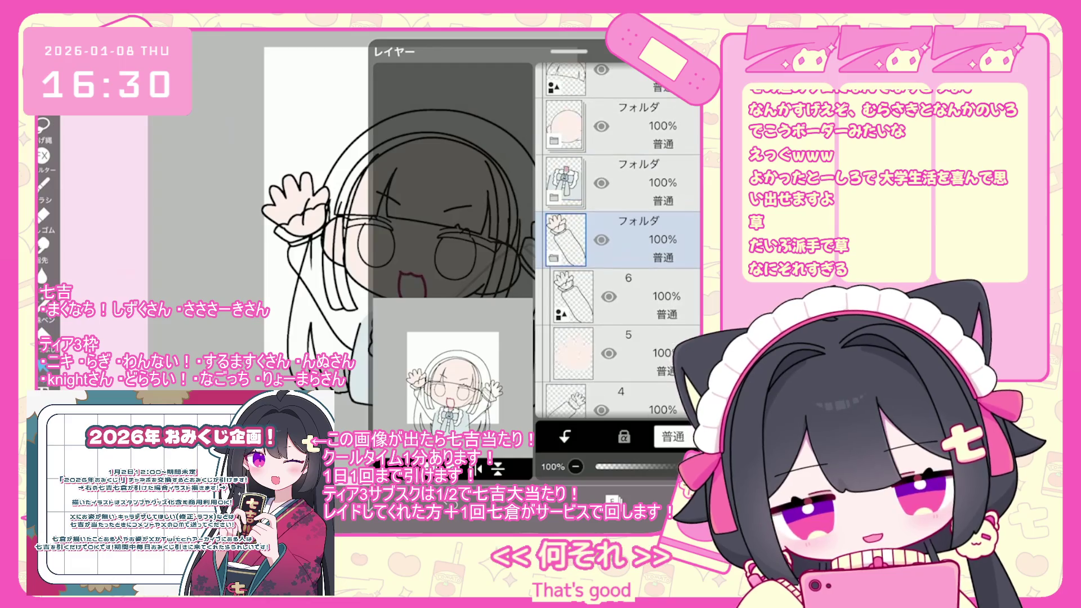
left_click(647, 296)
left_click(613, 500)
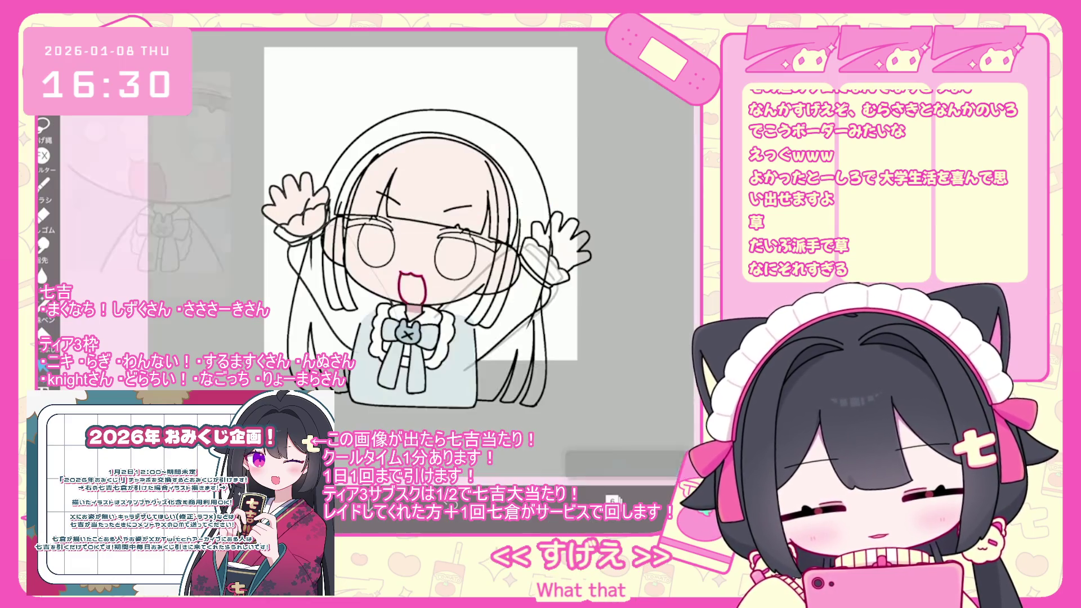
scroll(451, 254, "up", 5)
Undo the last vector-eraser edit and try selecting a vector line near the glasses.
left_click(613, 465)
scroll(451, 254, "up", 3)
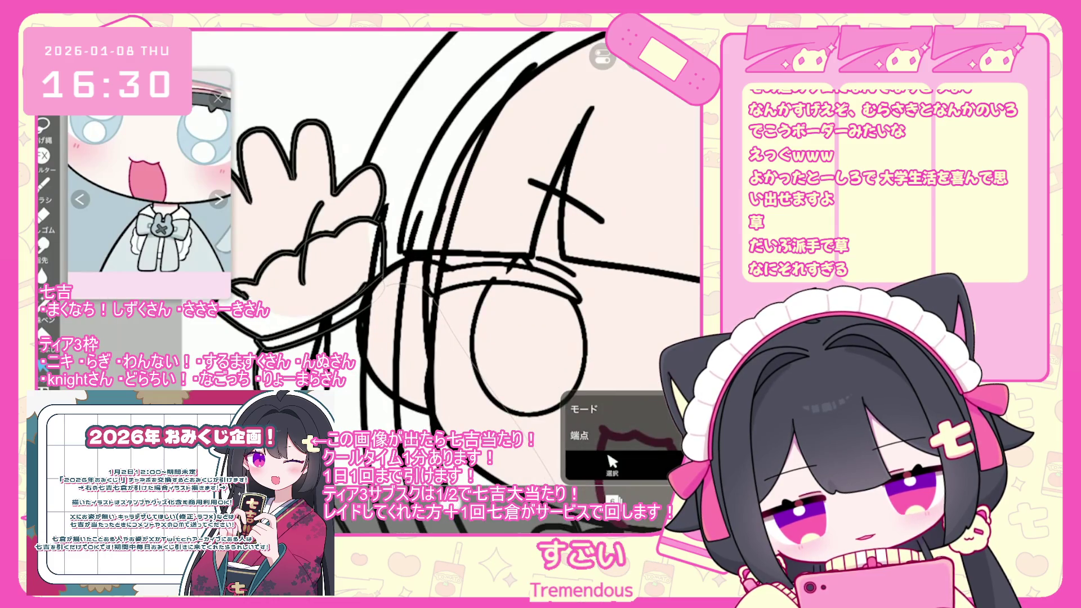
key("ctrl+z")
scroll(450, 254, "up", 2)
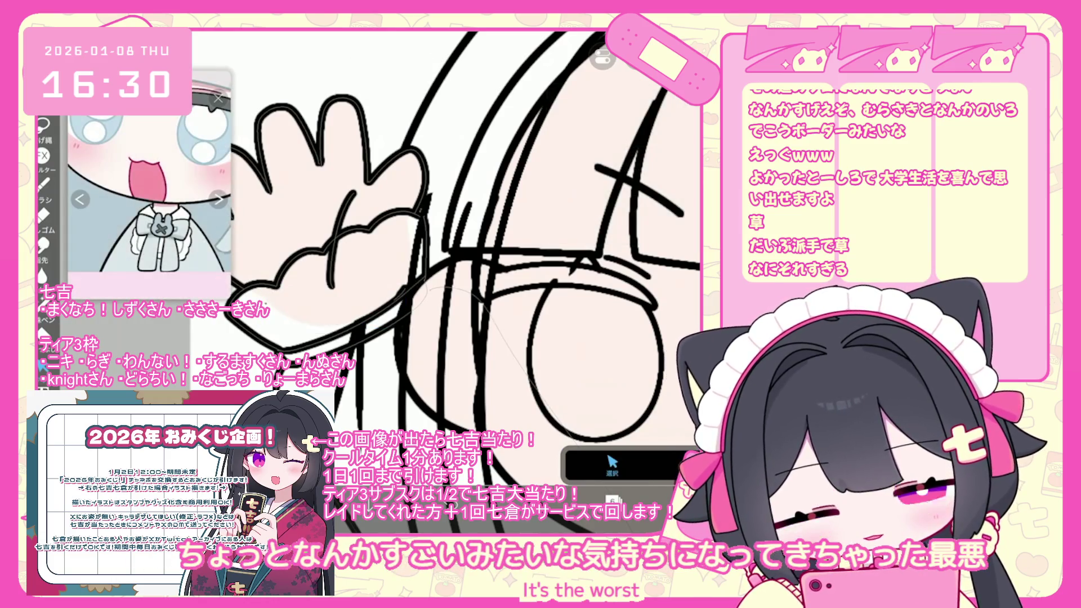
left_click(400, 294)
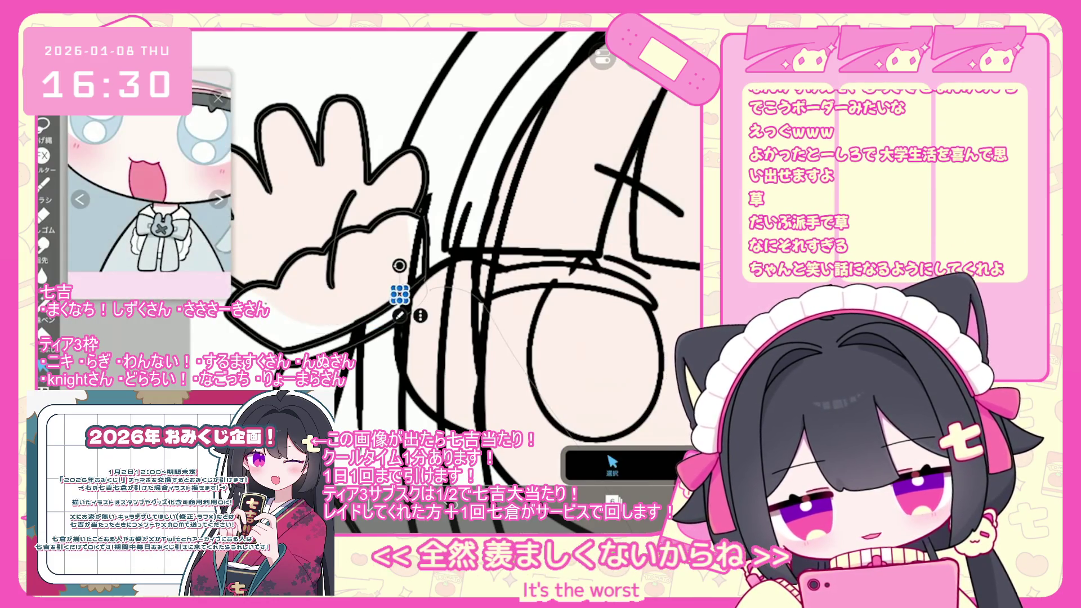
left_click(612, 465)
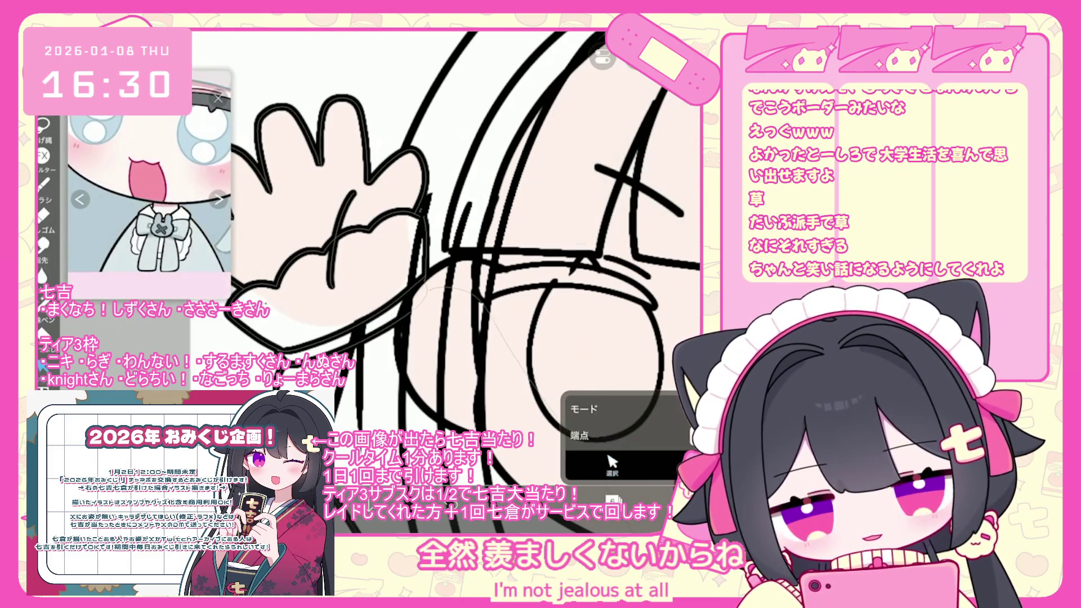
scroll(473, 253, "down", 3)
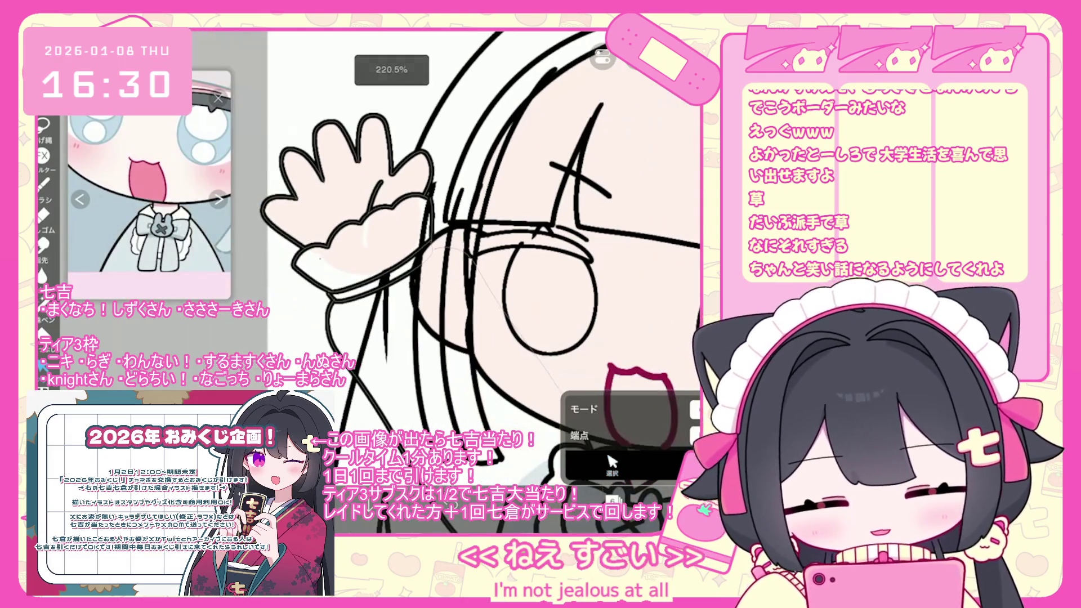
scroll(473, 254, "down", 2)
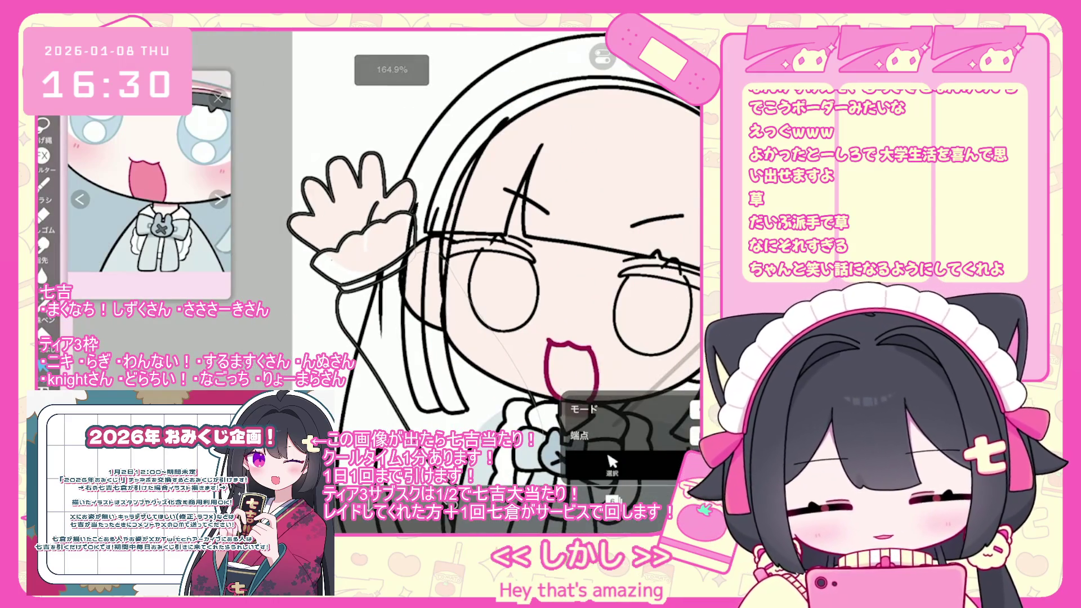
left_click(613, 500)
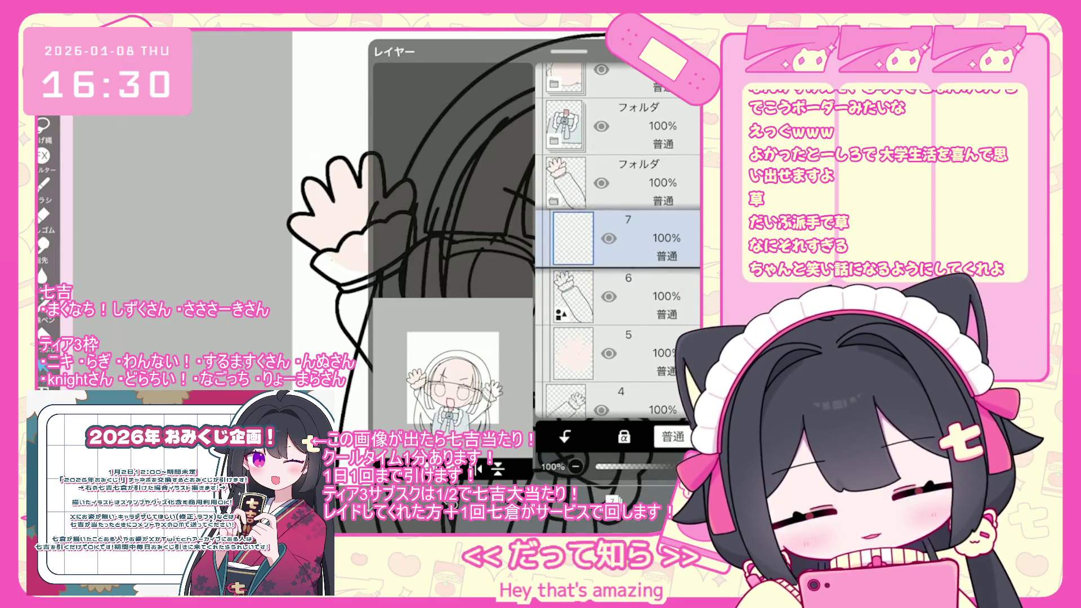
Switch to Lasso Fill and choose near-black #130303 as the paint colour.
scroll(474, 254, "up", 3)
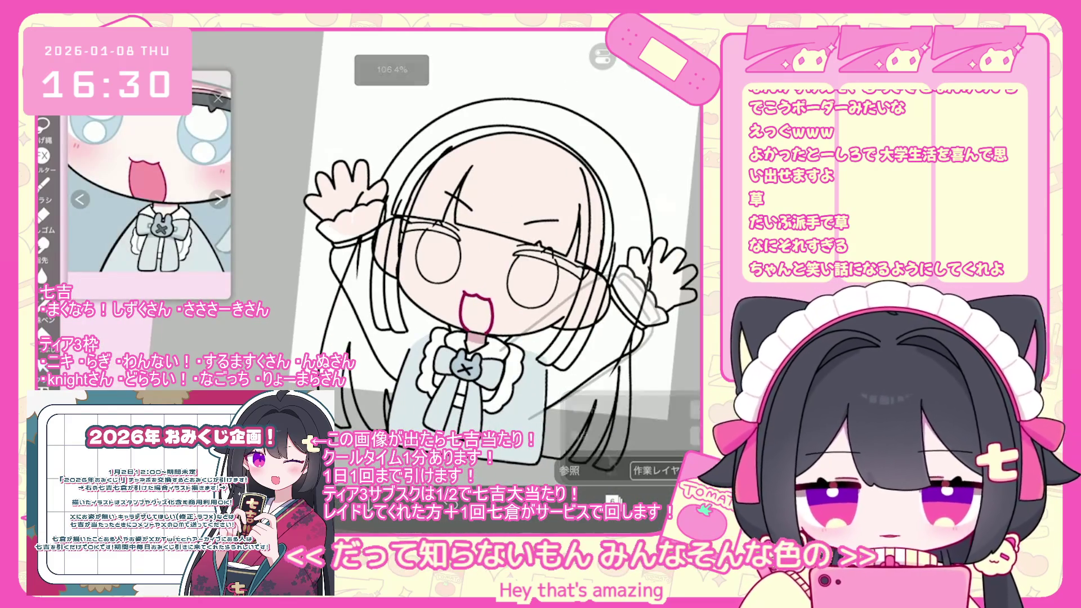
scroll(474, 253, "down", 1)
left_click(50, 335)
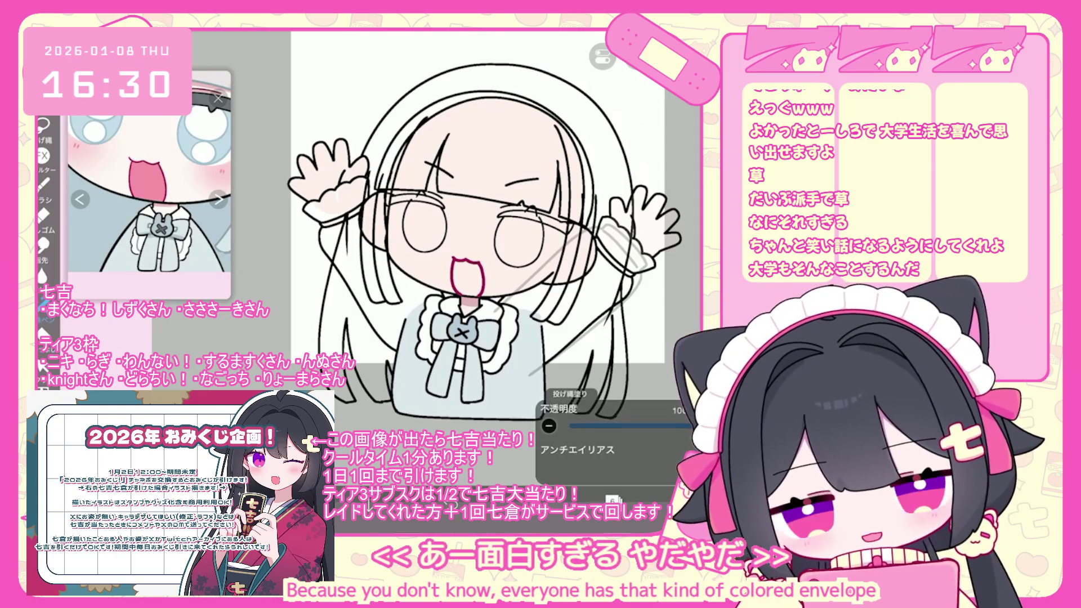
left_click(613, 501)
left_click(580, 501)
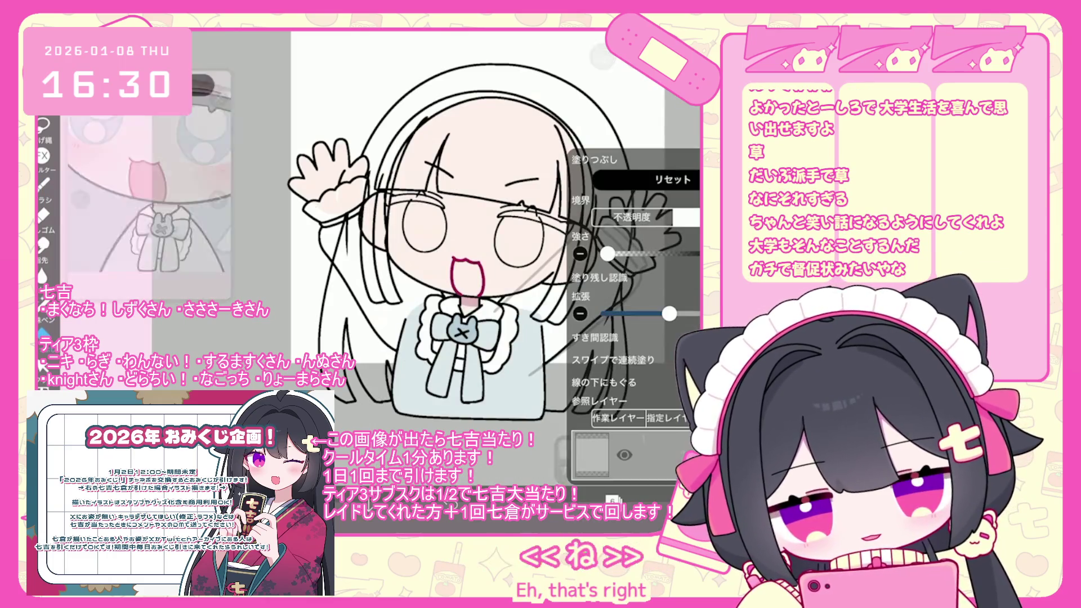
scroll(635, 235, "up", 3)
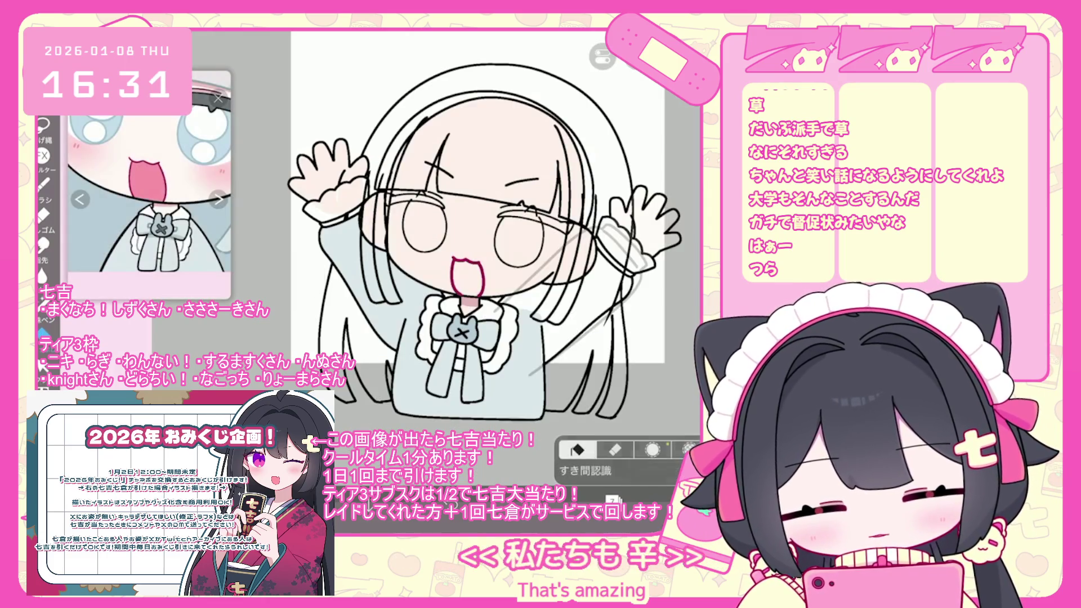
scroll(490, 271, "up", 3)
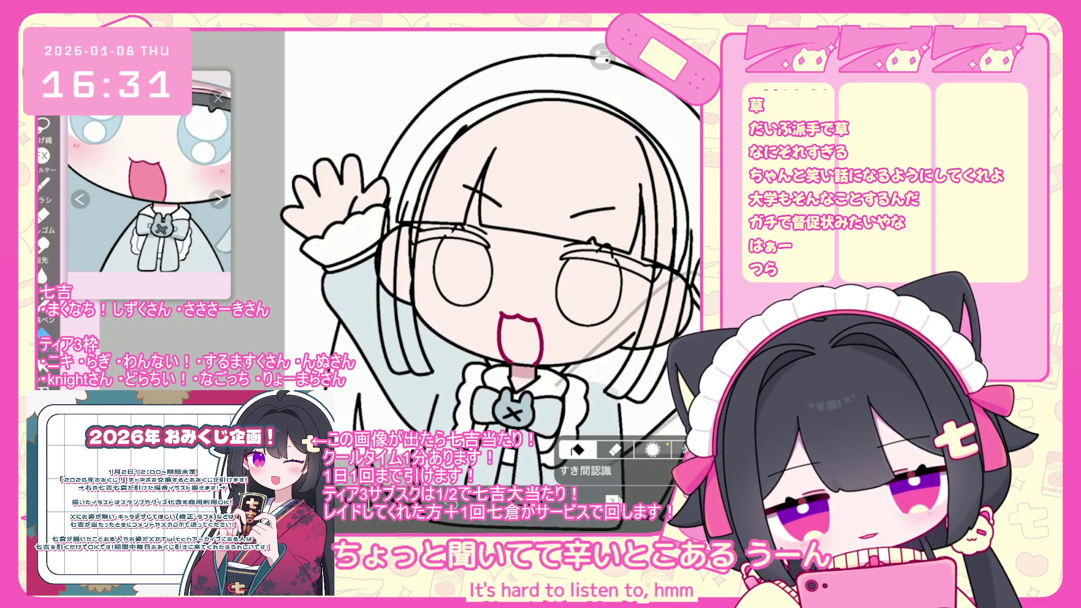
Make the face folder the working layer.
left_click(715, 449)
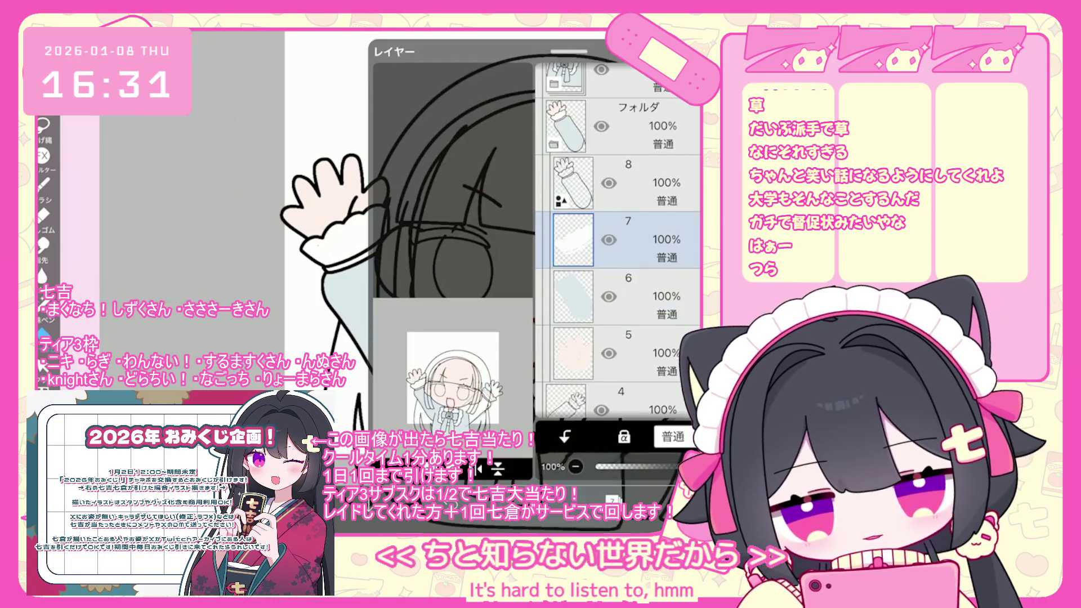
left_click(630, 214)
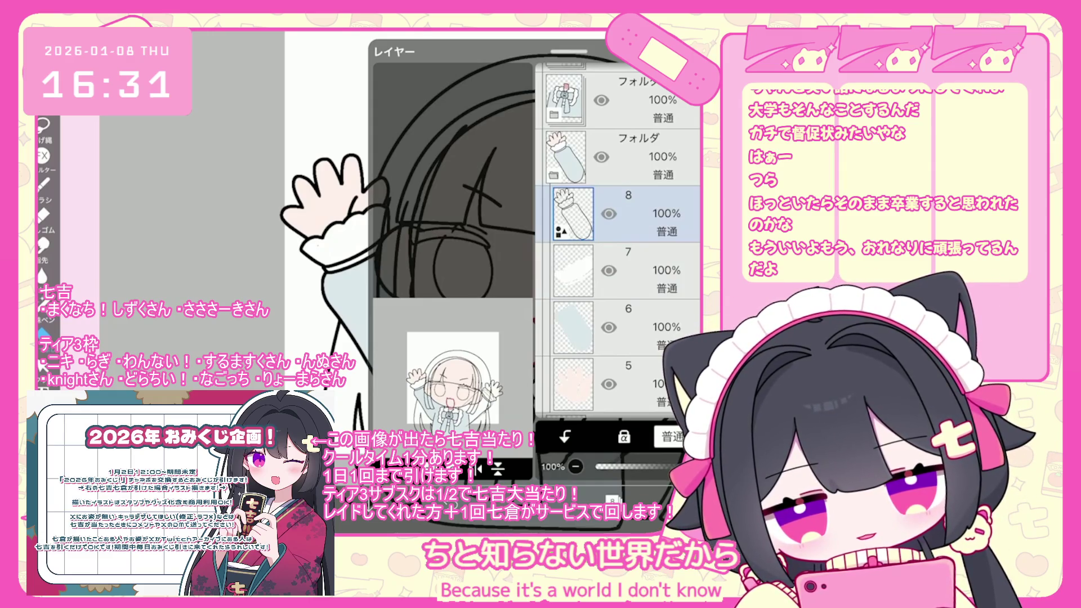
left_click(676, 586)
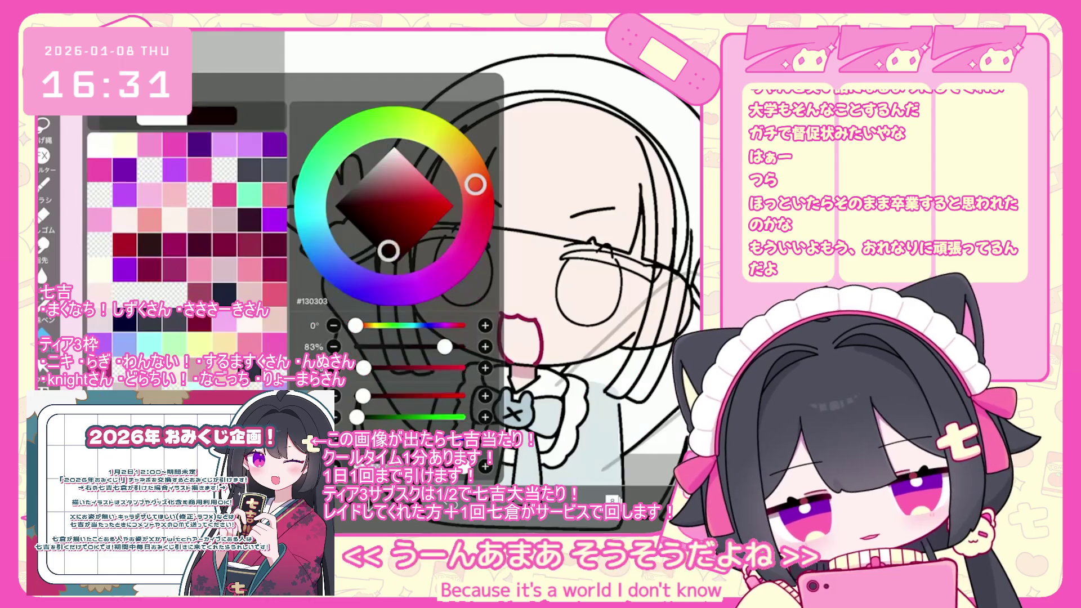
left_click(676, 586)
left_click_drag(620, 225, 620, 272)
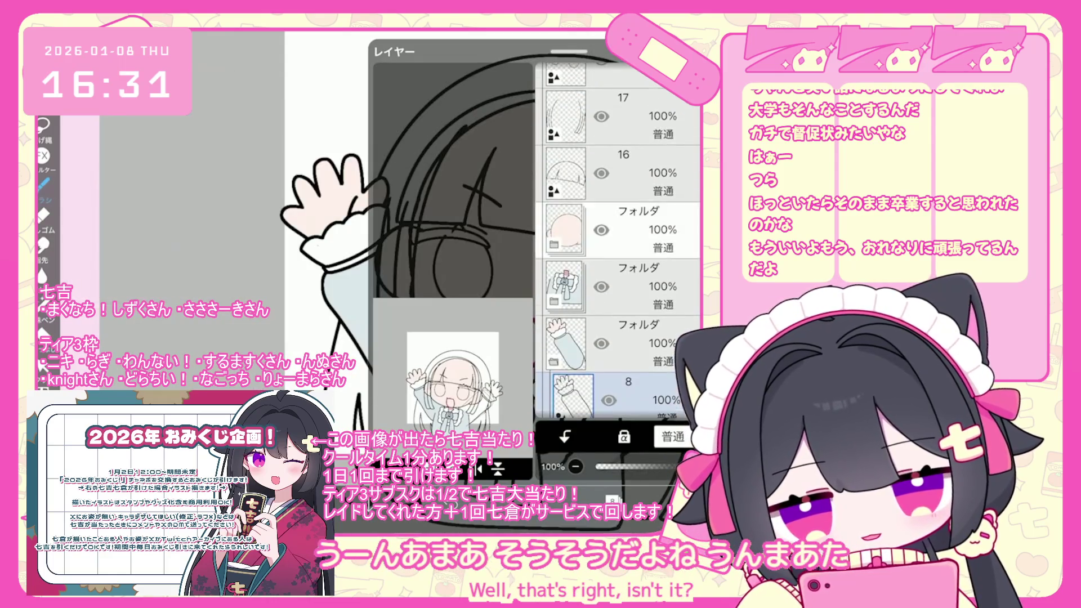
left_click(636, 230)
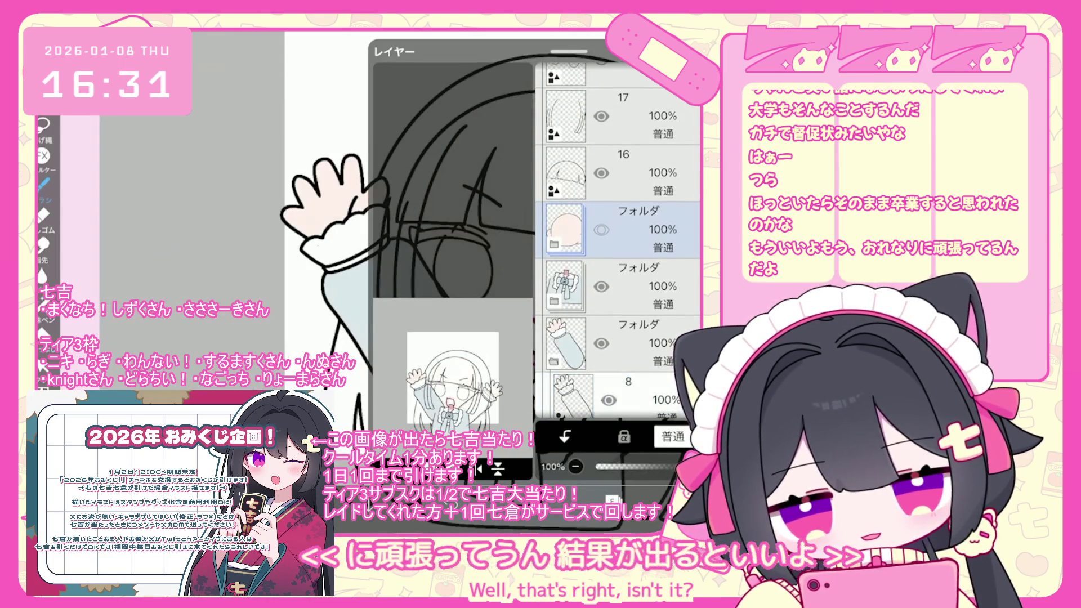
left_click(675, 586)
scroll(442, 265, "up", 5)
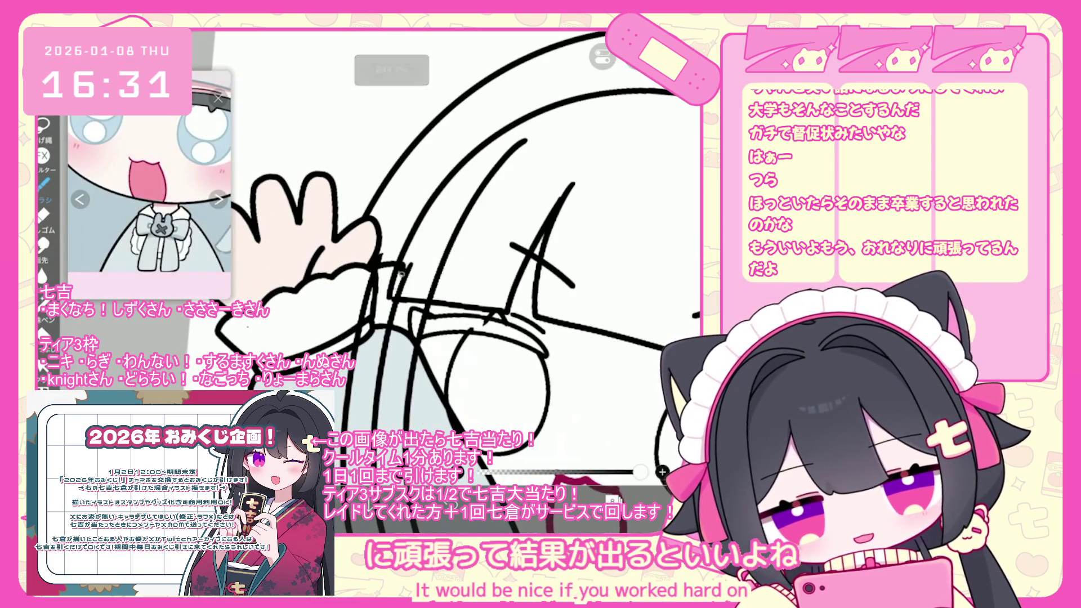
Undo two recent brush strokes and a trial line drawn near the collar.
scroll(451, 254, "up", 3)
key("ctrl+z")
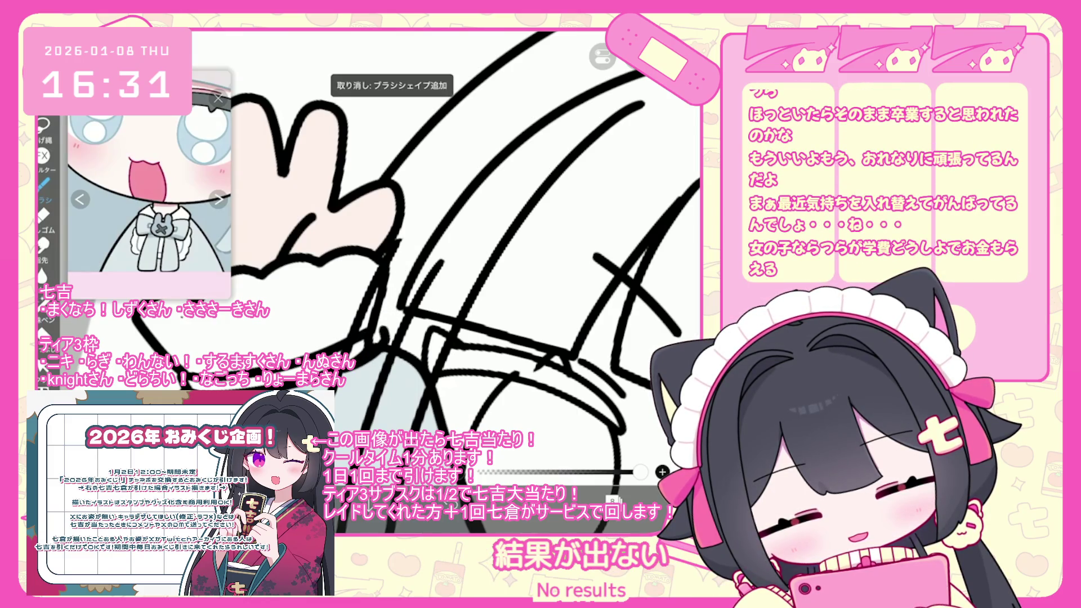
scroll(450, 253, "up", 3)
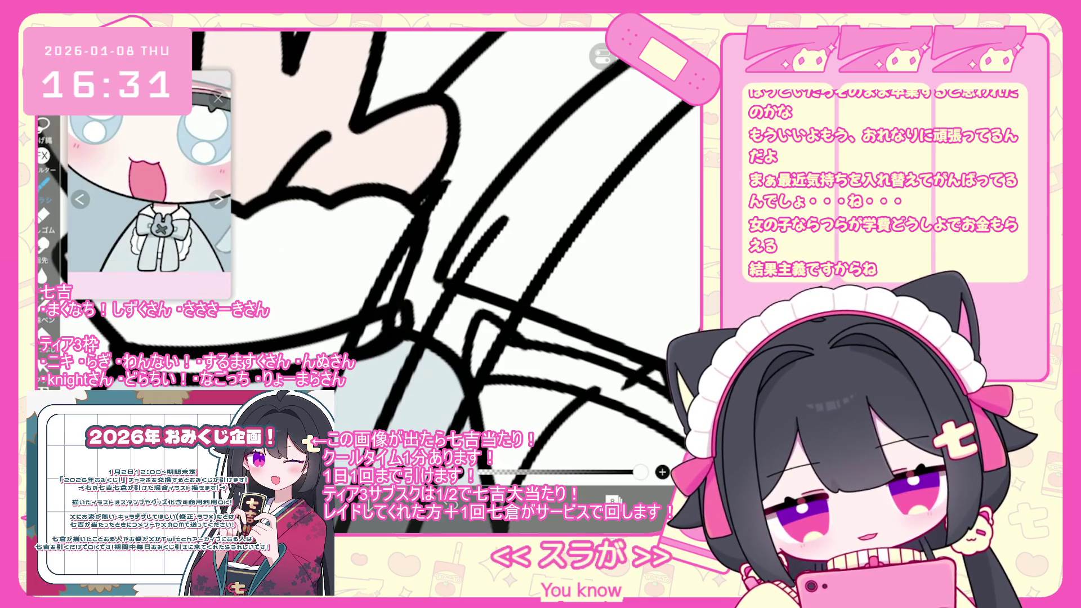
key("ctrl+z")
mouse_move(367, 354)
left_mouse_down()
mouse_move(406, 324)
mouse_move(401, 301)
left_mouse_up()
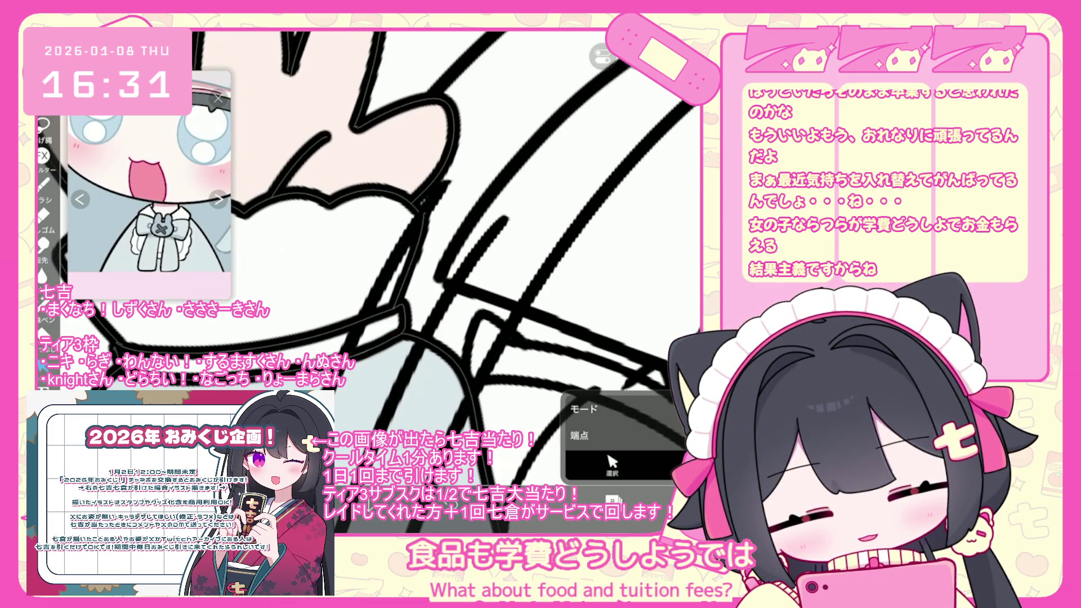
scroll(394, 254, "down", 3)
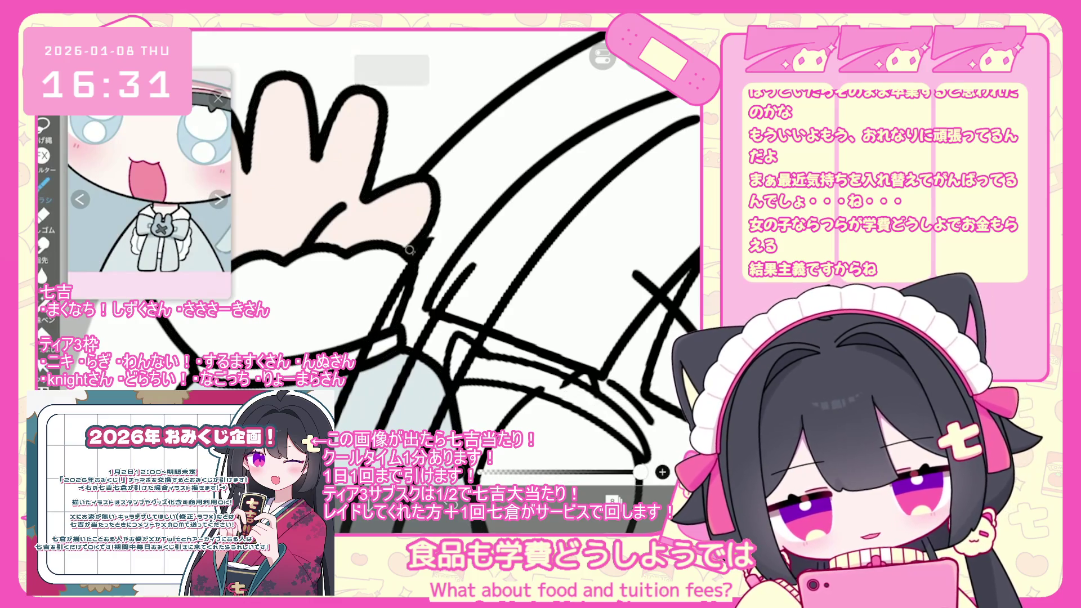
key("ctrl+z")
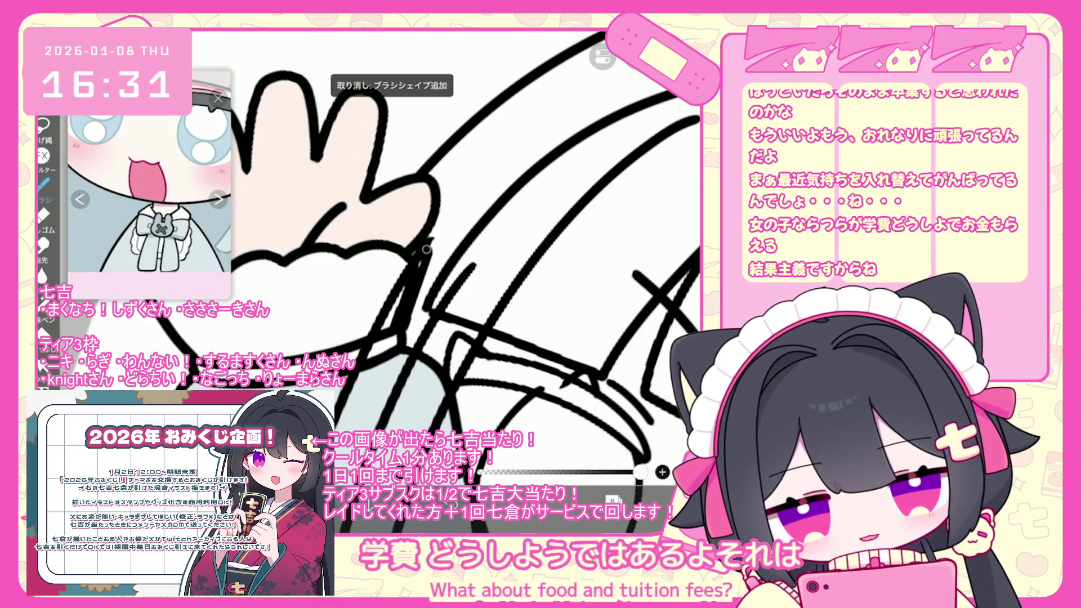
Open the vector editing options and switch the working layer from layer 20 to layer 4.
left_click(43, 365)
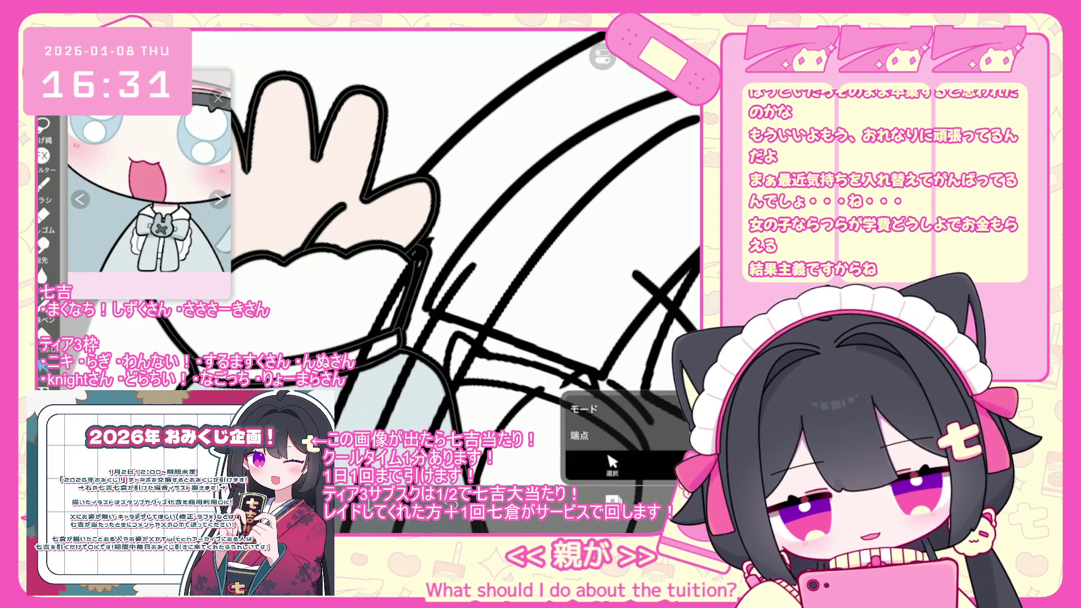
scroll(422, 282, "down", 5)
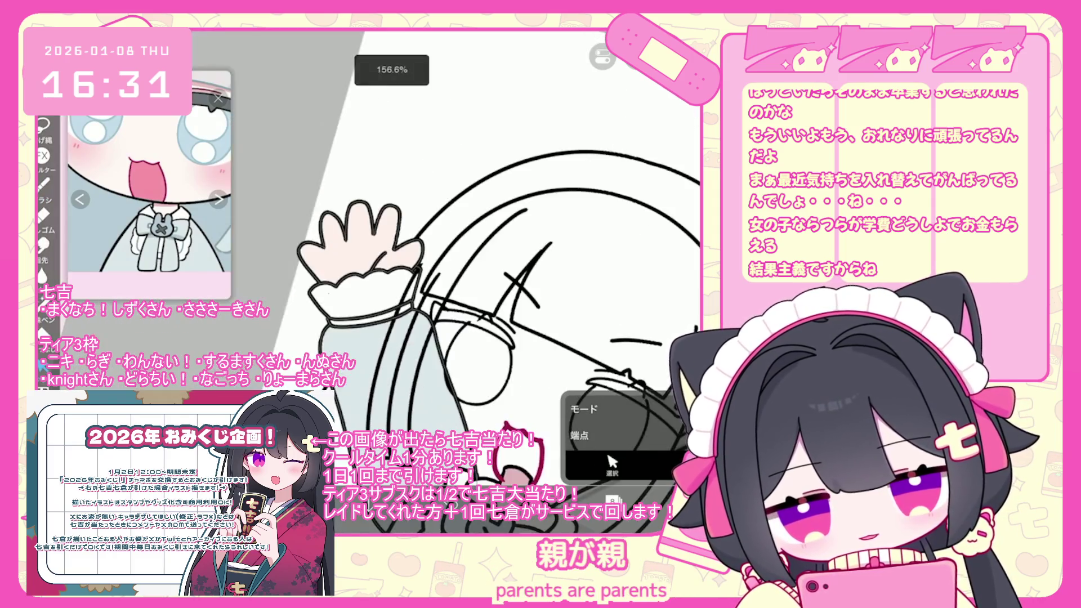
scroll(405, 265, "up", 2)
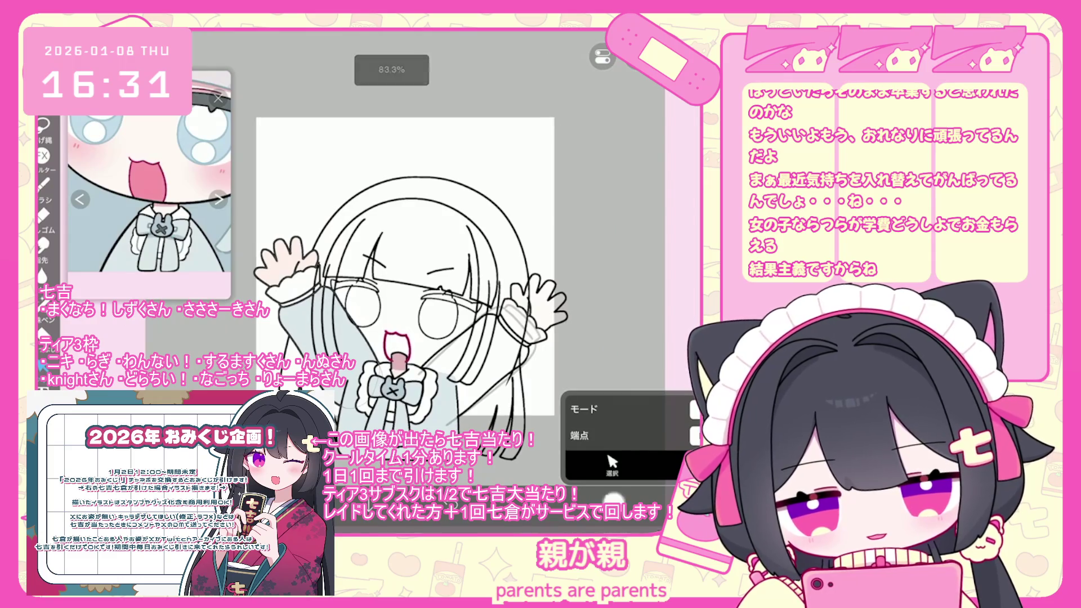
scroll(619, 241, "up", 5)
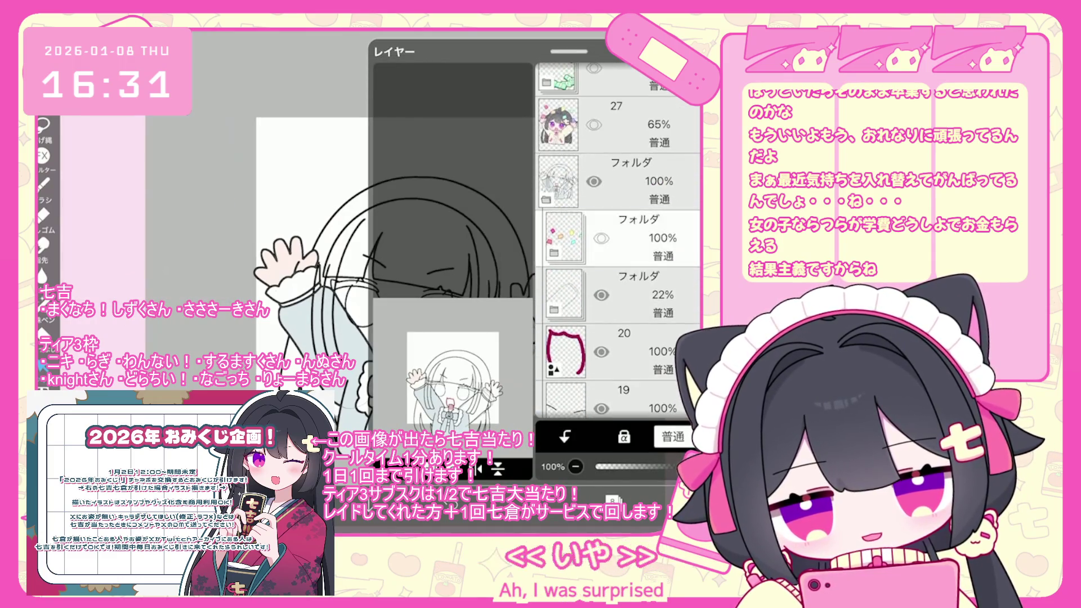
scroll(618, 241, "down", 1)
left_click(620, 287)
scroll(619, 240, "down", 4)
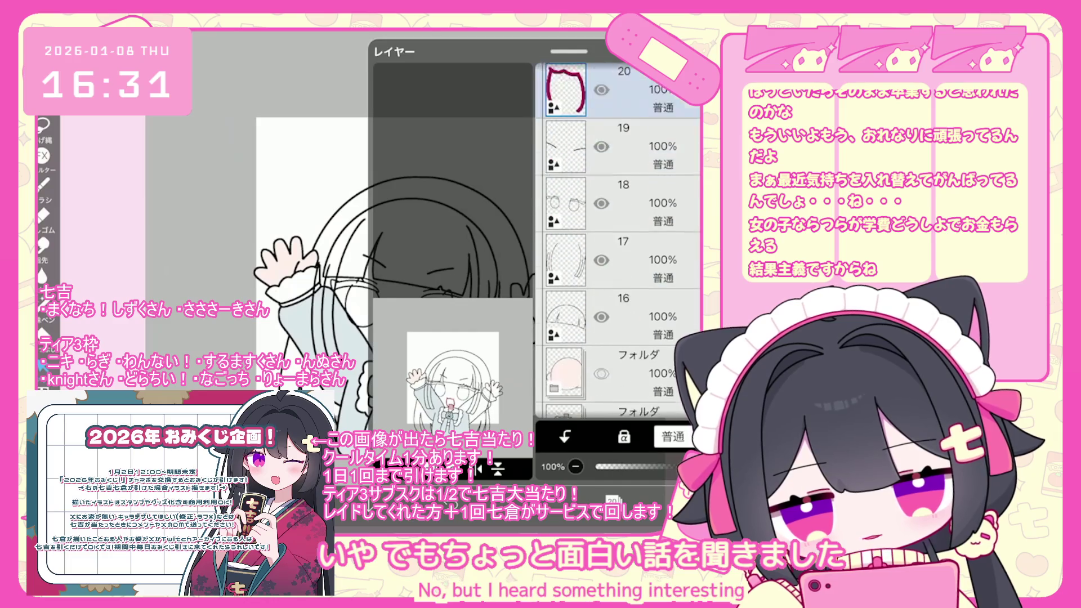
scroll(618, 241, "down", 5)
left_click(620, 242)
scroll(619, 240, "up", 1)
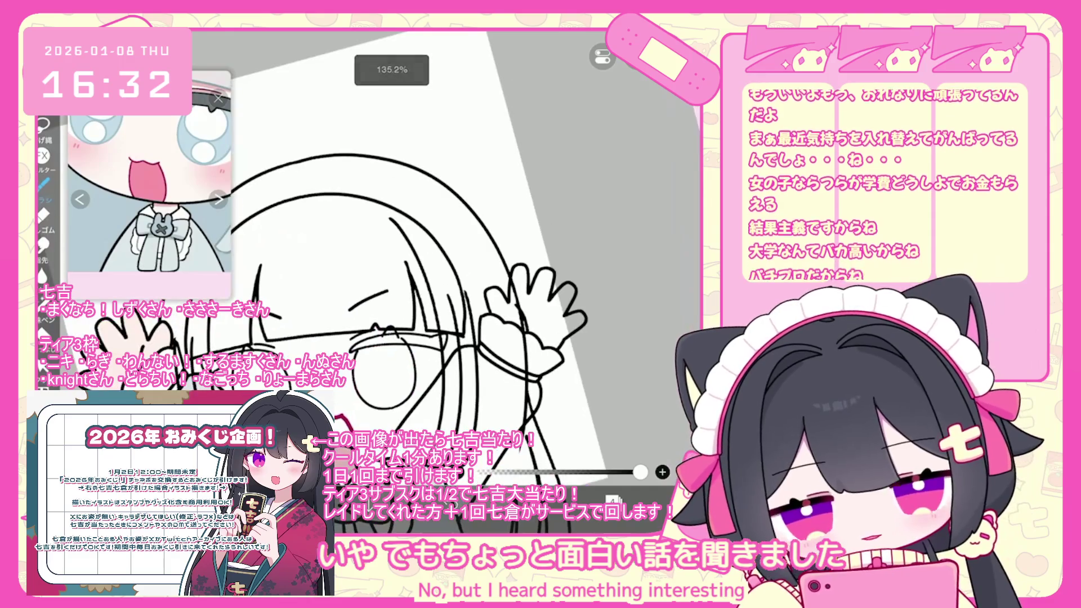
scroll(552, 349, "up", 5)
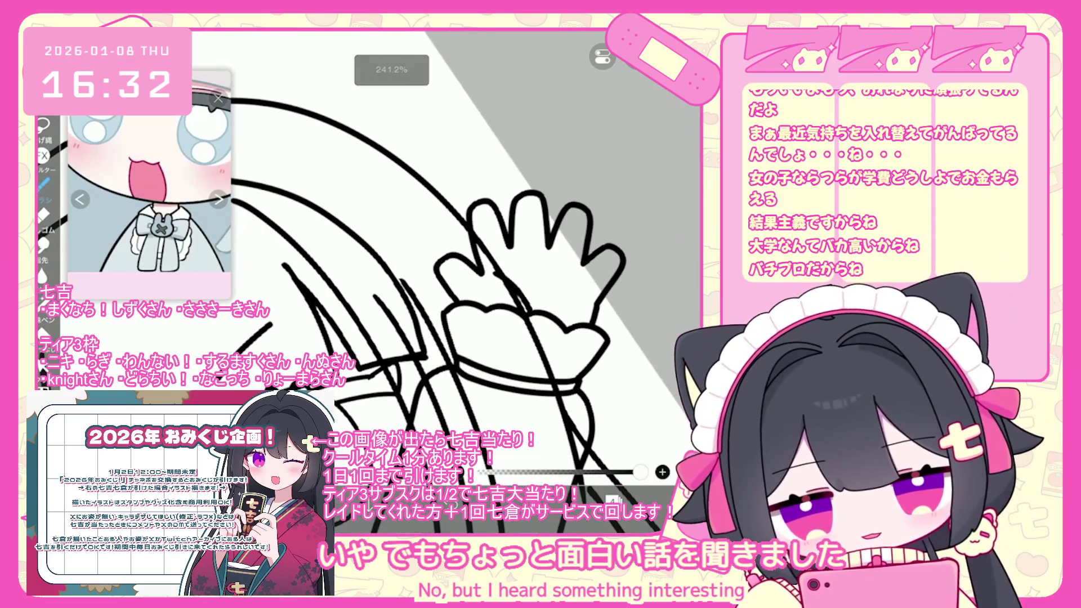
scroll(428, 281, "up", 2)
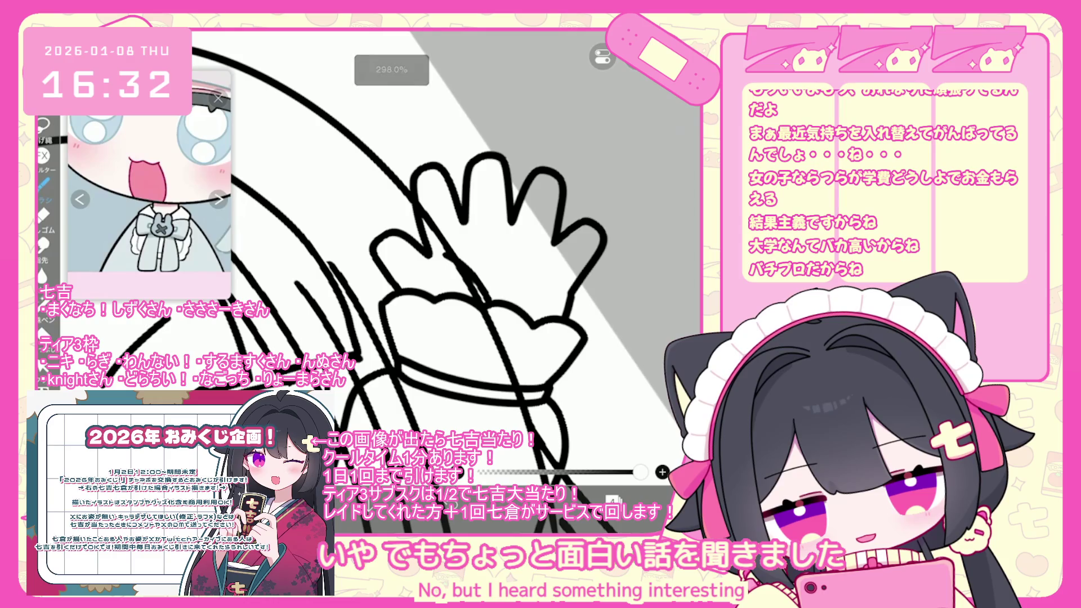
scroll(391, 294, "up", 2)
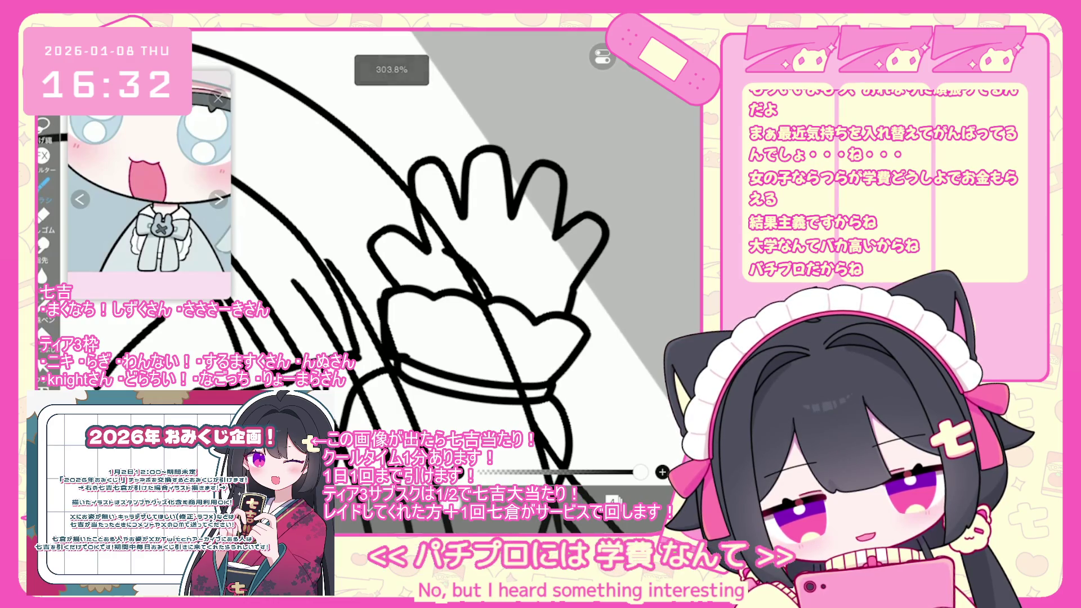
Undo the stray dot beside the raised hand, then try the Vector Eraser and undo it.
key("ctrl+z")
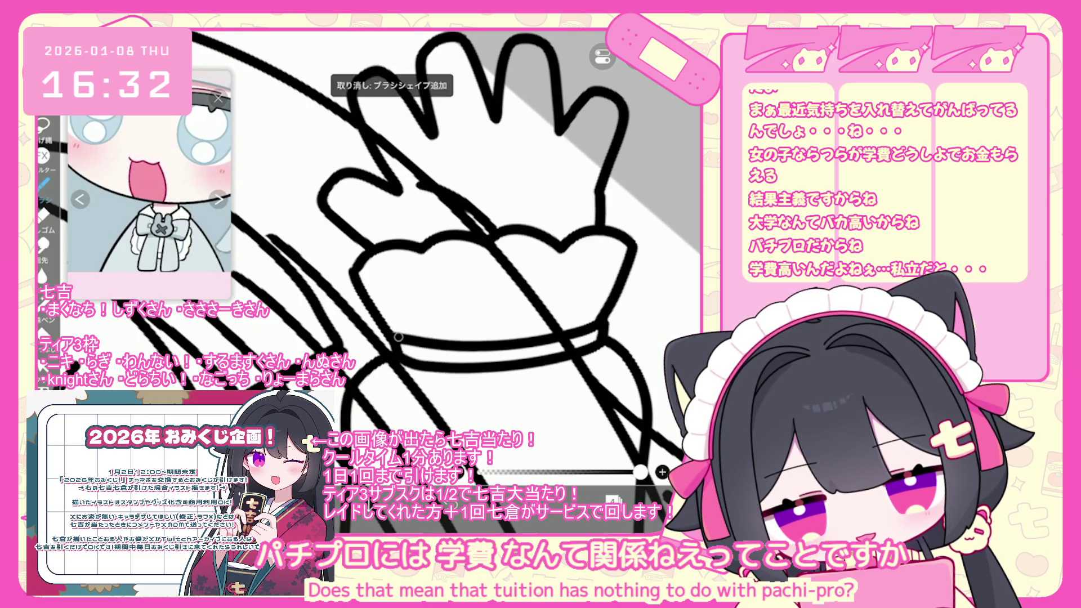
scroll(444, 259, "up", 1)
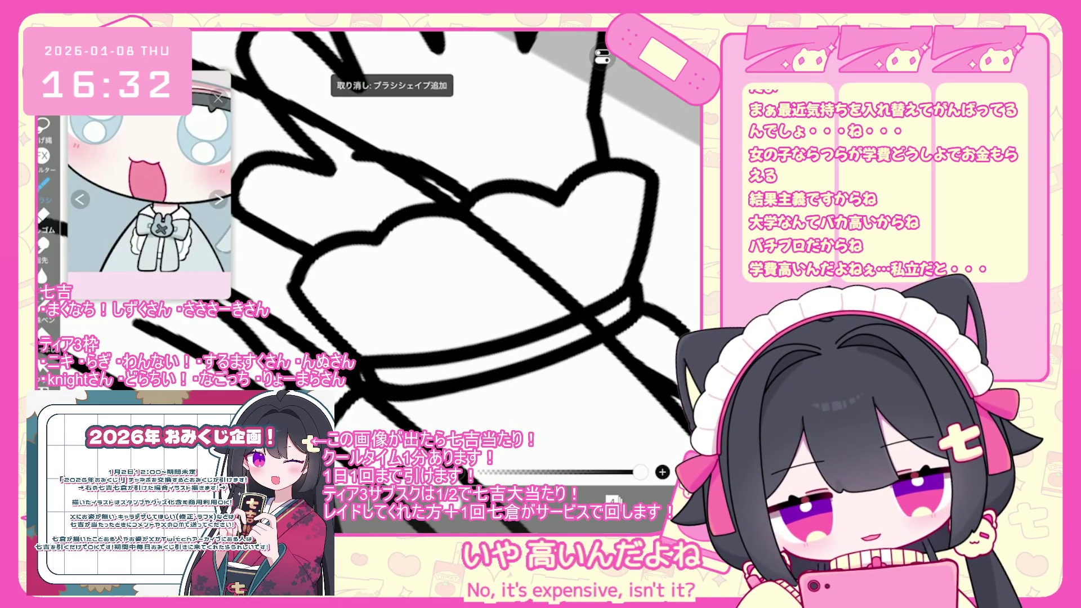
left_click(42, 363)
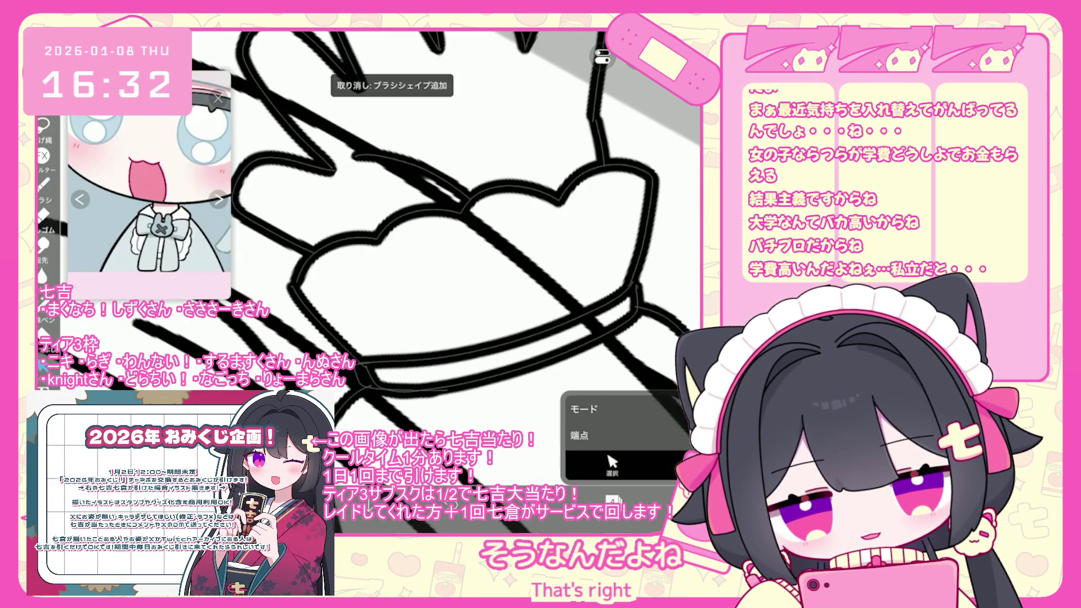
scroll(445, 236, "up", 2)
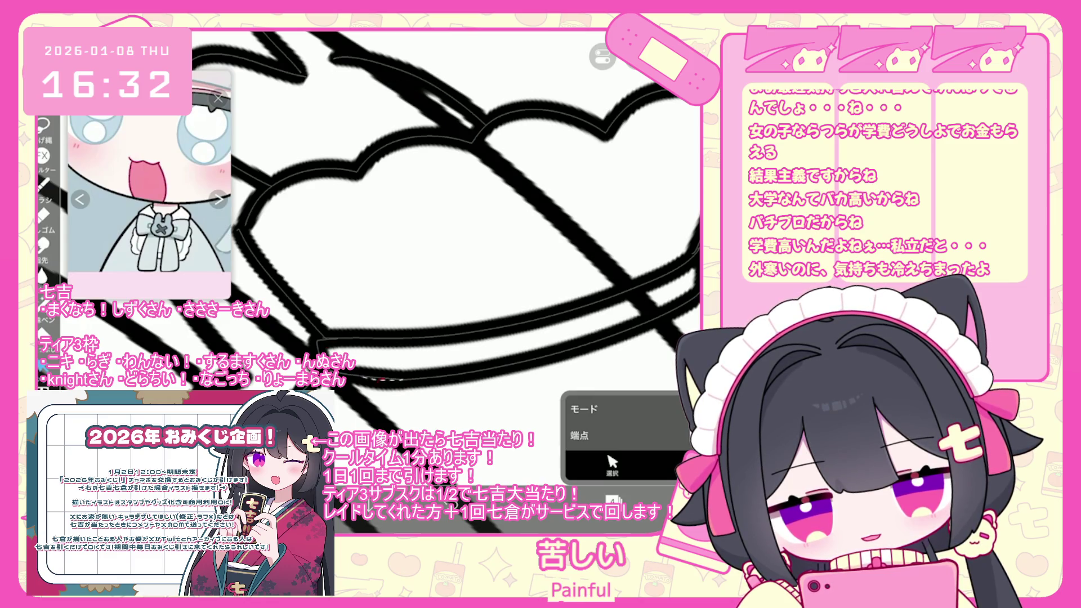
key("ctrl+z")
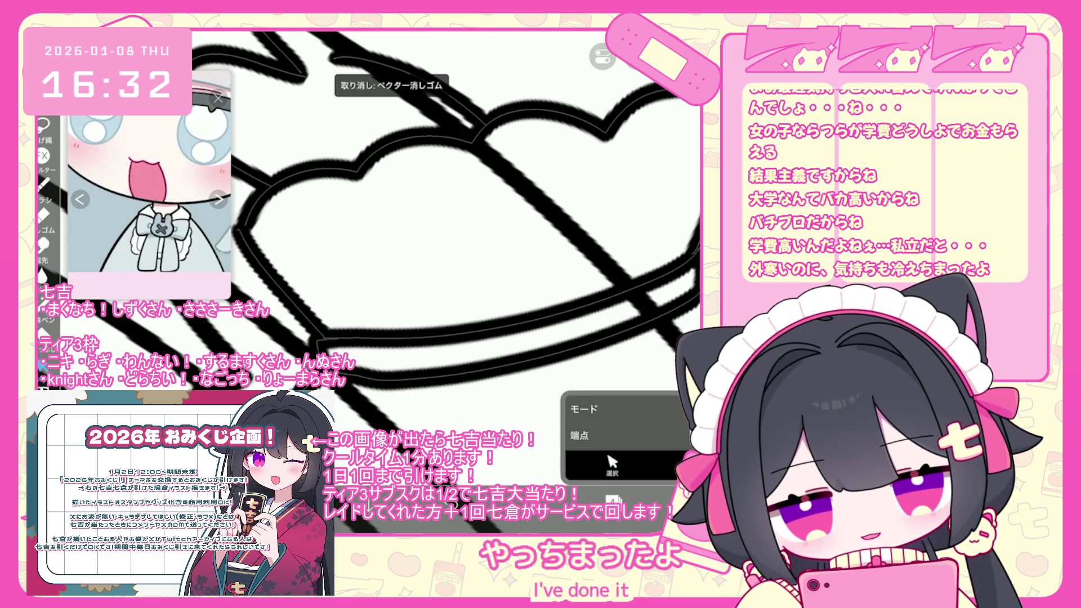
scroll(445, 253, "down", 3)
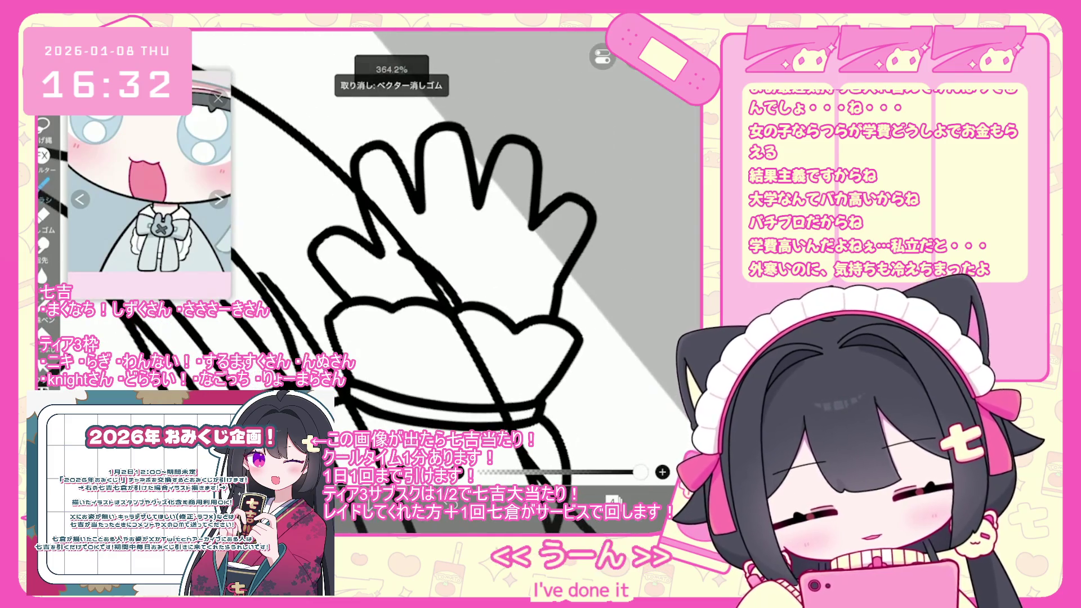
scroll(361, 271, "down", 5)
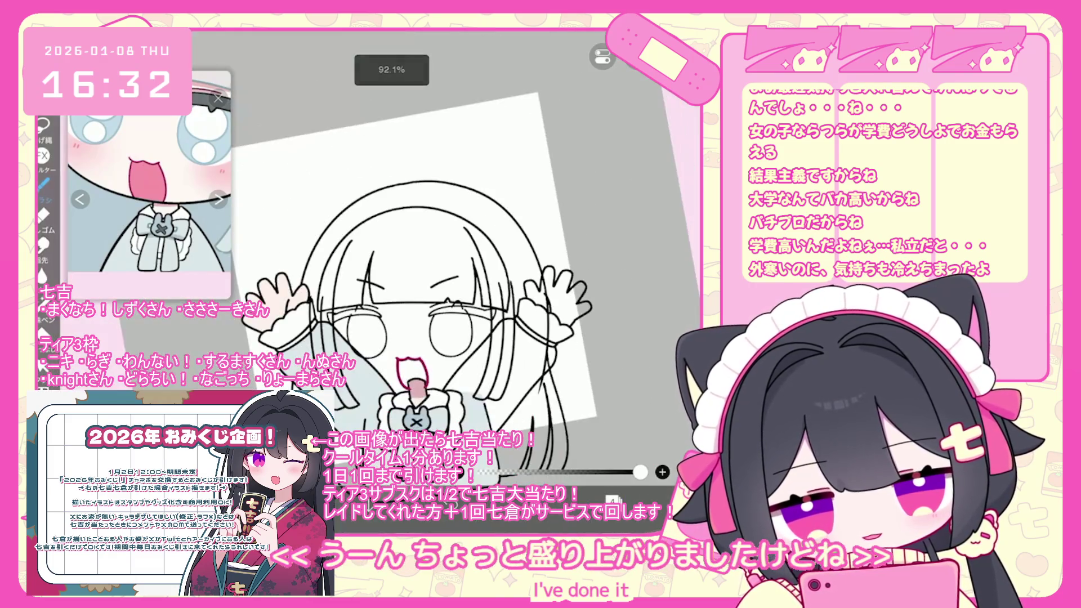
left_click(613, 498)
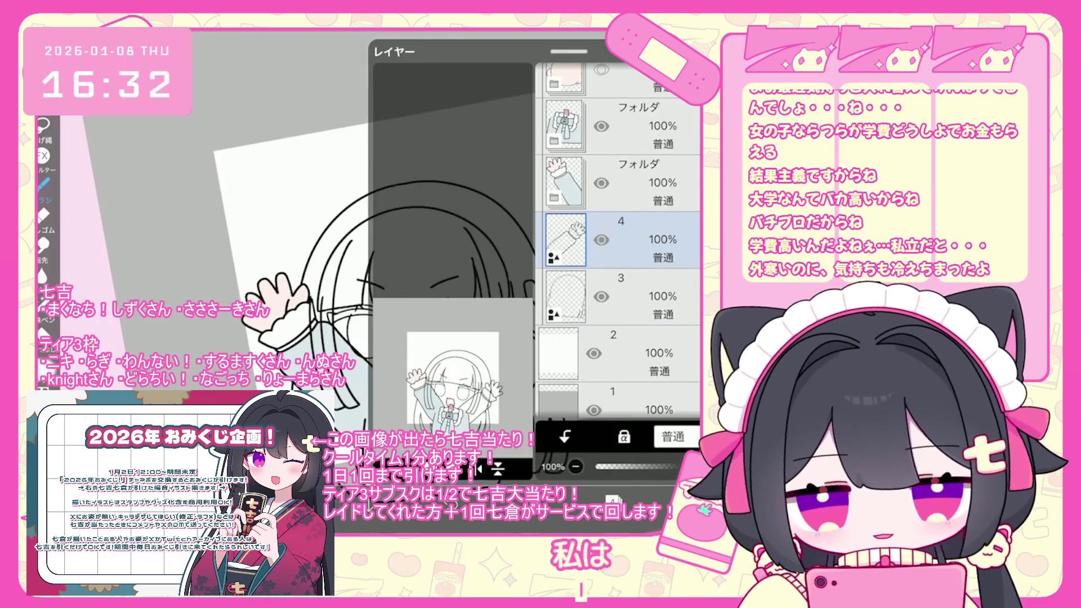
Rotate the raised hand slightly clockwise with Select/Transform.
left_click(612, 498)
scroll(394, 282, "up", 3)
scroll(535, 316, "up", 4)
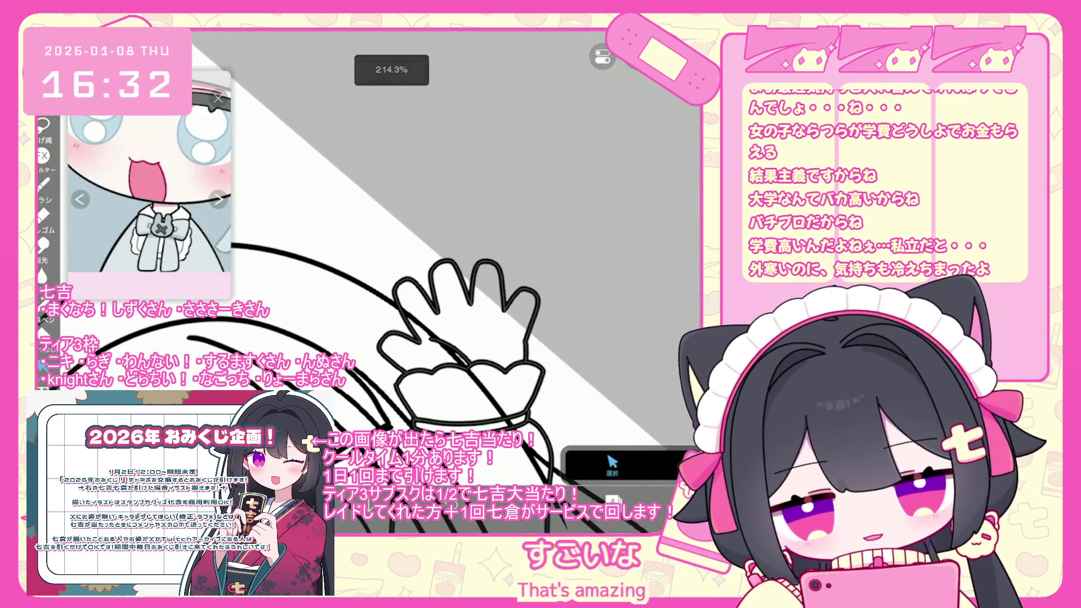
left_click_drag(458, 235, 466, 240)
left_click(613, 465)
scroll(394, 282, "down", 5)
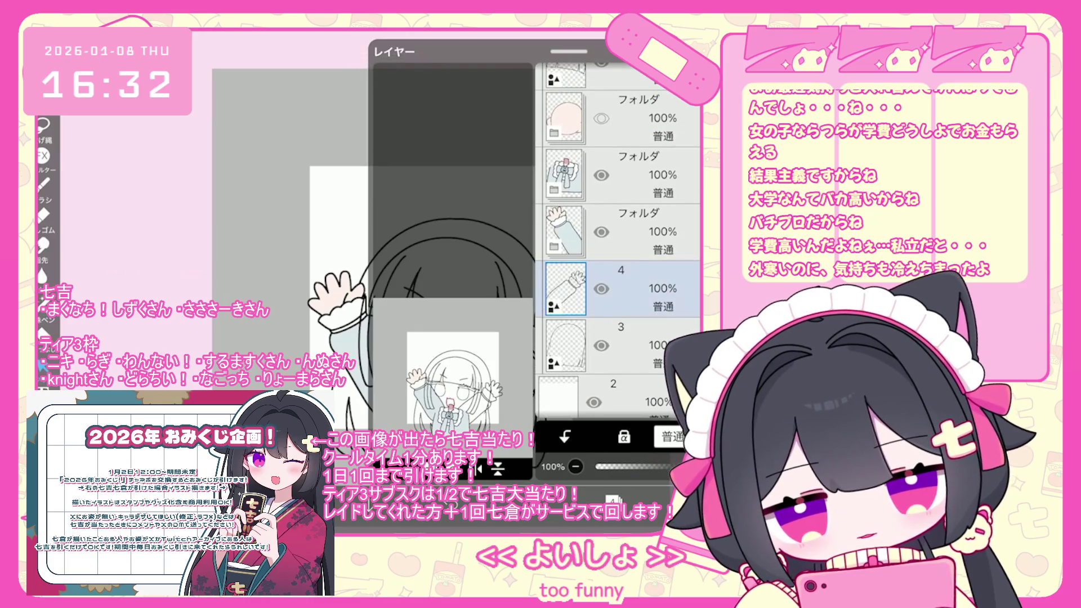
Add a new layer above layer 4, rearrange layers, and undo the accidental light-blue background fill.
left_click(611, 498)
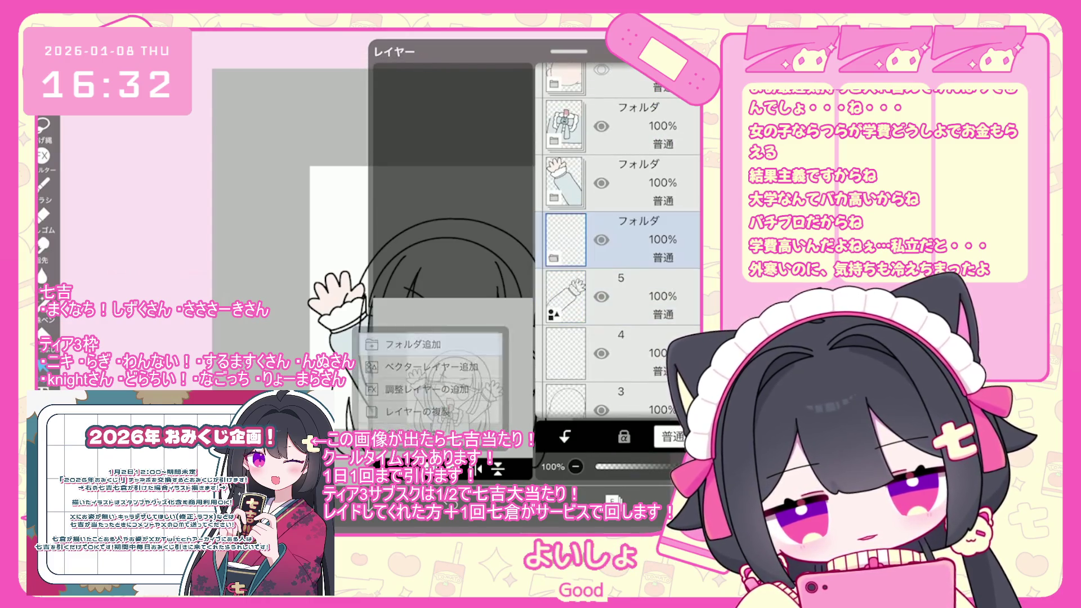
left_click(620, 290)
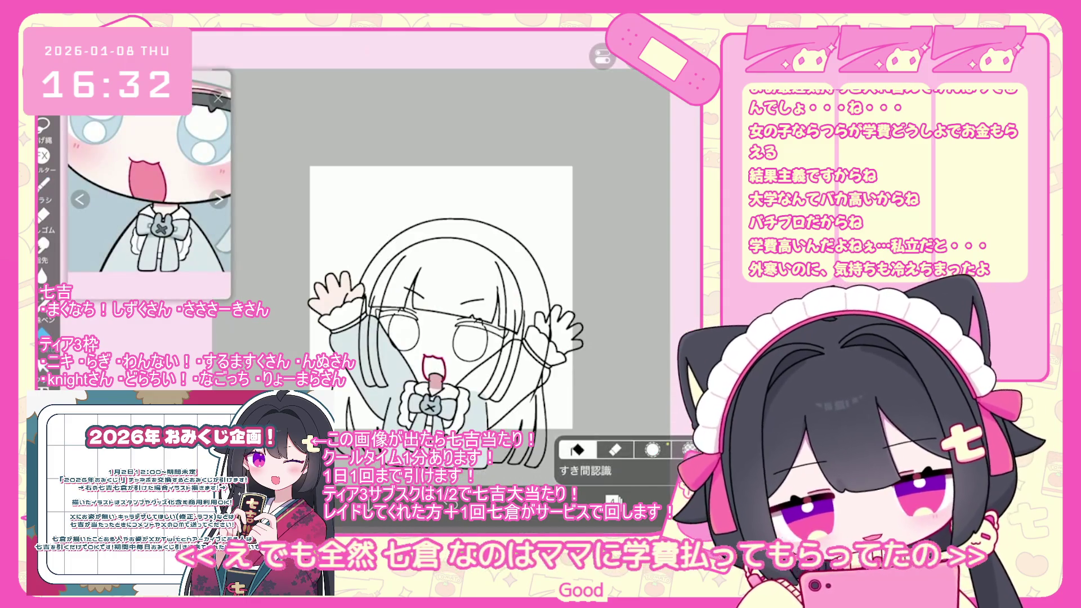
left_click_drag(619, 234, 639, 455)
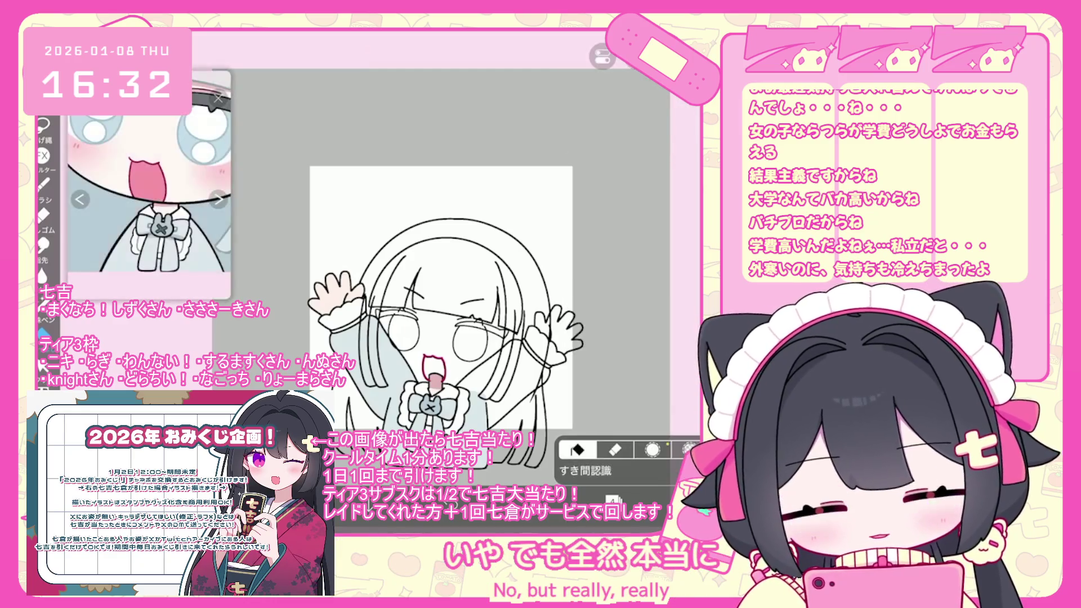
left_click(625, 240)
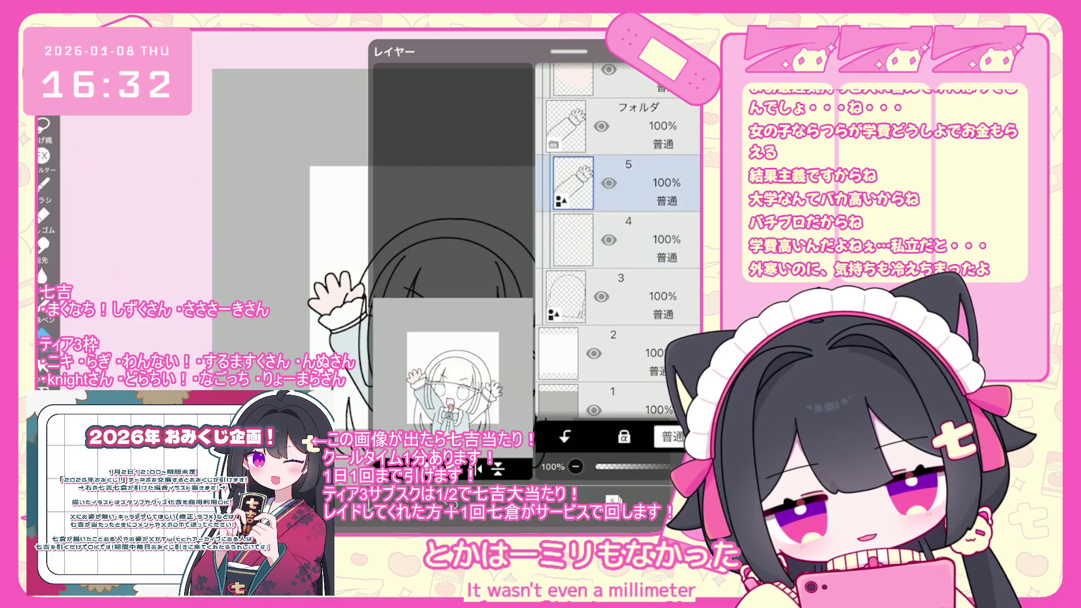
scroll(395, 253, "up", 5)
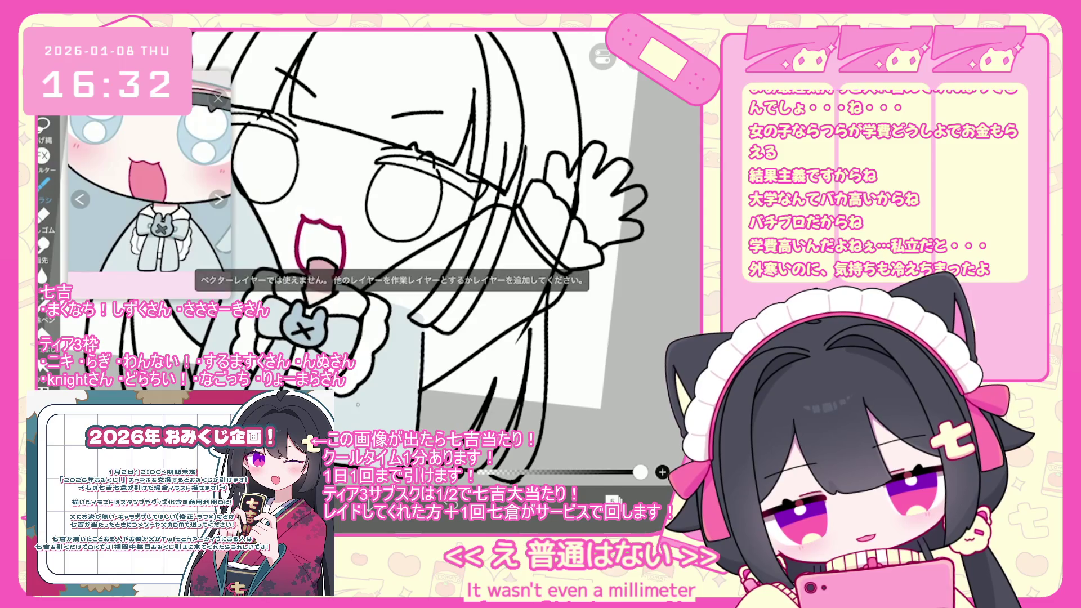
left_click(614, 500)
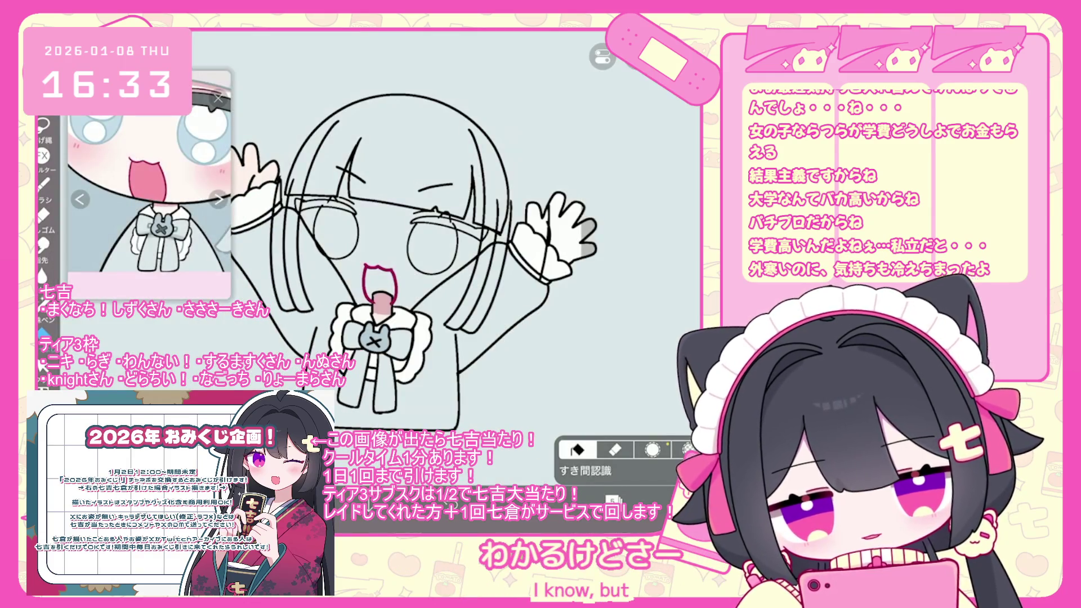
key("ctrl+z")
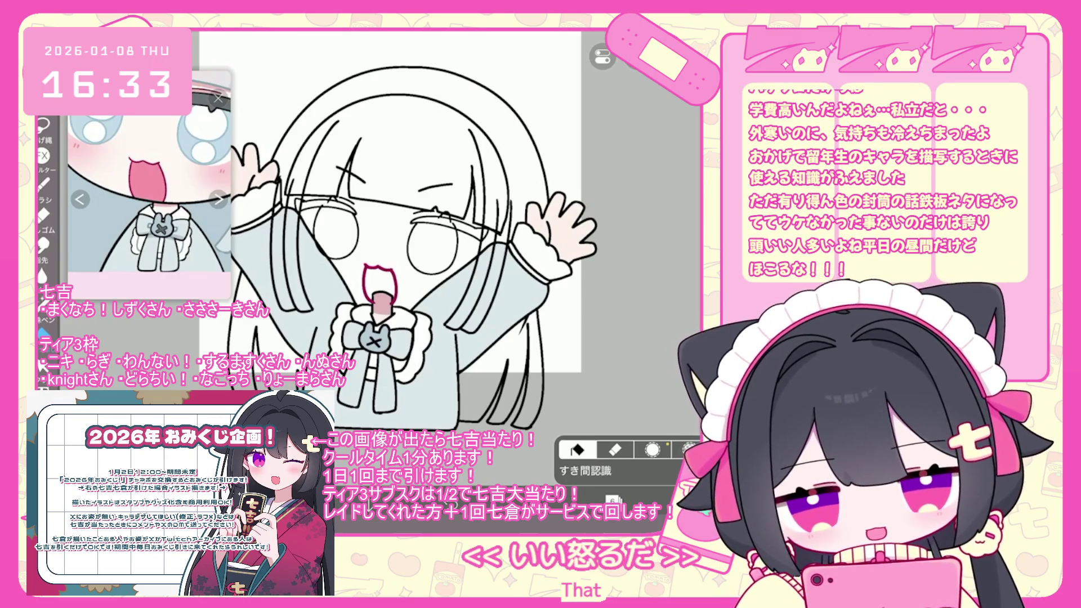
left_click(612, 500)
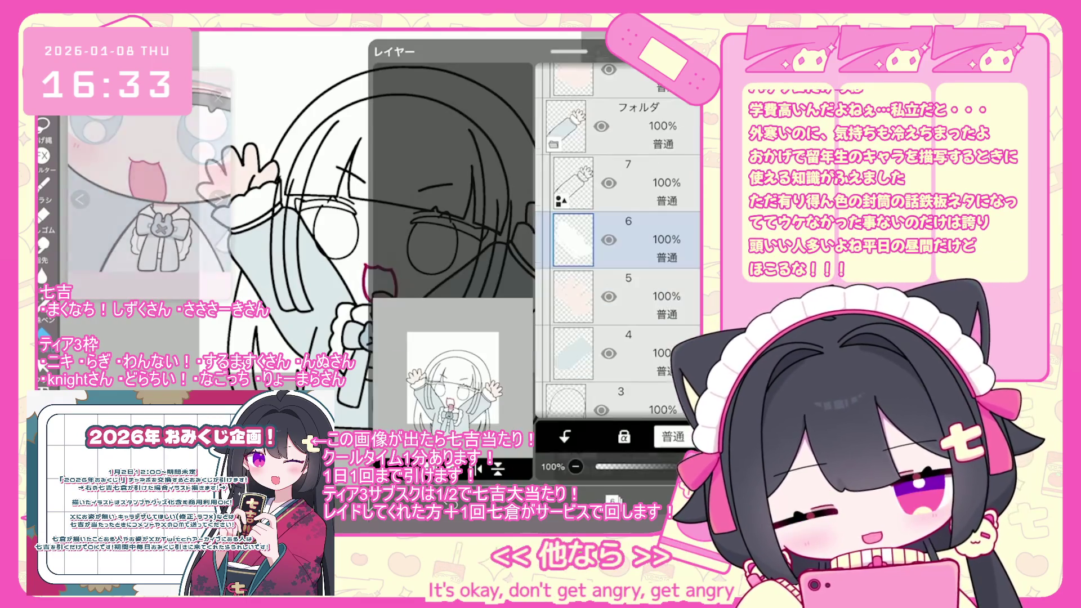
Select layer 8, try a Lasso Fill stripe on the sleeve, and undo it.
left_click(573, 239)
left_click(613, 500)
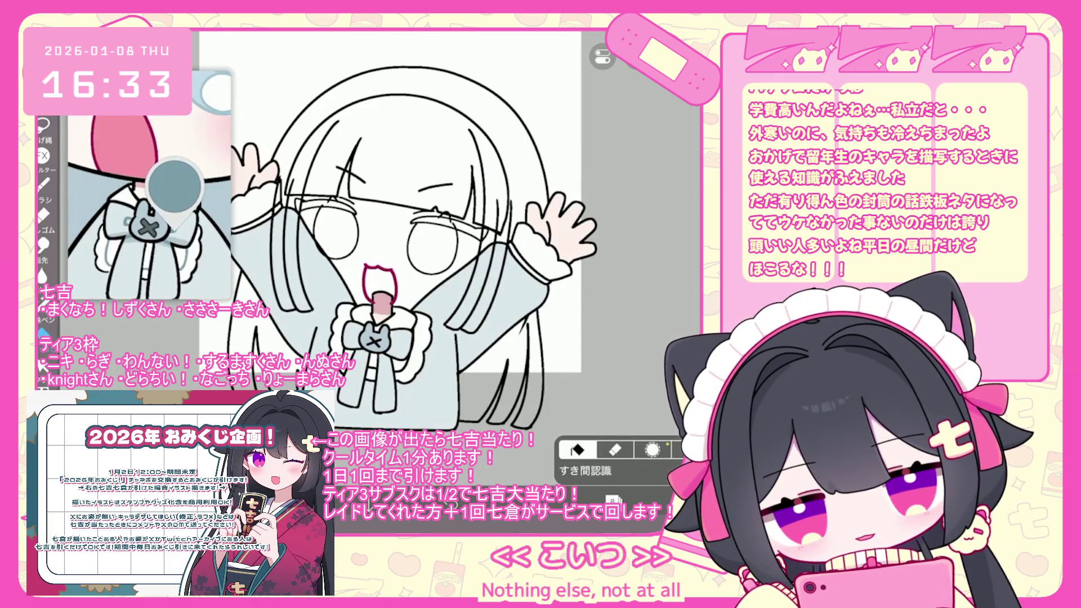
left_click(44, 305)
scroll(265, 226, "up", 5)
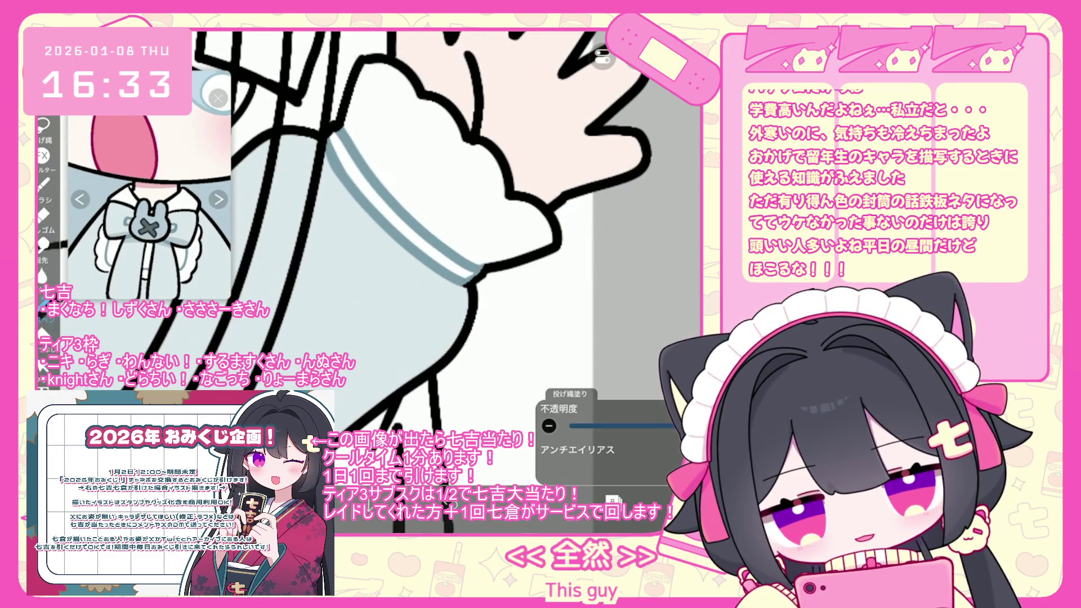
scroll(394, 254, "down", 2)
key("ctrl+z")
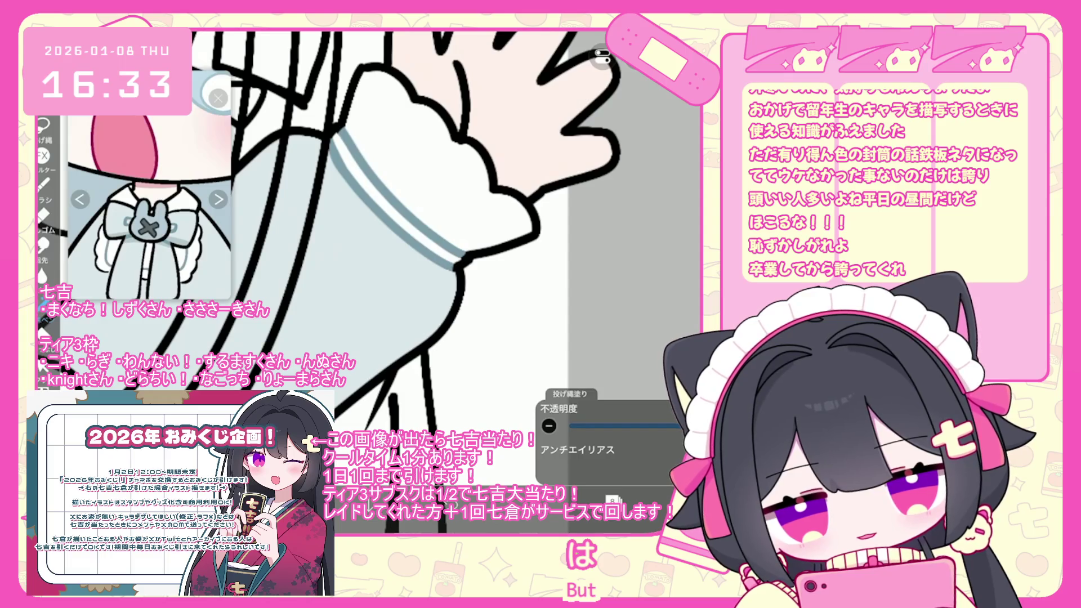
scroll(366, 236, "down", 5)
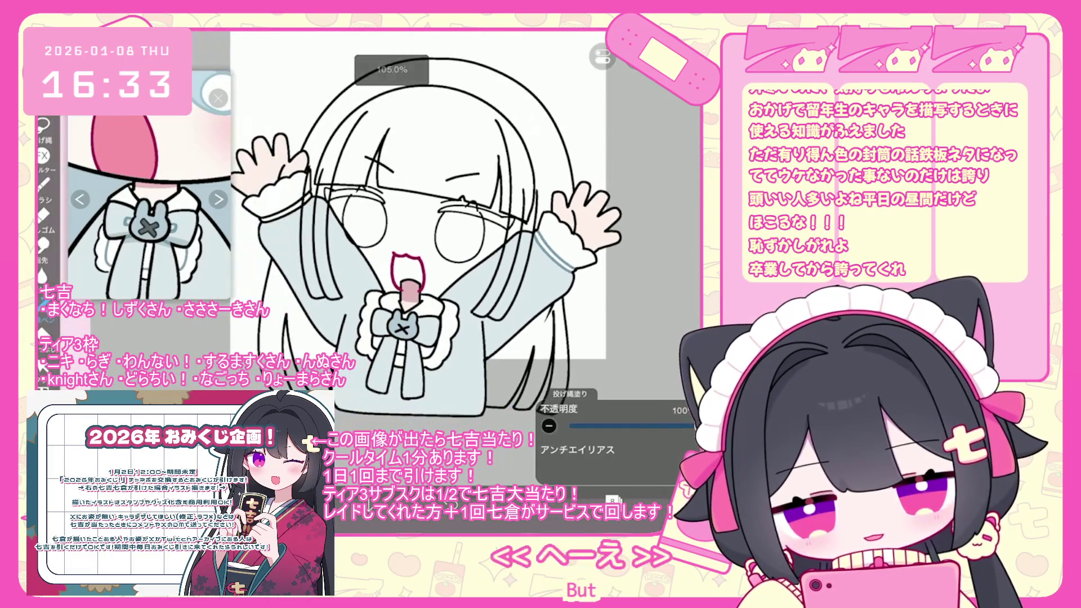
left_click(613, 499)
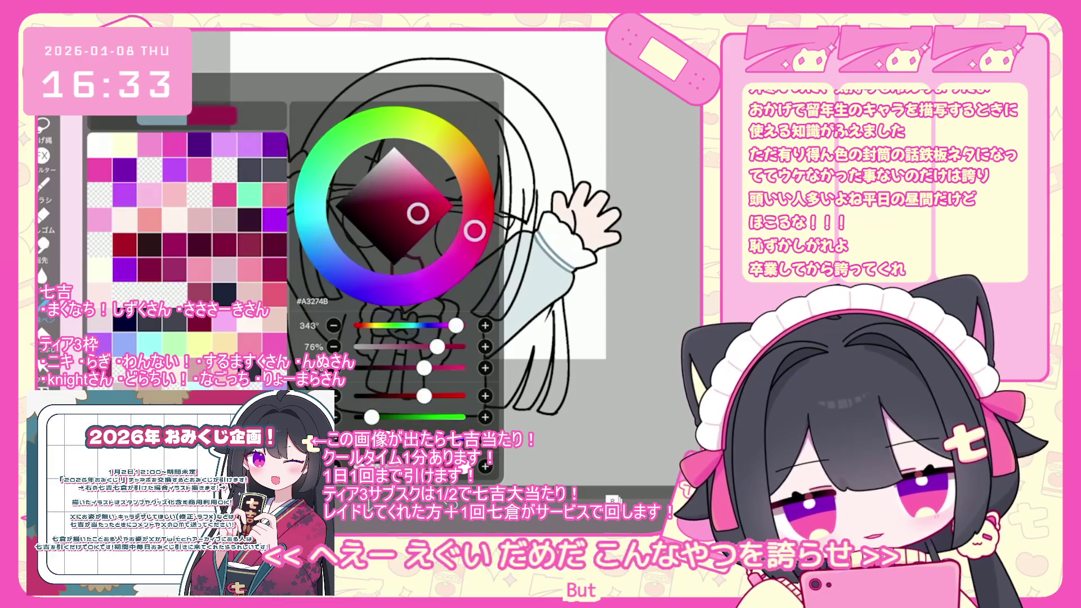
Draw a blue-grey #799AAD stripe along the sleeve just below the raised hand's frilled cuff.
scroll(366, 254, "up", 5)
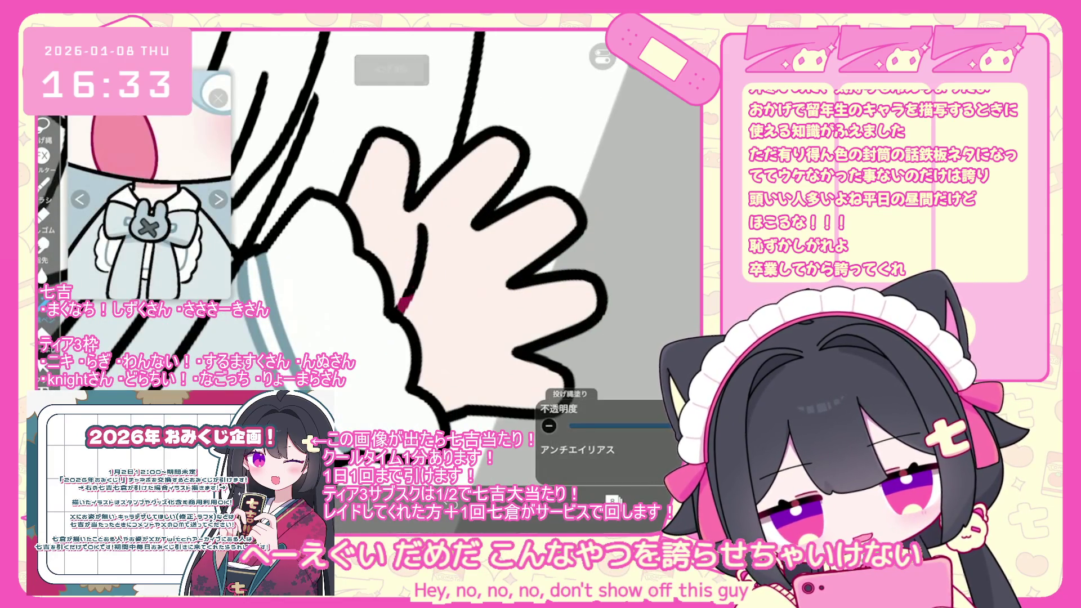
left_click_drag(405, 298, 424, 226)
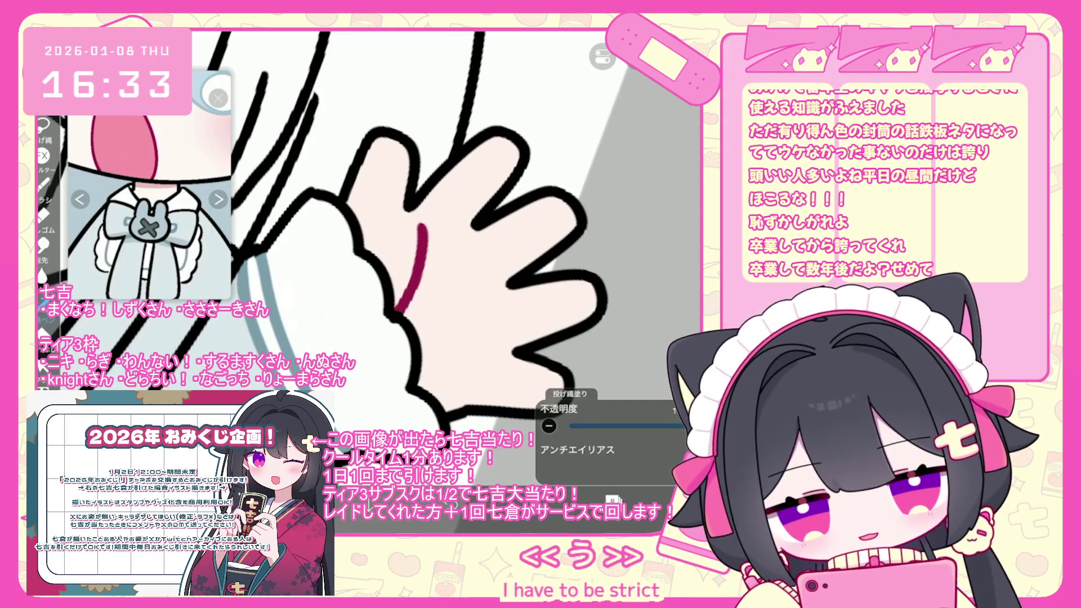
scroll(366, 253, "down", 5)
Select the arm-and-hand folder in the layer list and zoom out to the full figure.
left_click(613, 500)
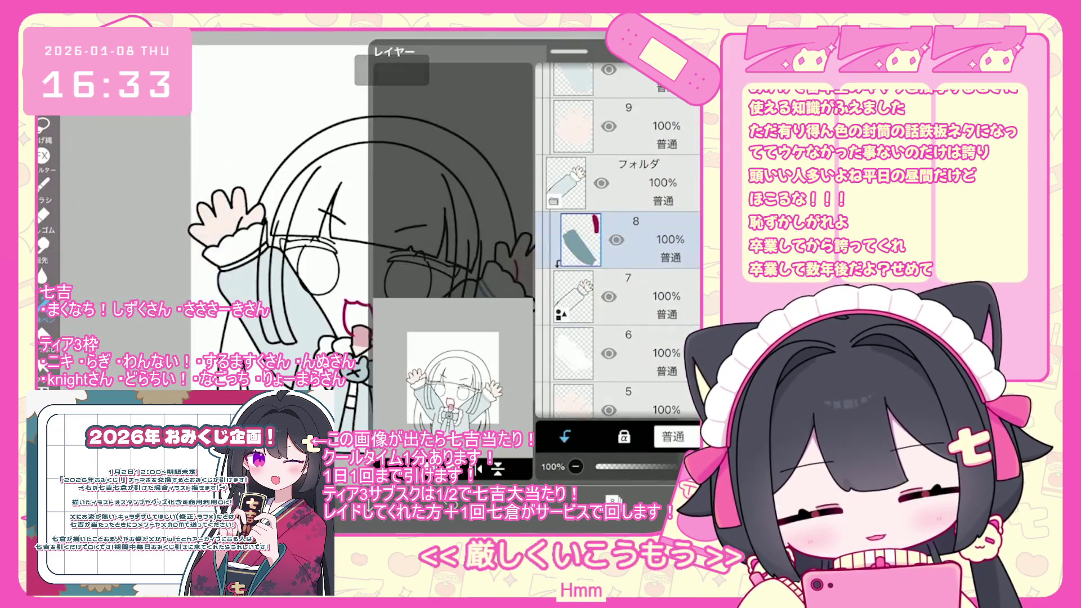
scroll(618, 242, "up", 4)
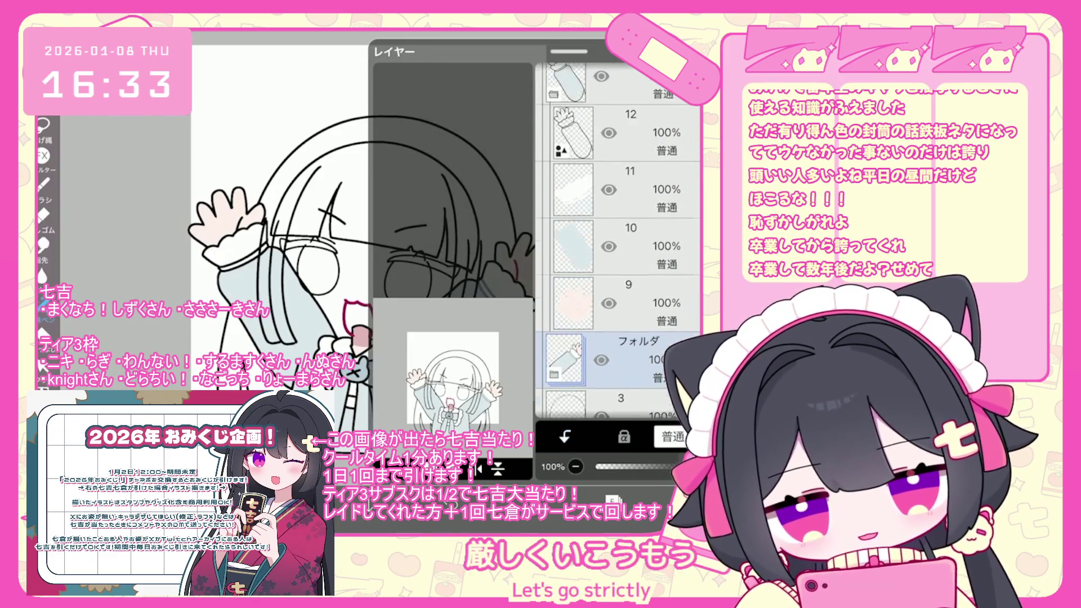
left_click(625, 258)
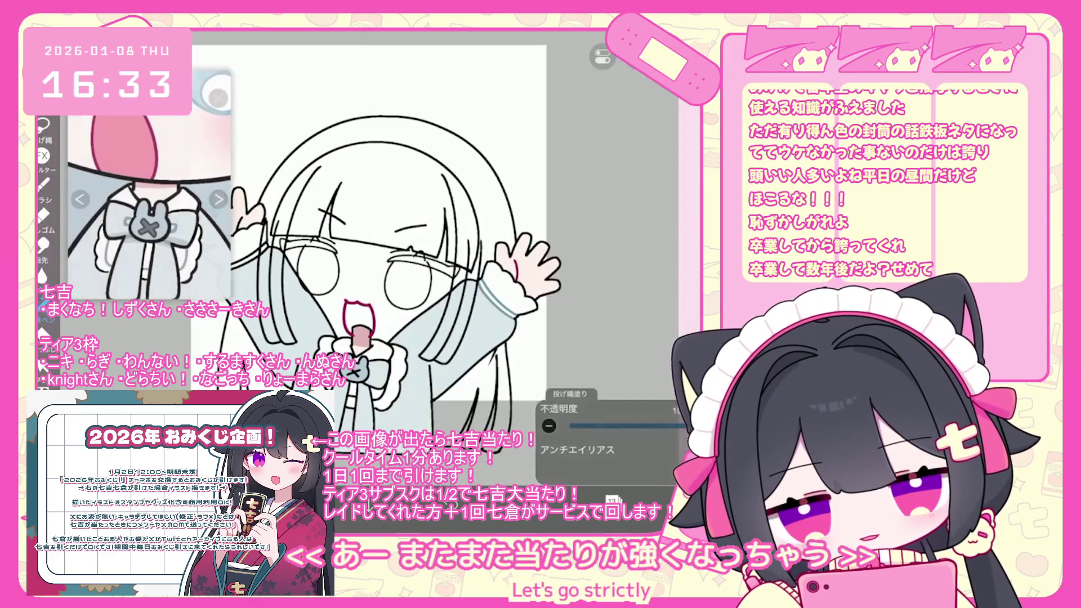
scroll(450, 254, "up", 5)
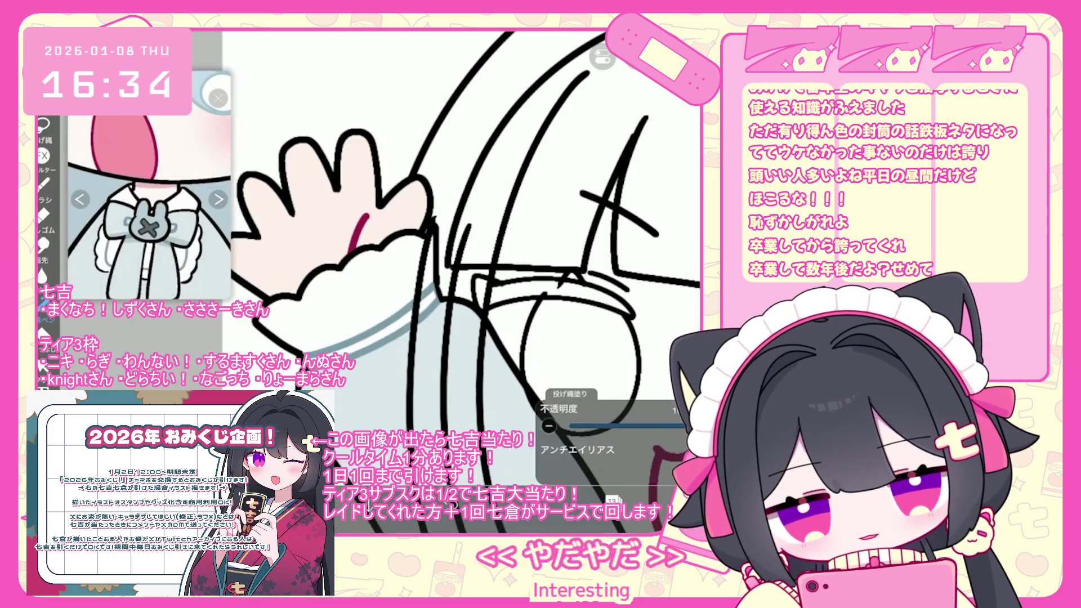
scroll(462, 282, "down", 4)
scroll(440, 293, "down", 3)
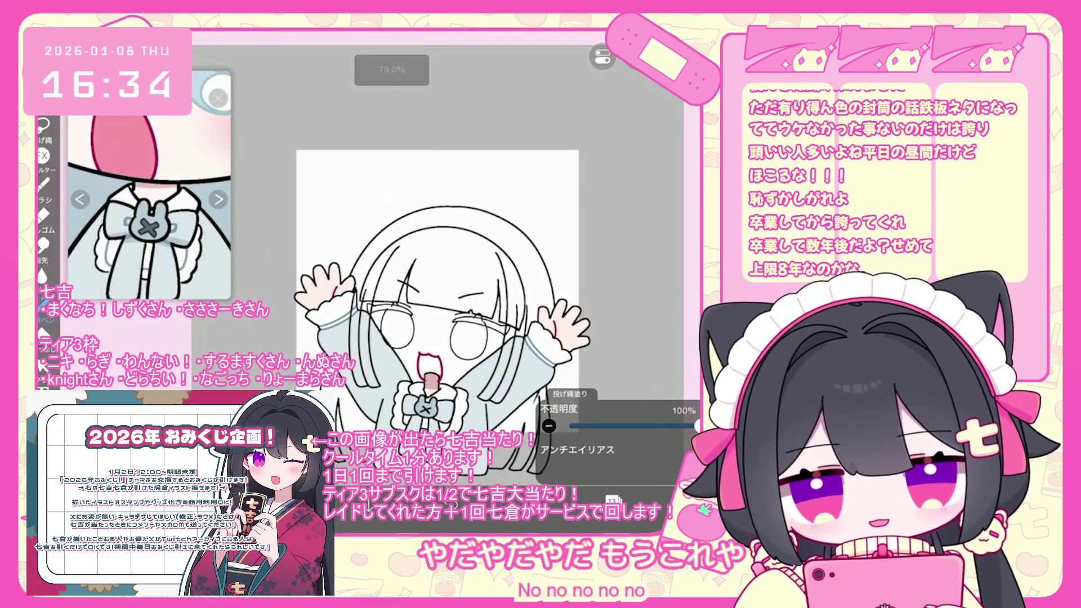
Select layer 21 under the head folder and add a new folder holding it.
left_click(613, 500)
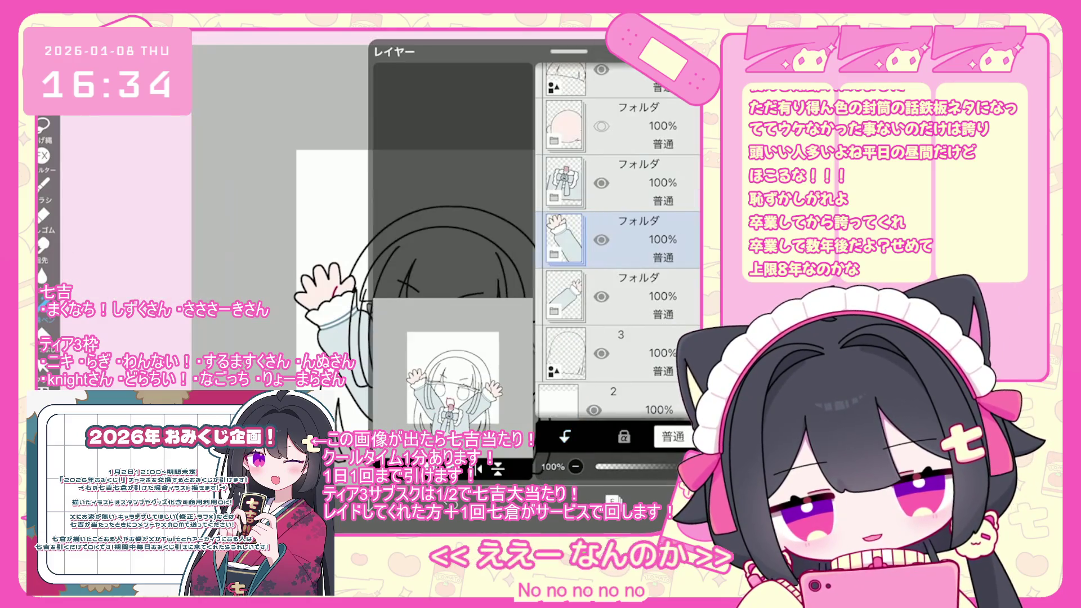
scroll(620, 242, "up", 2)
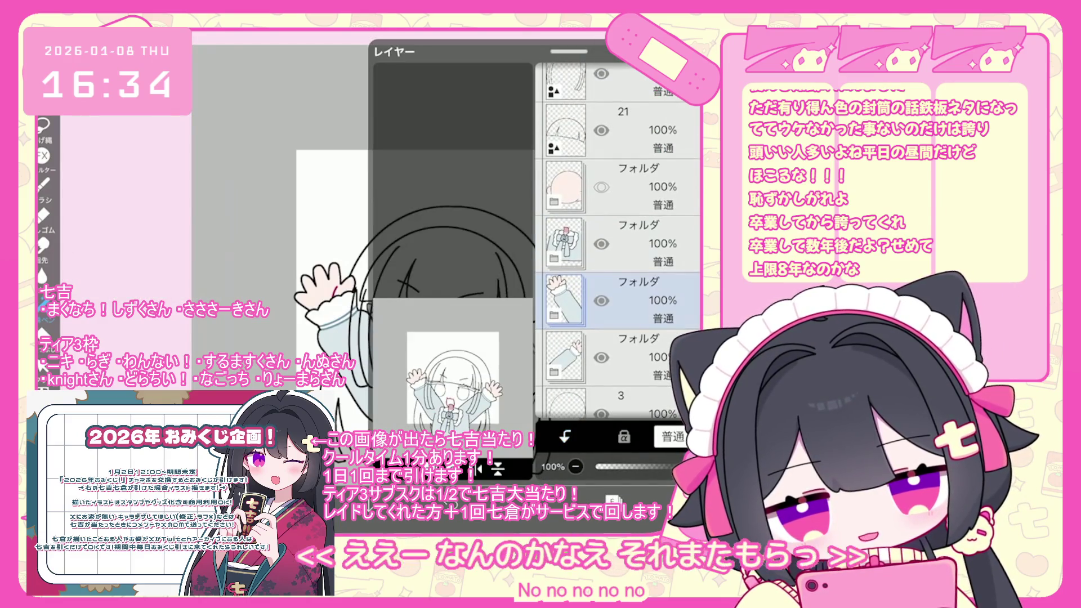
left_click(619, 186)
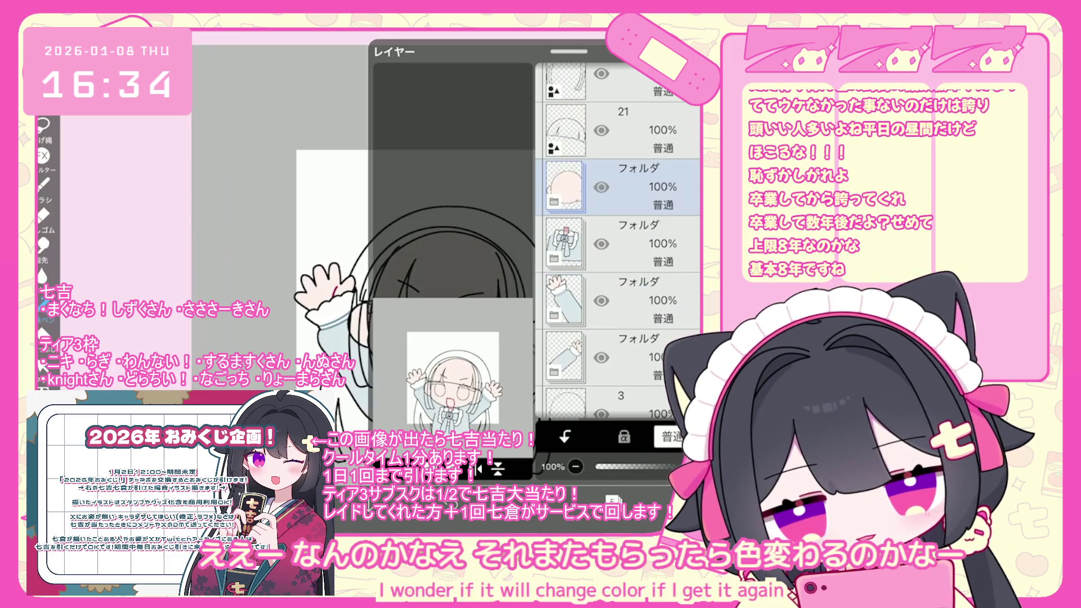
scroll(620, 242, "up", 3)
left_click(620, 256)
left_click(620, 313)
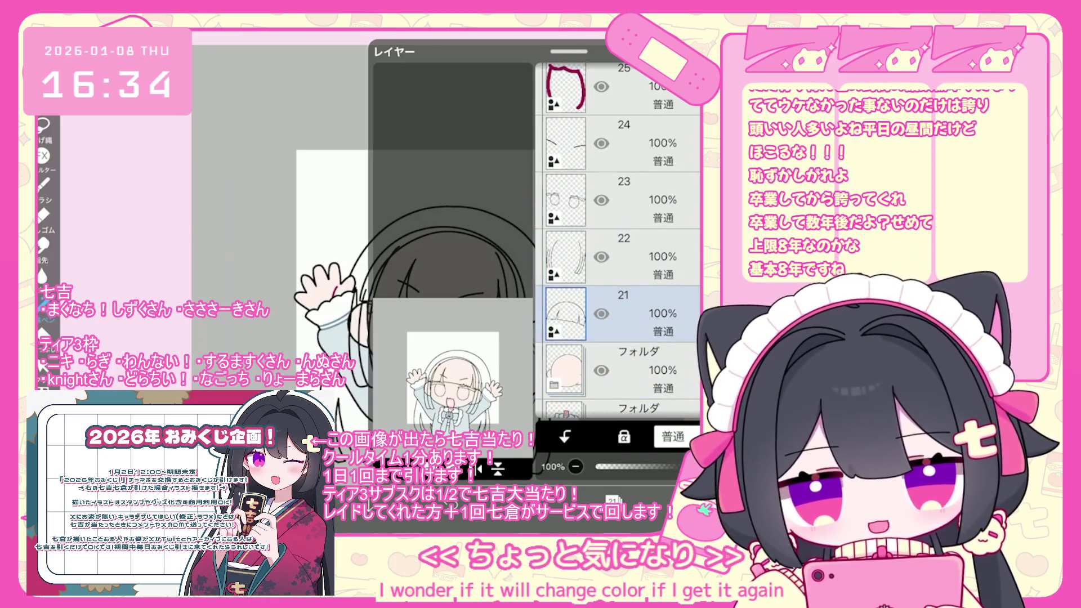
left_click(389, 468)
left_click(394, 345)
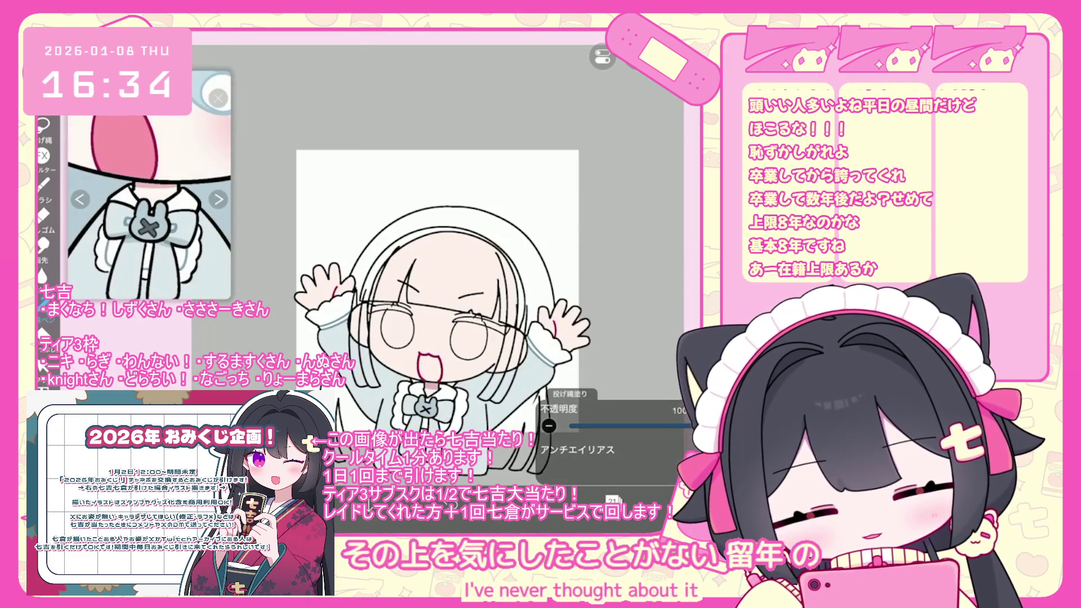
Use layer 22 as reference and fill the chibi's hair with light blue.
scroll(149, 186, "down", 5)
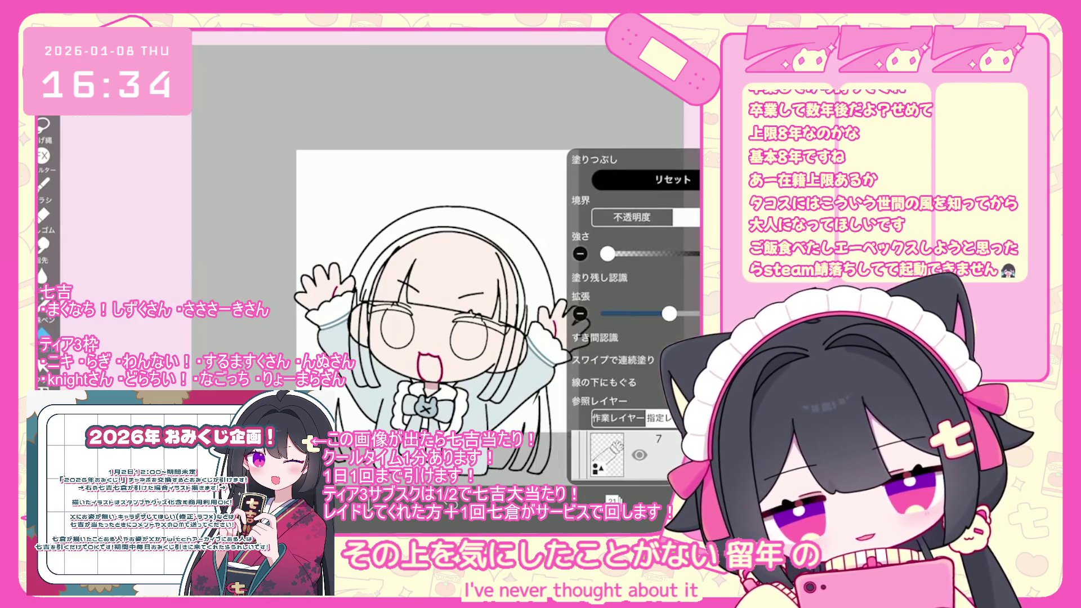
scroll(634, 233, "up", 10)
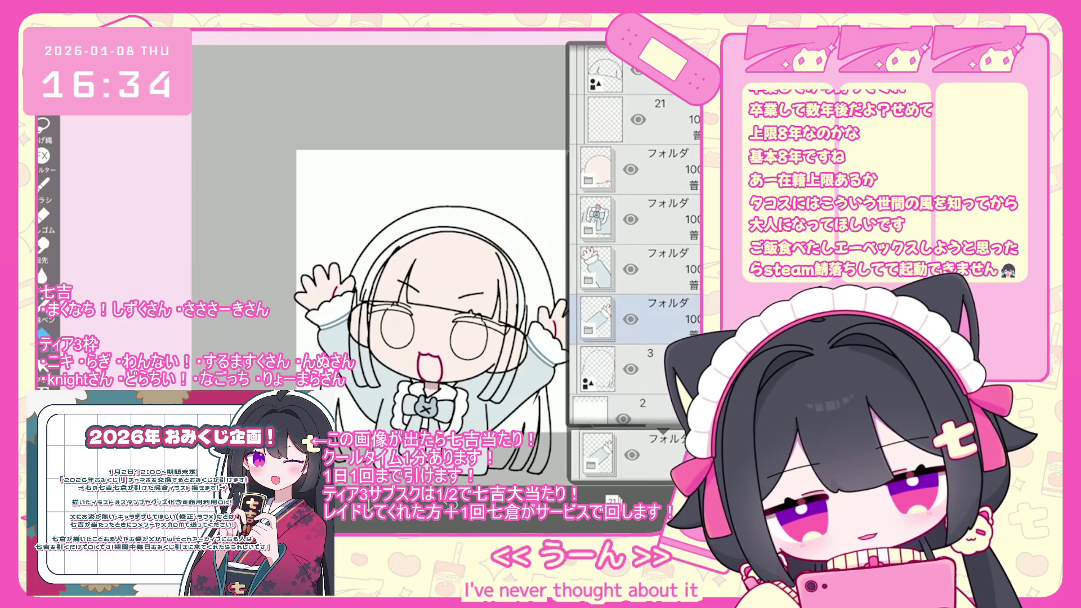
left_click(638, 231)
left_click(388, 265)
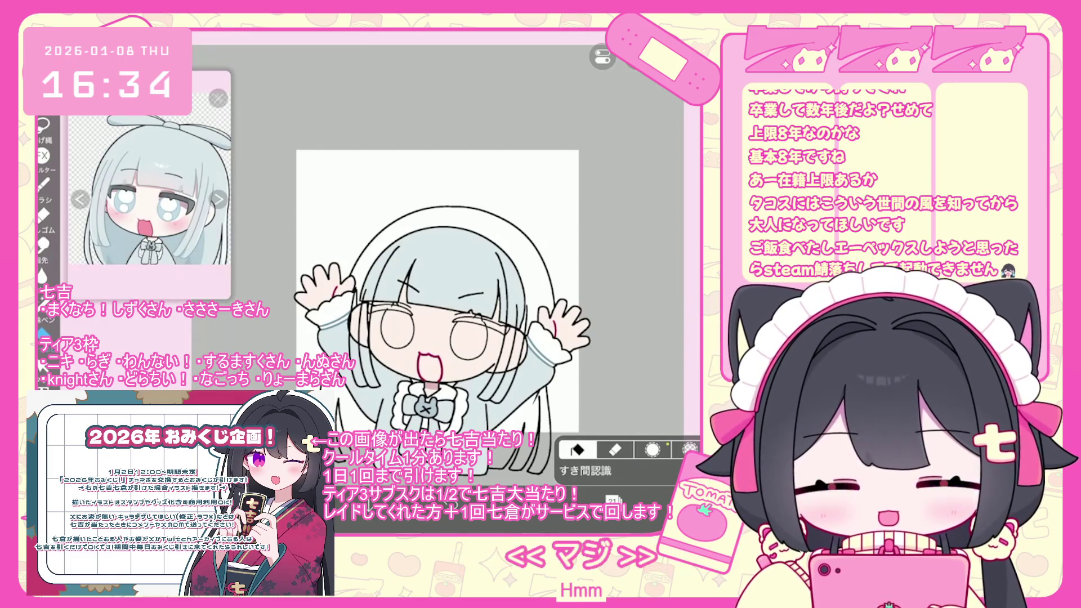
left_click(612, 499)
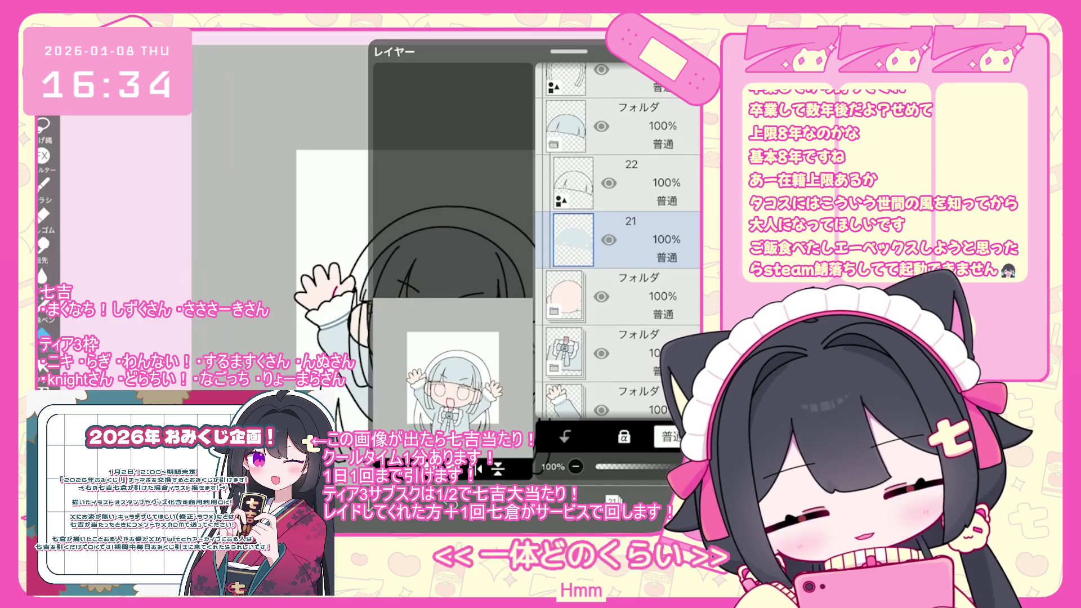
Add a new layer above layer 3 in the layer stack.
left_click(620, 236)
scroll(619, 237, "down", 5)
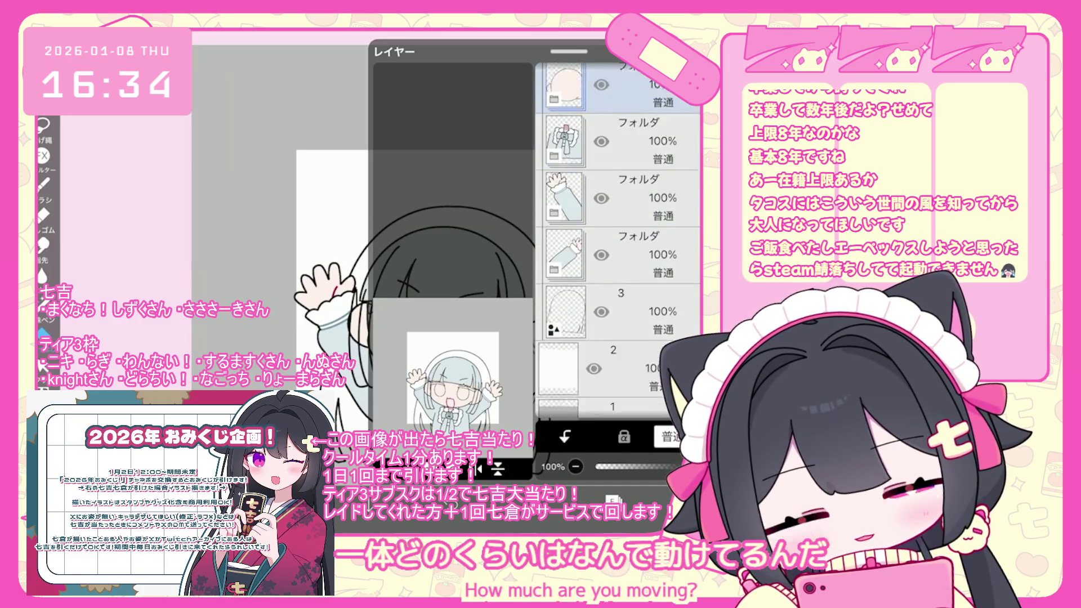
left_click(612, 499)
left_click(612, 499)
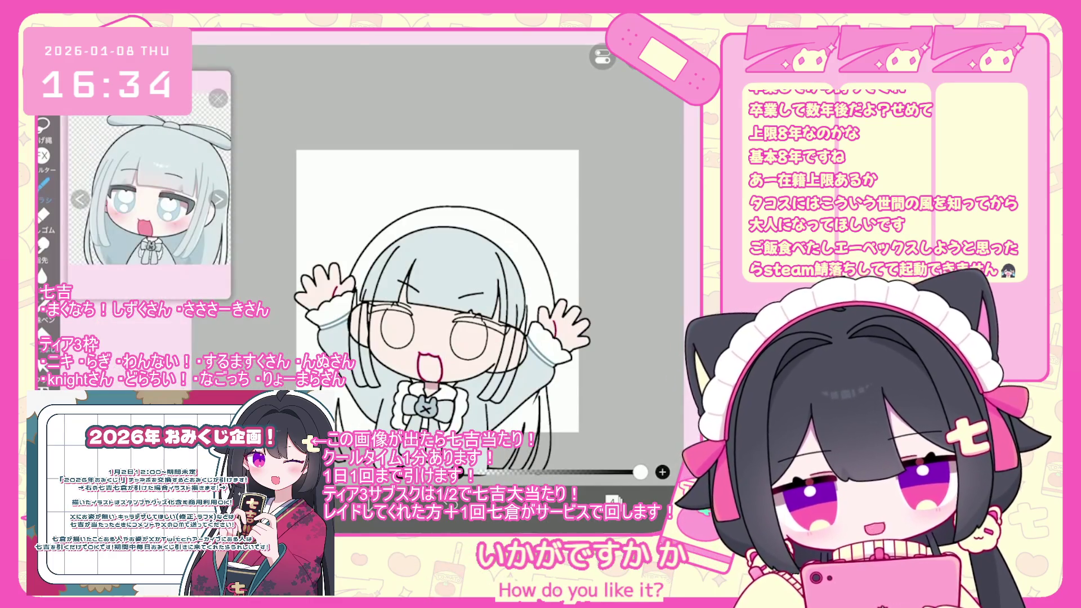
Draw a bow loop from the knot on the head, undoing the stray bun and loop strokes.
scroll(440, 293, "up", 5)
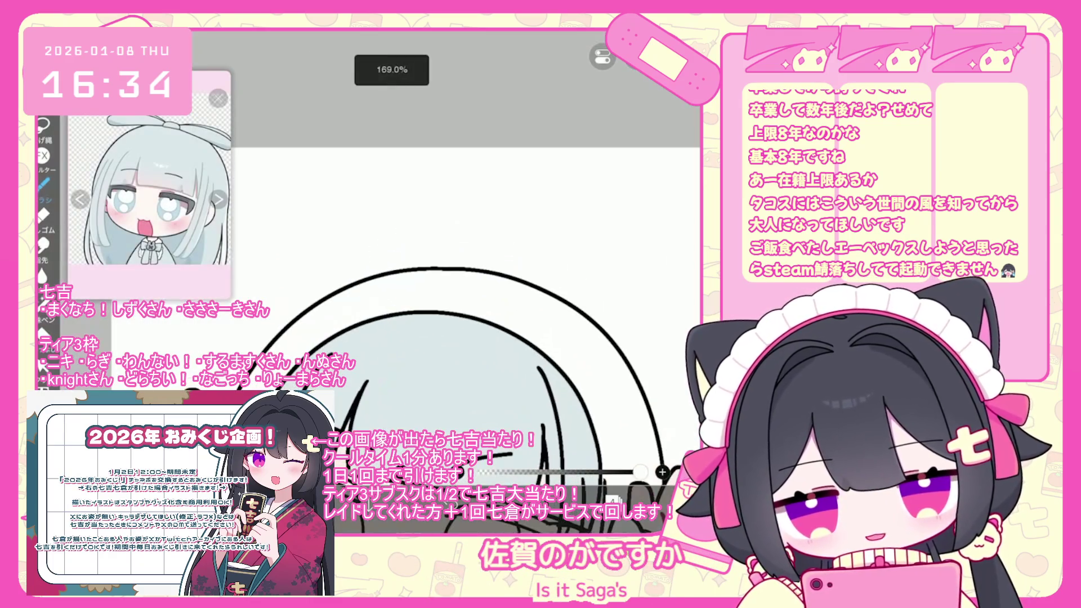
key("ctrl+z")
scroll(439, 292, "up", 2)
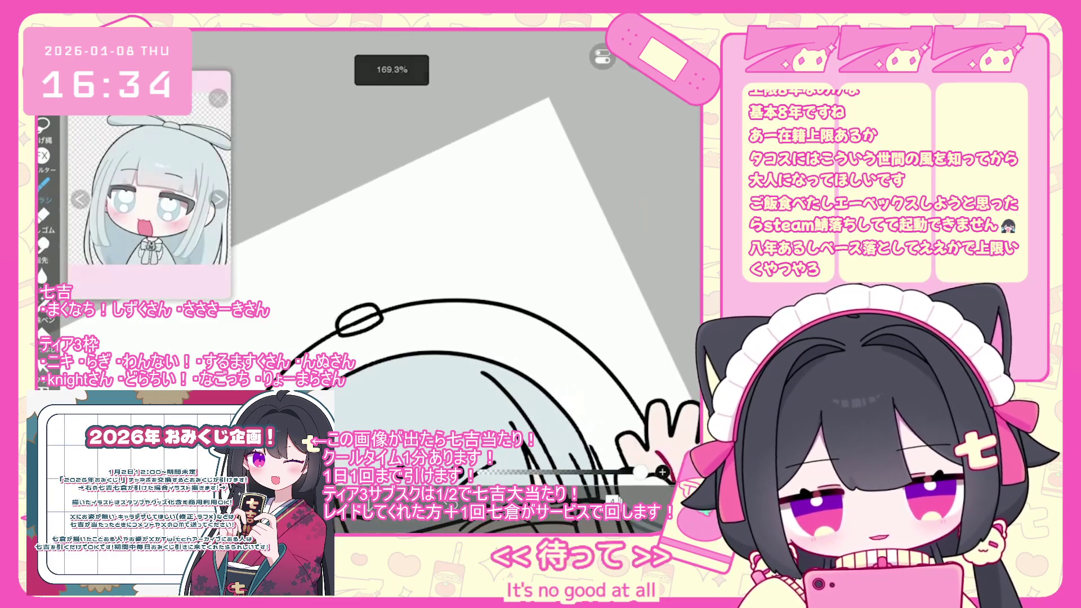
left_click_drag(383, 313, 388, 318)
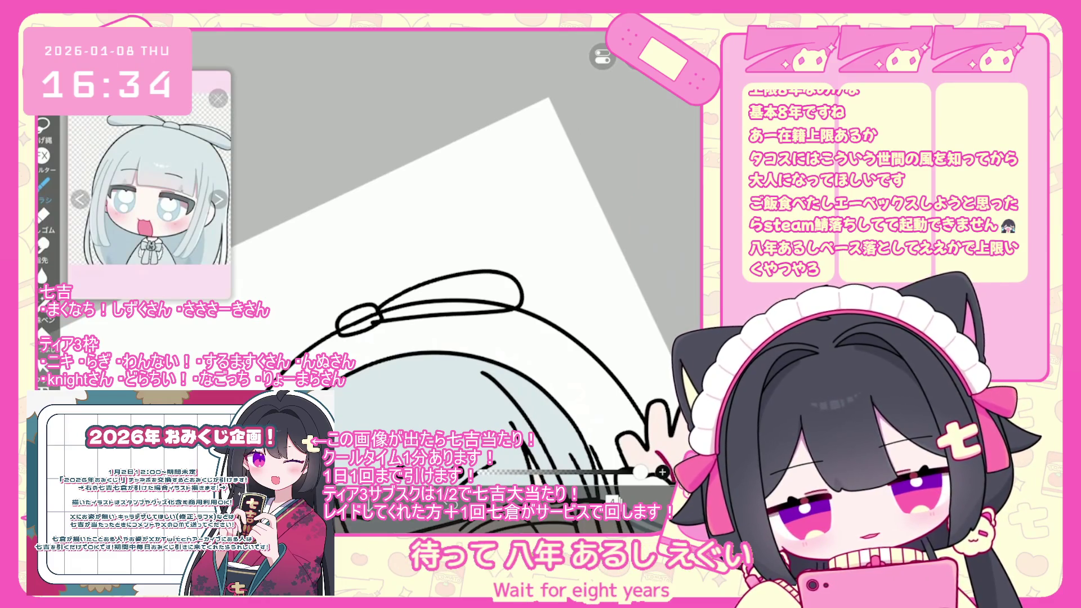
key("ctrl+z")
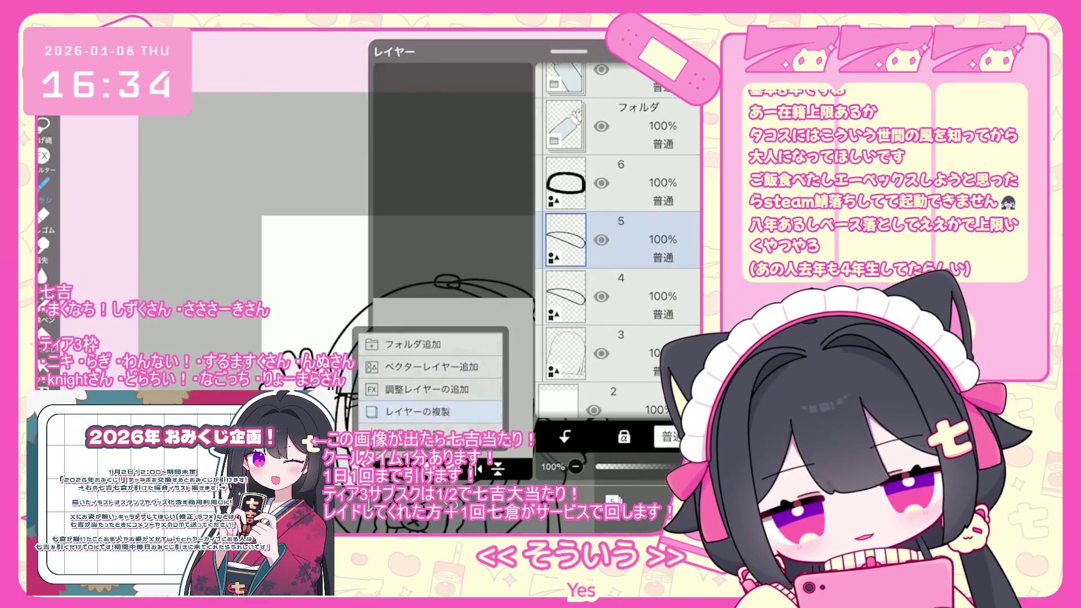
Duplicate the loop layer, move the copy up-right onto the bow, duplicate again, and select layer 7.
left_click(428, 411)
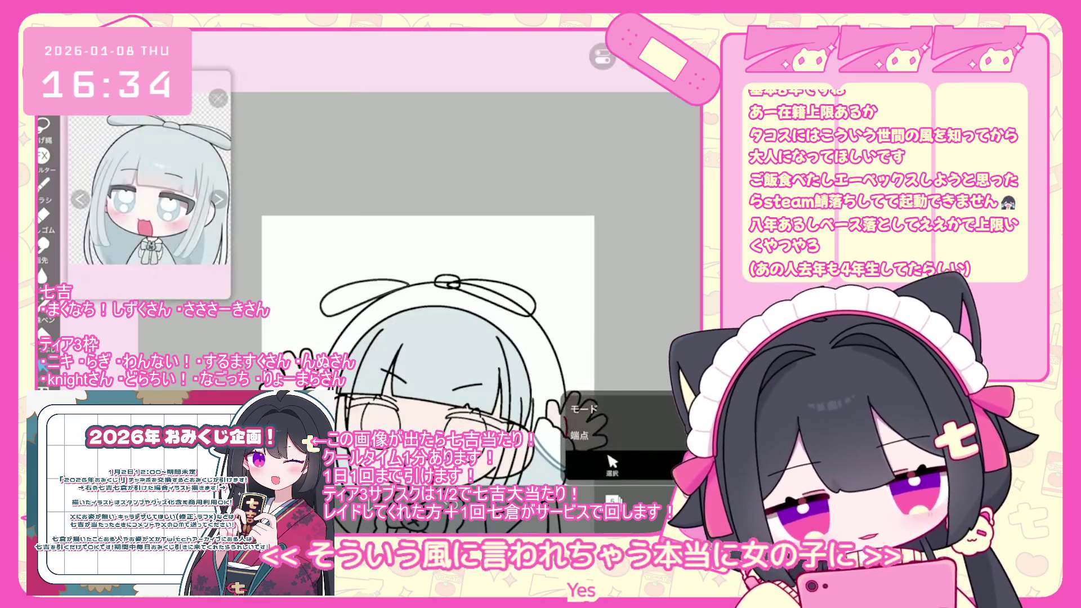
left_click_drag(287, 313, 350, 288)
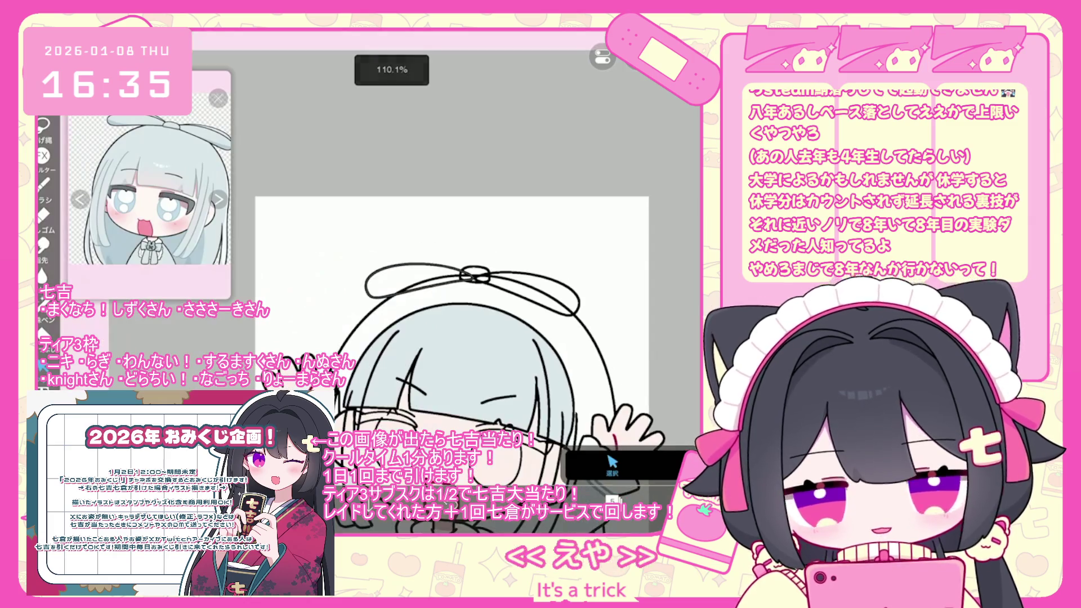
left_click(417, 412)
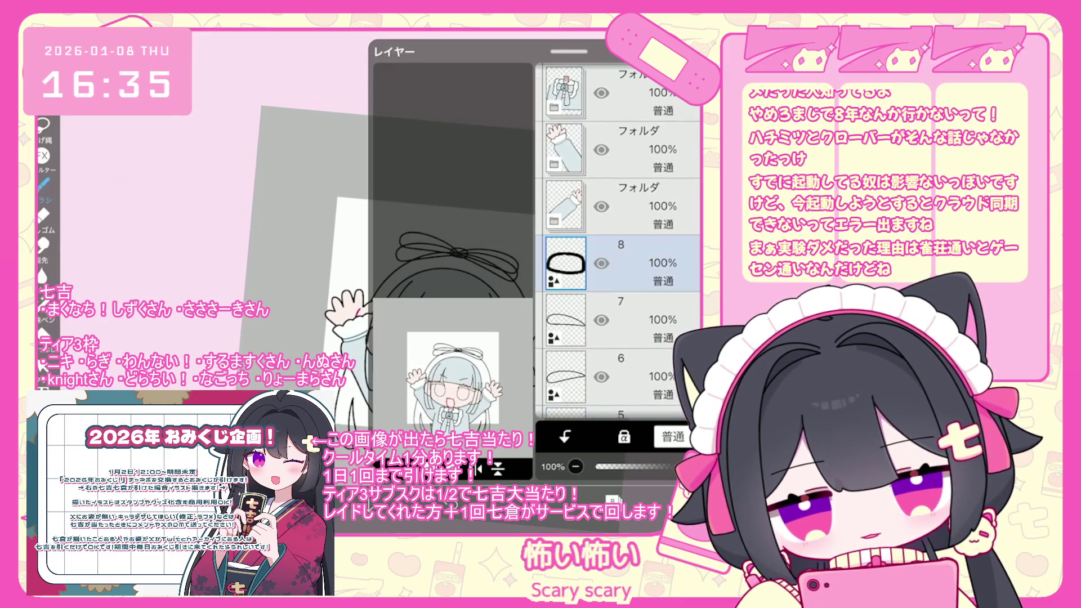
left_click(619, 320)
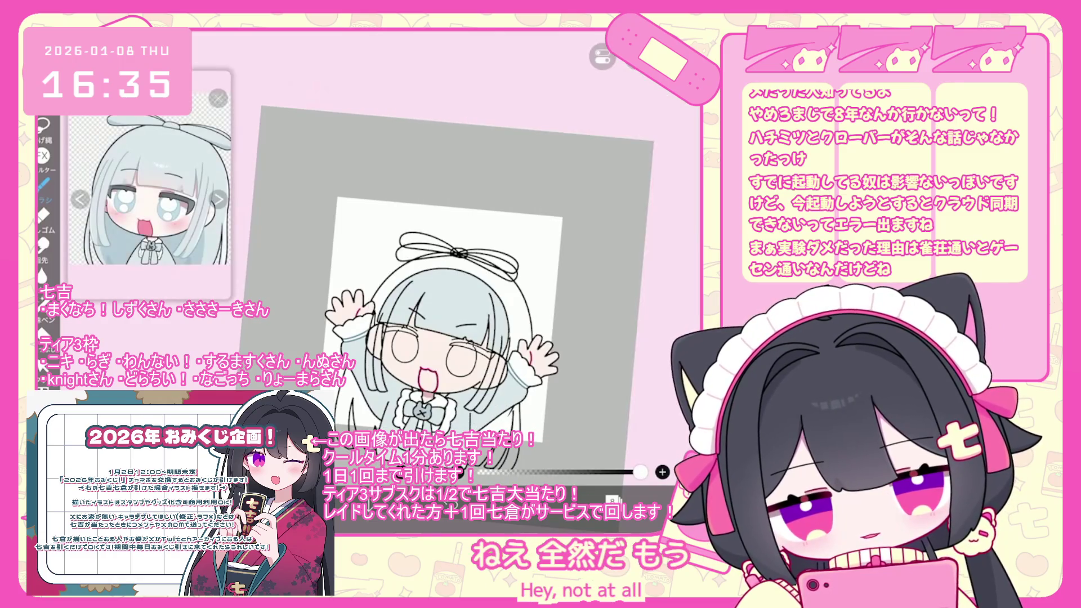
scroll(417, 248, "up", 5)
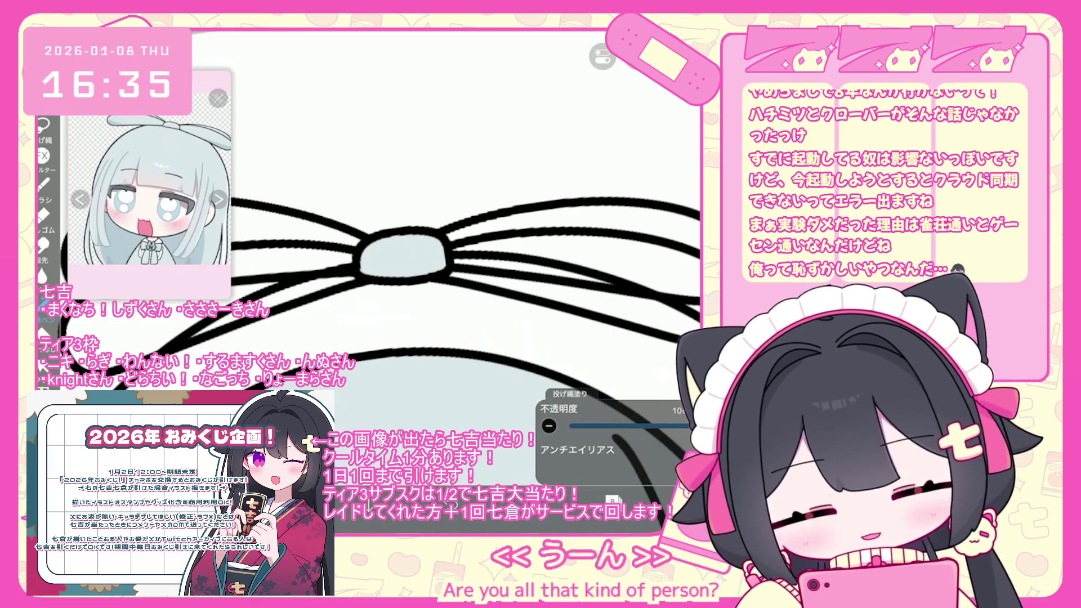
Reorder layer 7 above the new folder and move layer 29 within the stack.
scroll(416, 247, "down", 5)
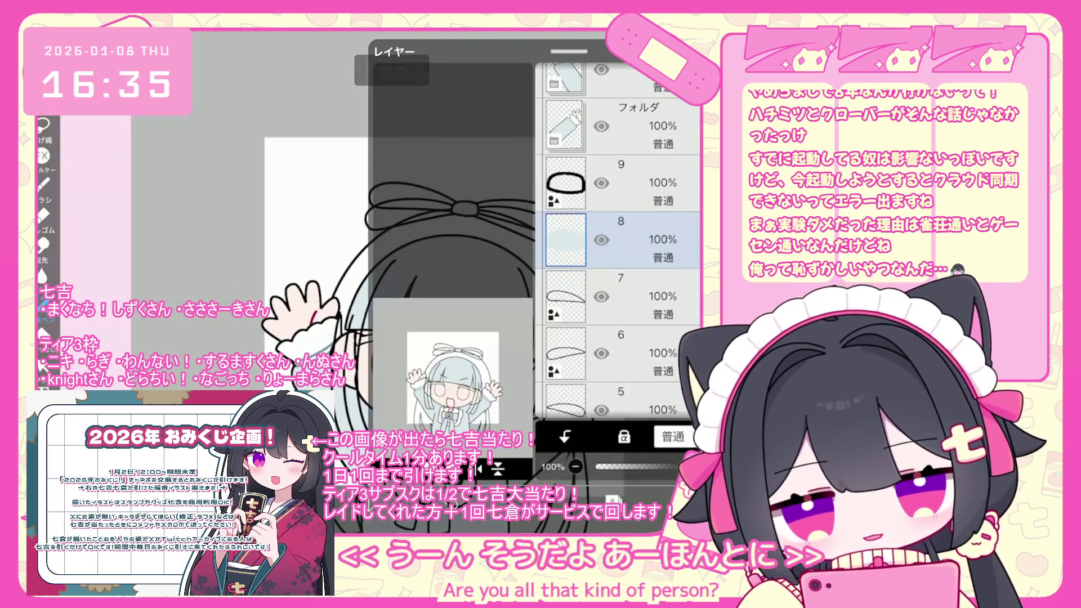
left_click_drag(566, 296, 566, 239)
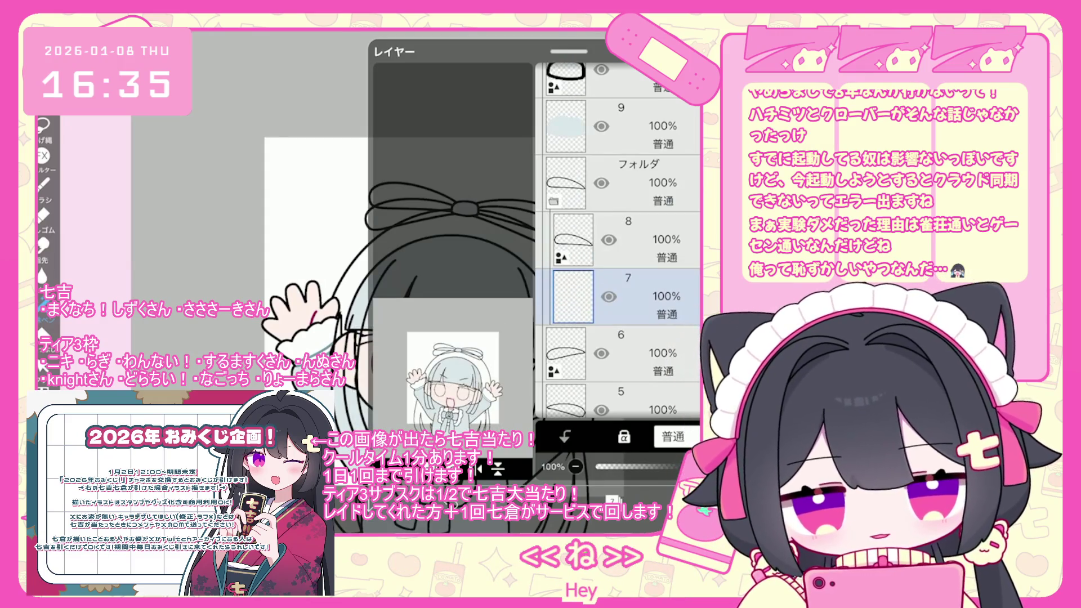
left_click(591, 233)
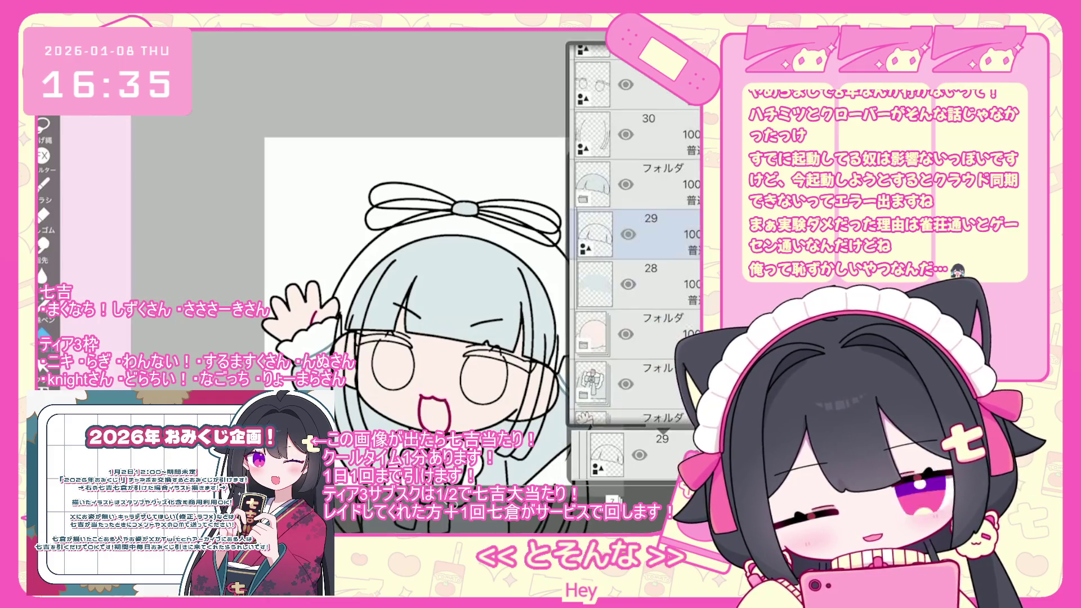
left_click_drag(637, 450, 637, 451)
left_click(612, 500)
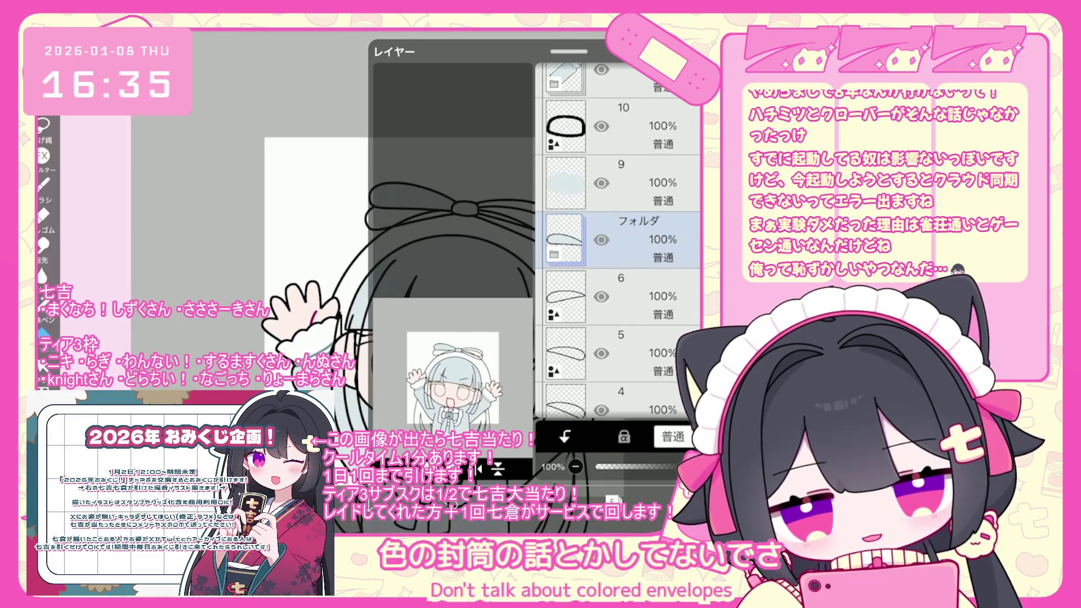
Select layer 6, add a new folder and an empty layer above layer 8, and undo the accidental fill.
left_click(566, 296)
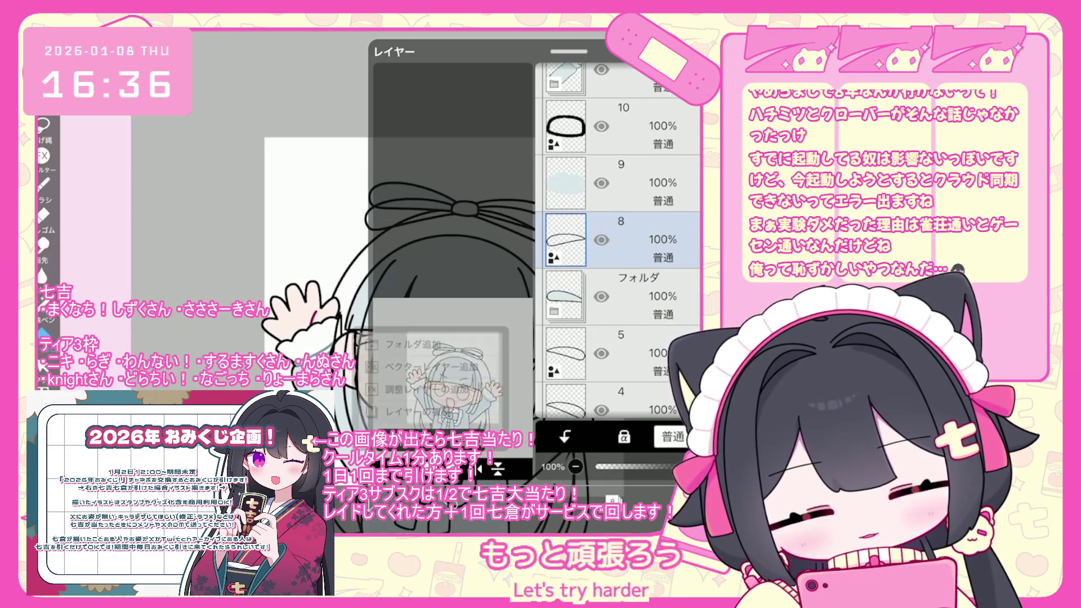
left_click(349, 411)
left_click(574, 295)
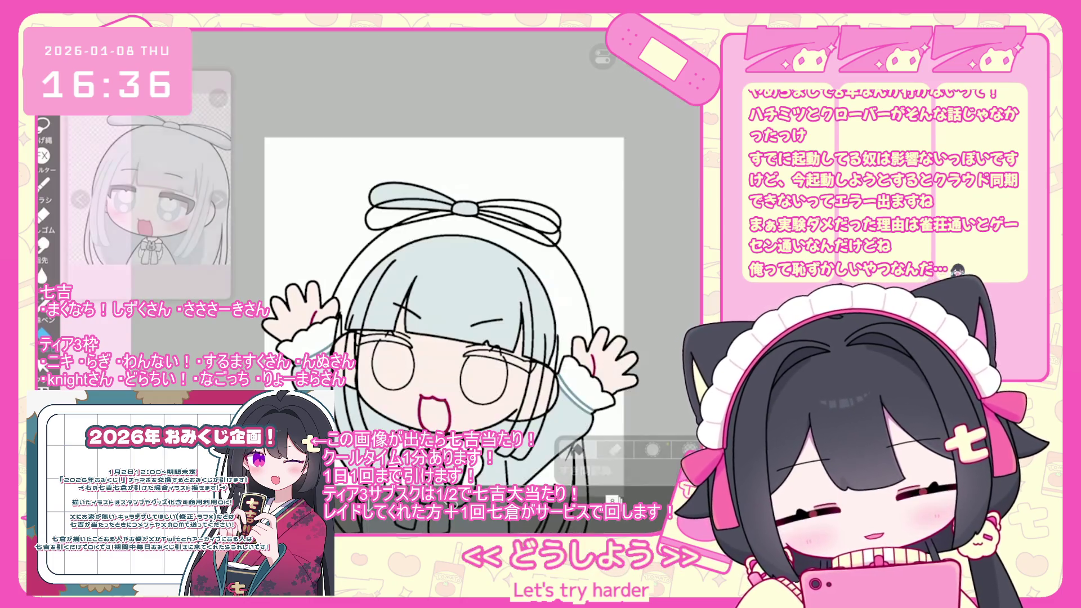
key("ctrl+z")
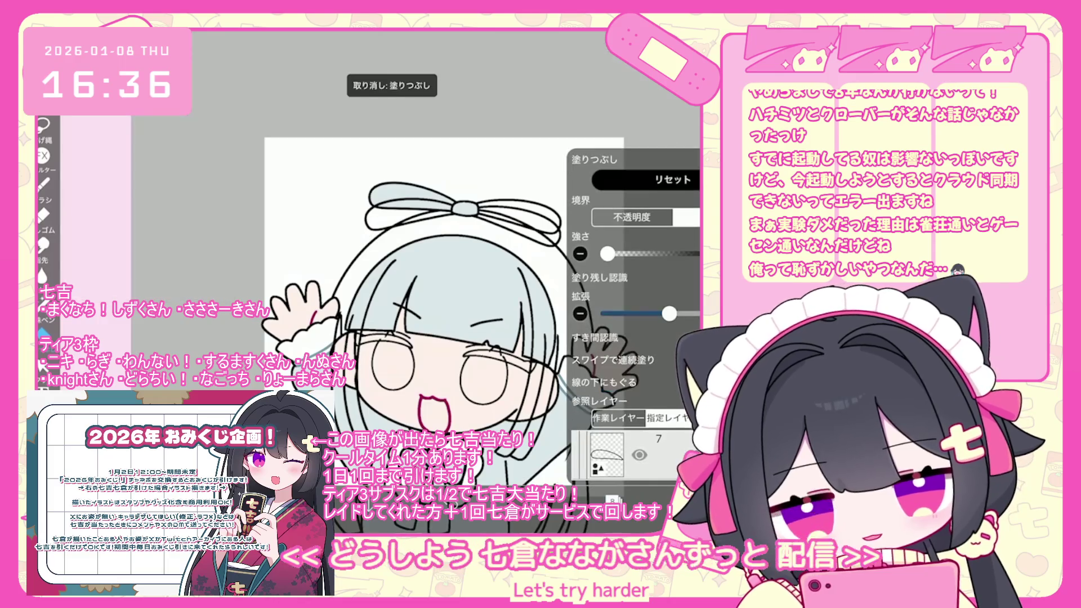
Add a new empty layer from the add-layer options.
scroll(636, 234, "down", 3)
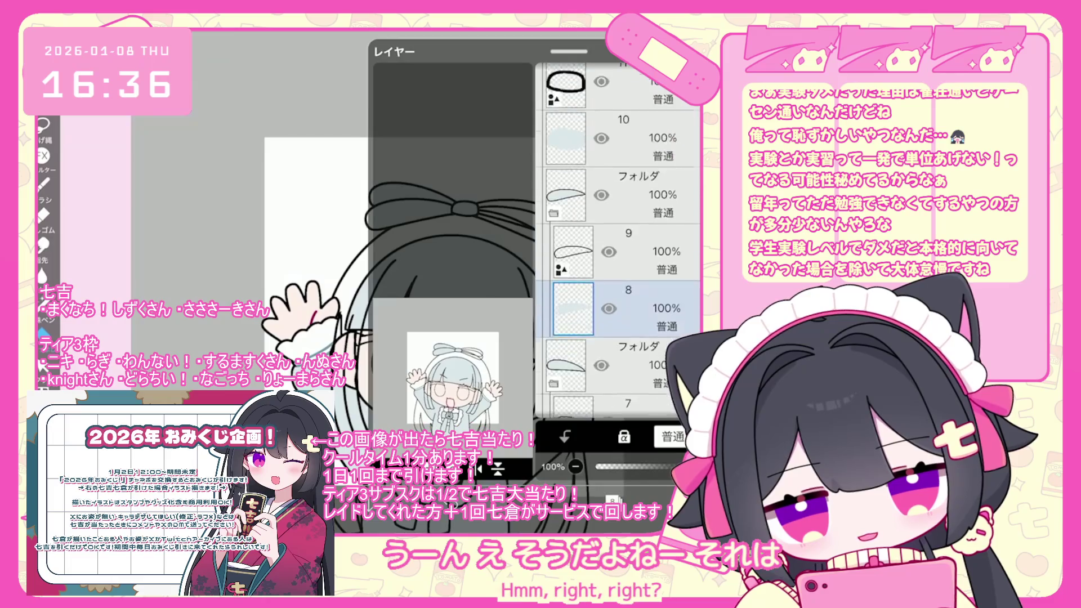
scroll(618, 254, "up", 2)
left_click(566, 296)
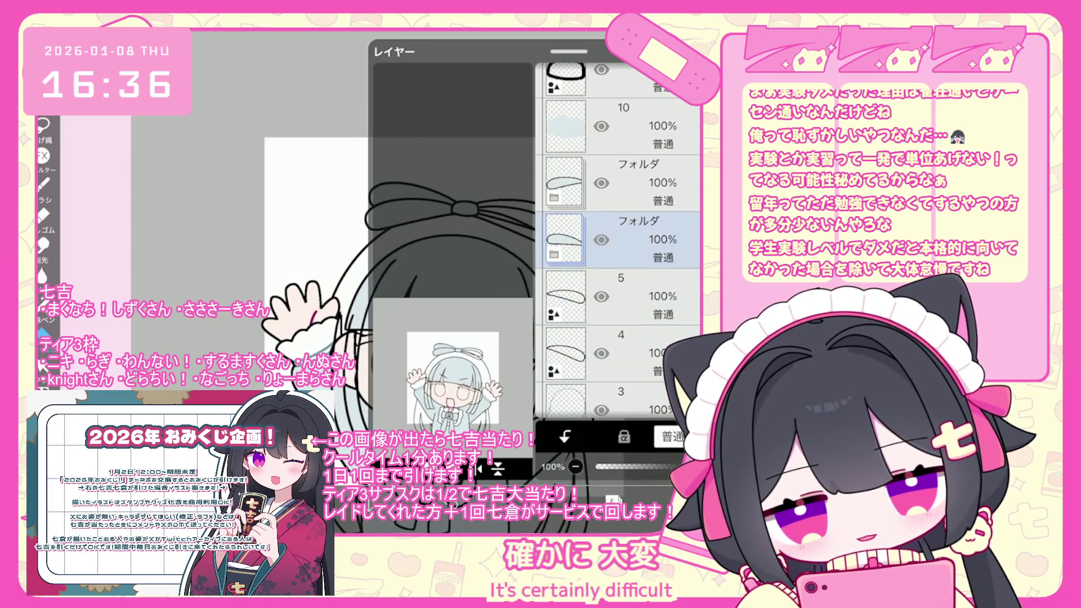
left_click(432, 367)
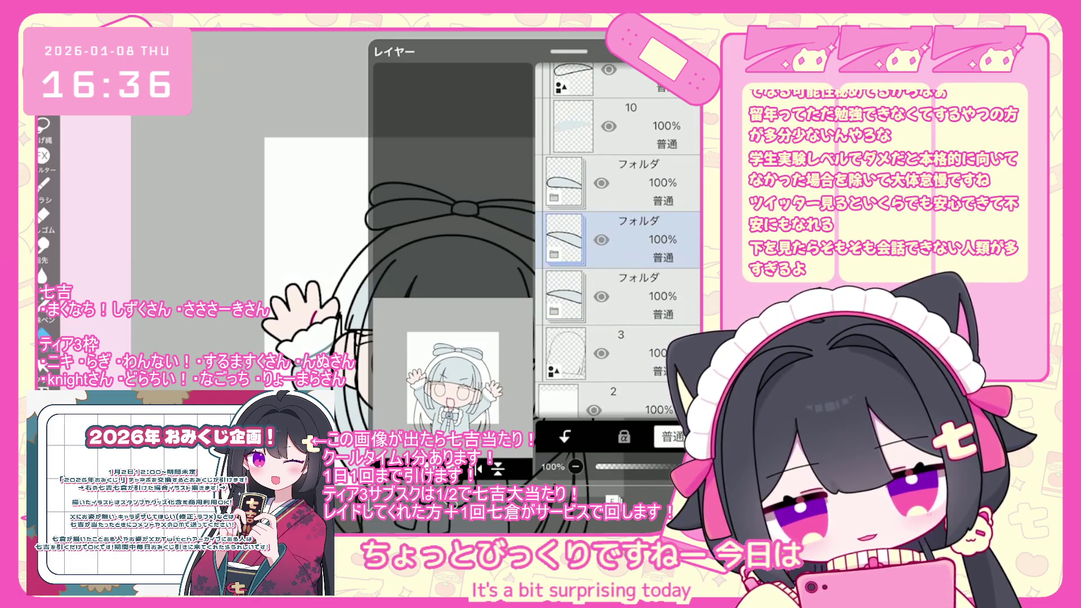
Nudge and tilt the ribbon line art slightly into place across the folders above and below.
left_click_drag(483, 239, 481, 238)
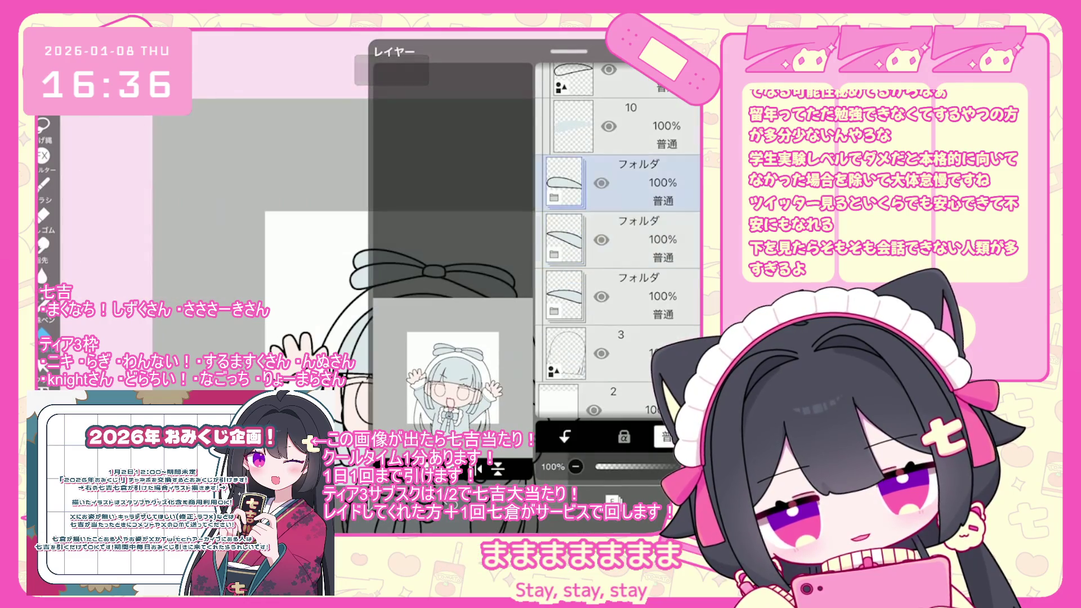
left_click_drag(394, 262, 392, 263)
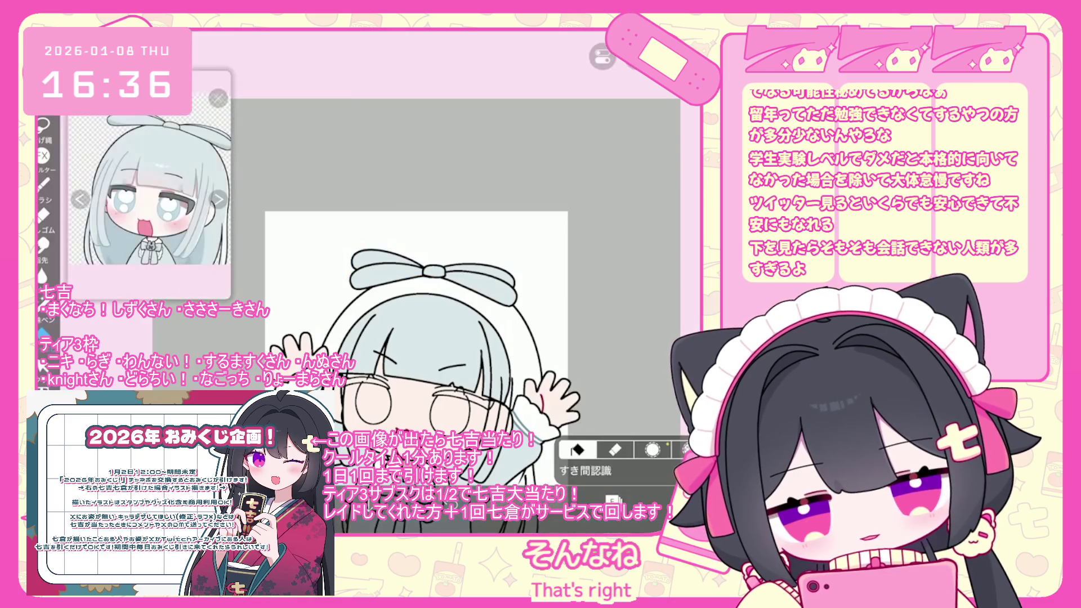
left_click(620, 354)
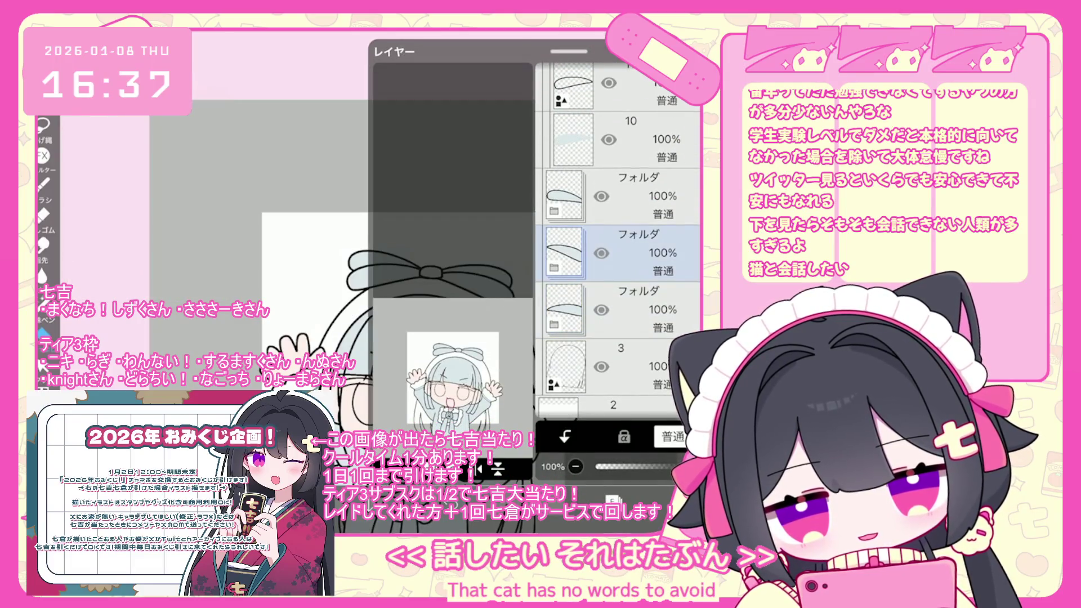
left_click(620, 196)
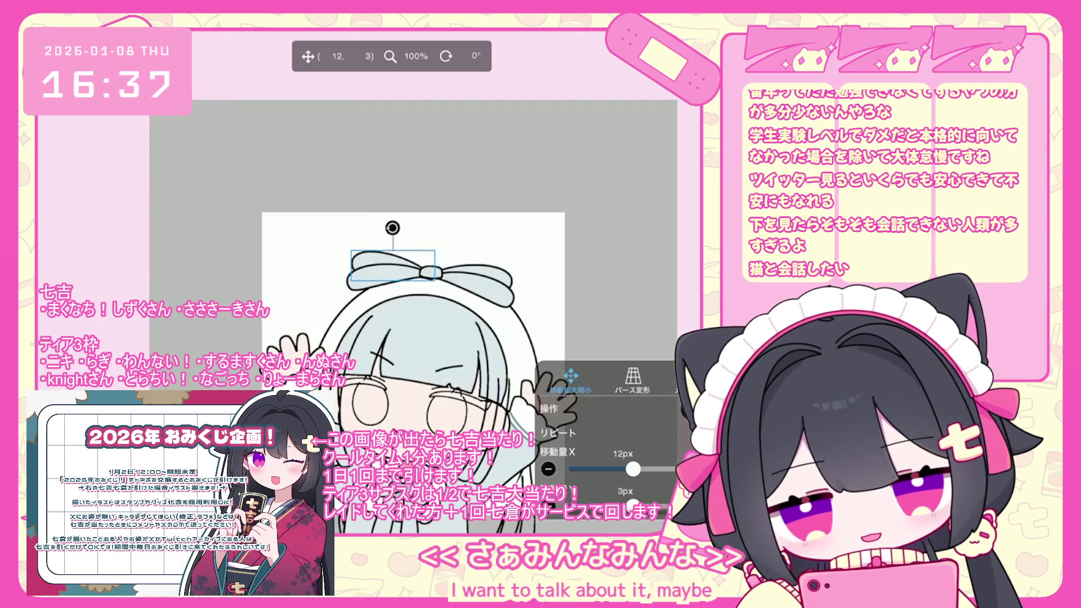
scroll(451, 281, "down", 3)
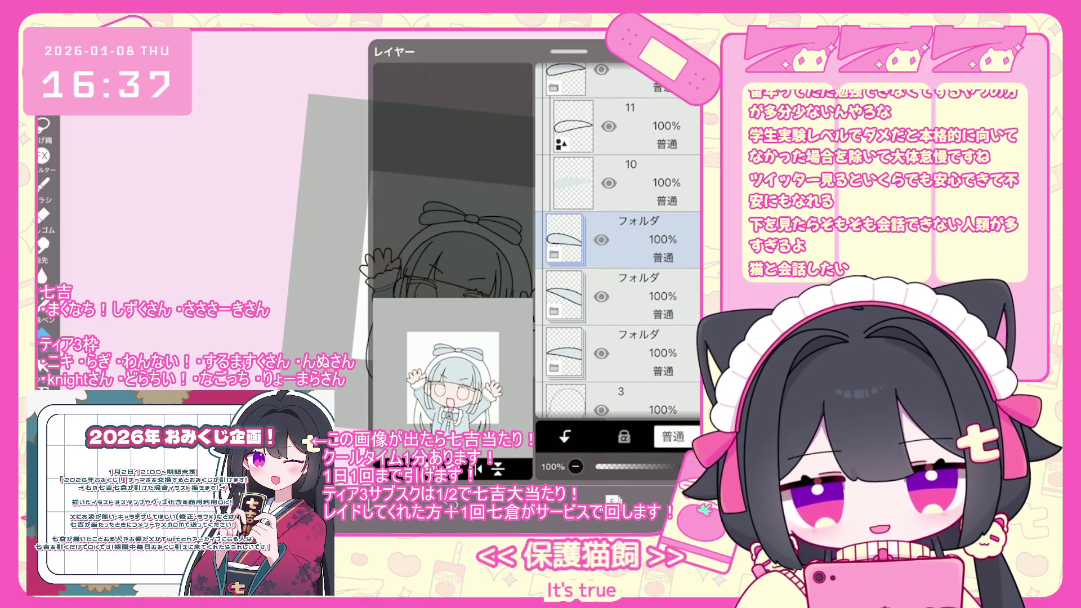
Add a new empty layer 4 above layer 3.
scroll(619, 243, "down", 3)
left_click(564, 248)
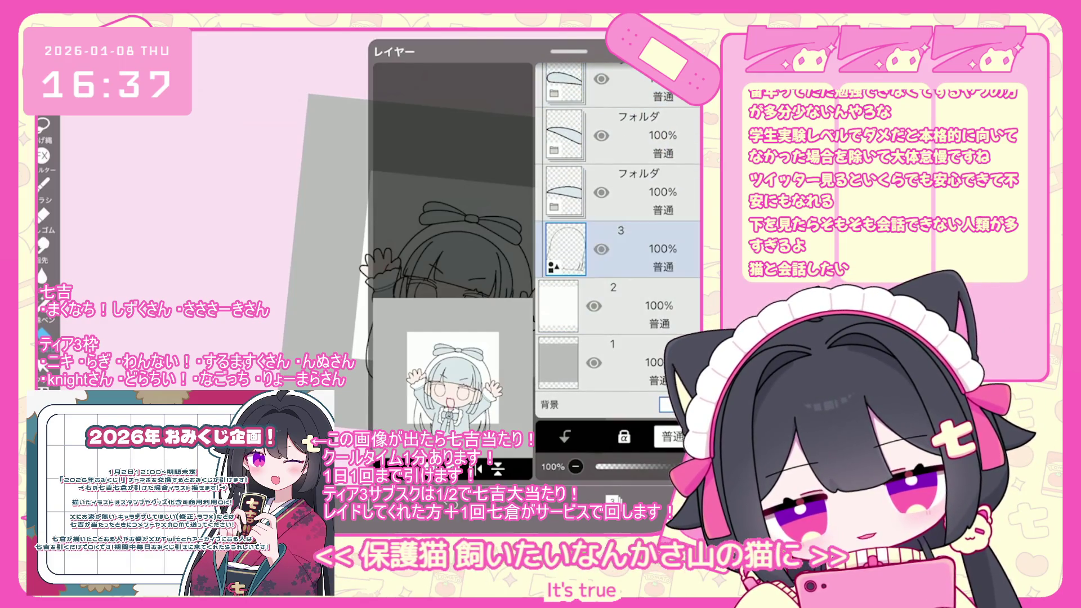
left_click(383, 468)
left_click(417, 412)
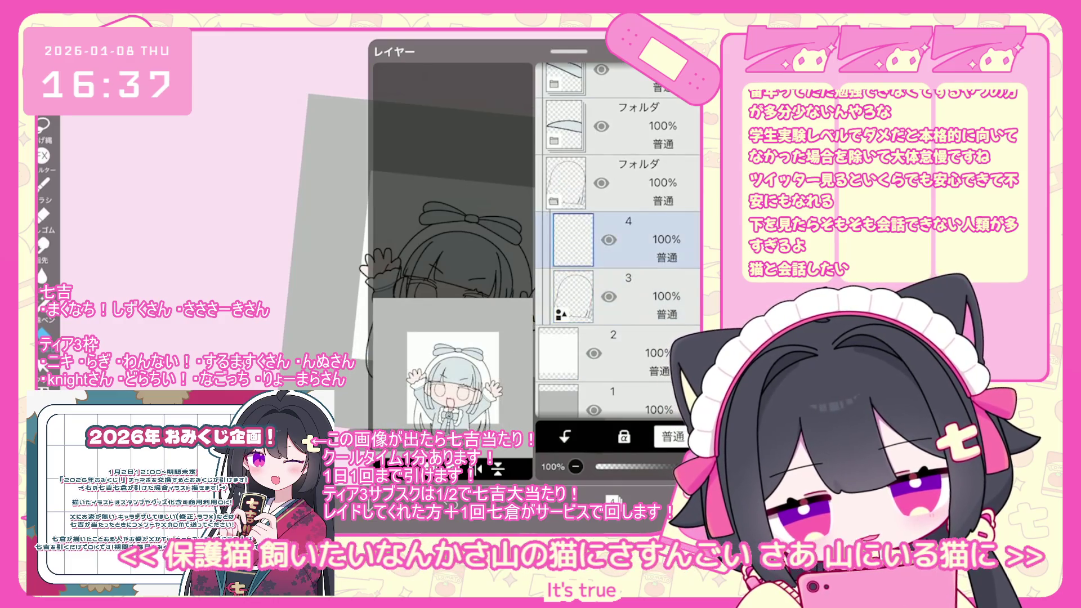
Check the fill settings and the layer list to confirm the new layer 4.
left_click(225, 226)
left_click(42, 338)
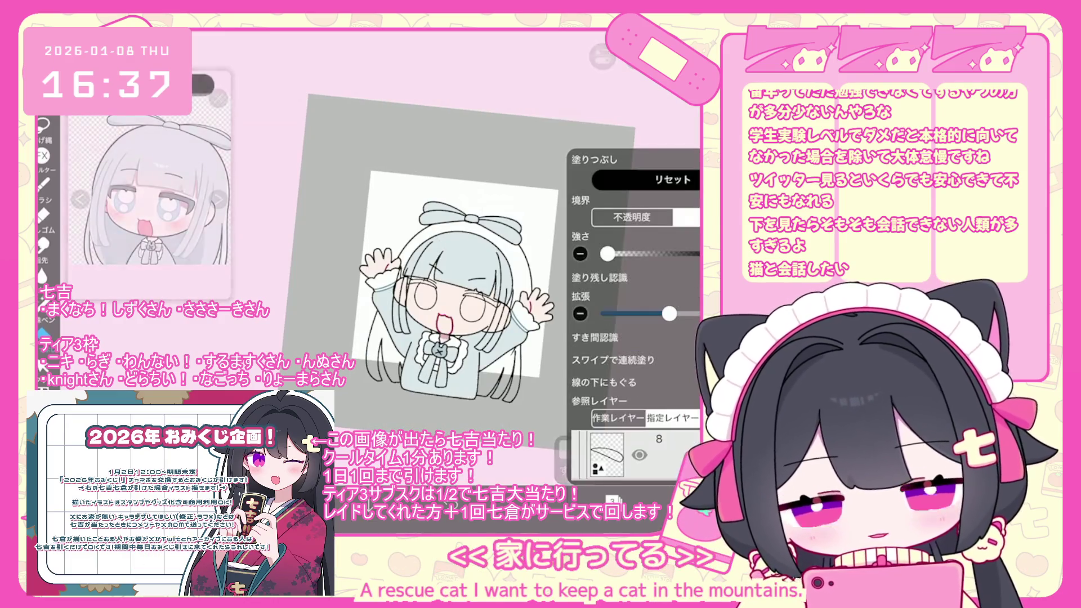
left_click(606, 455)
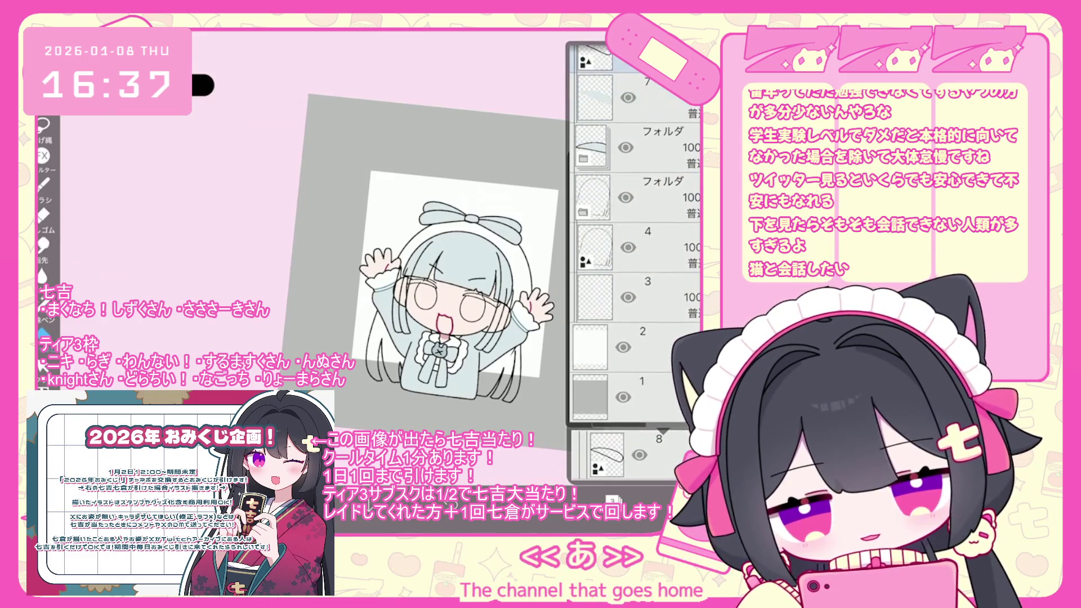
left_click(43, 338)
left_click(451, 141)
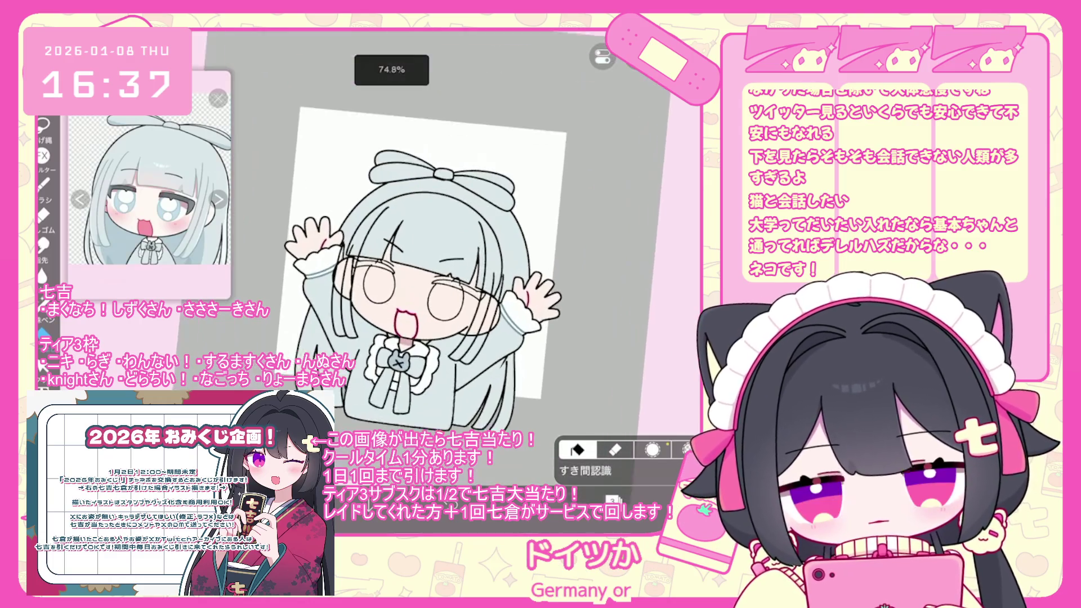
left_click(612, 499)
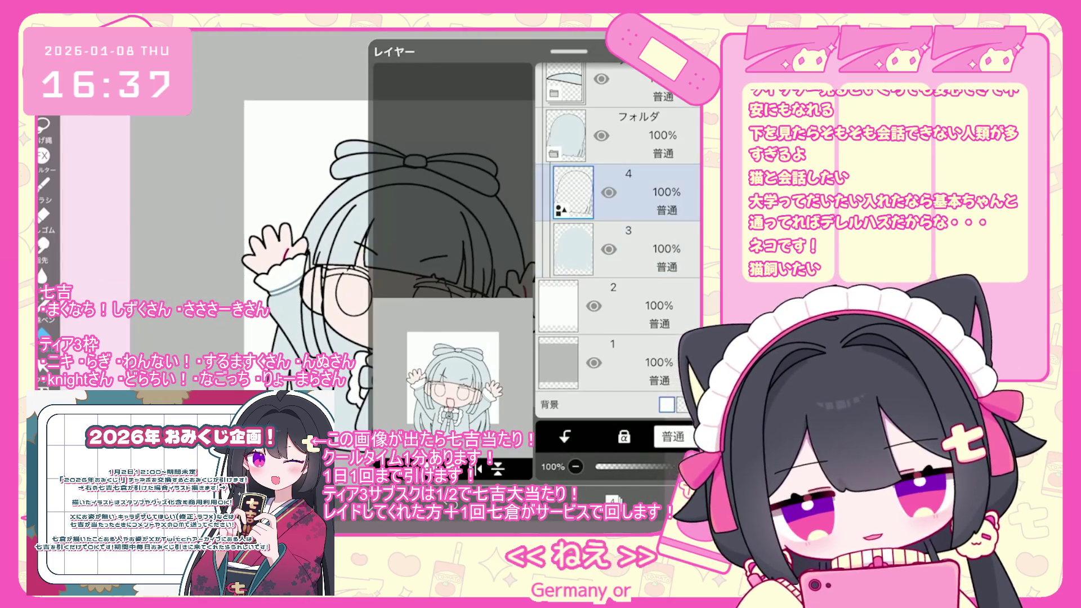
left_click(253, 169)
Open the selection mode options and reselect layer 3 to view the raised hand.
scroll(366, 253, "up", 2)
left_click(612, 466)
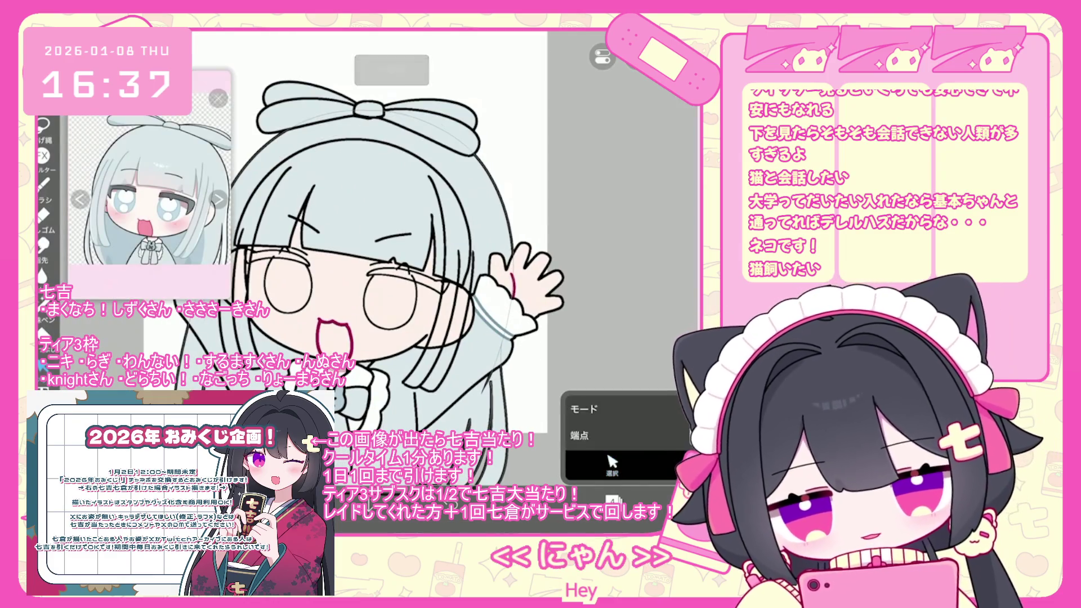
scroll(366, 253, "up", 3)
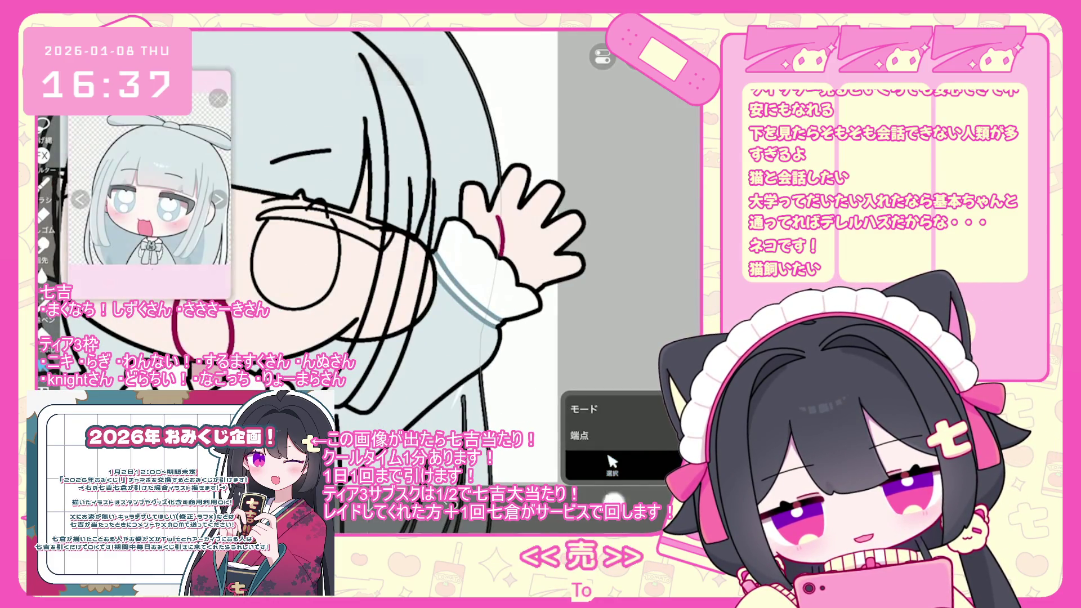
left_click(612, 499)
left_click(573, 297)
left_click(253, 169)
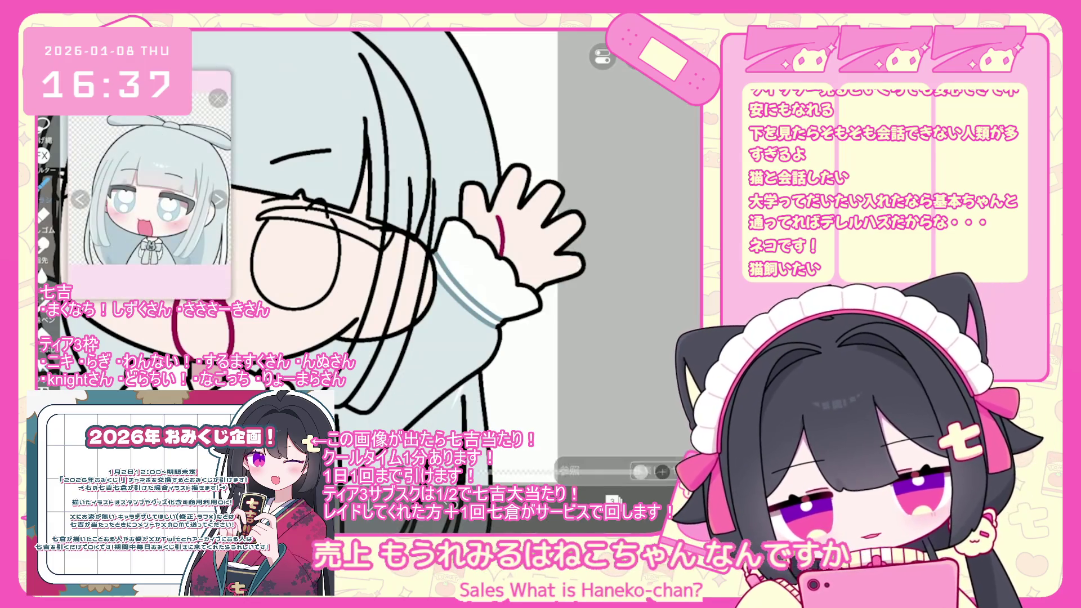
scroll(395, 282, "down", 5)
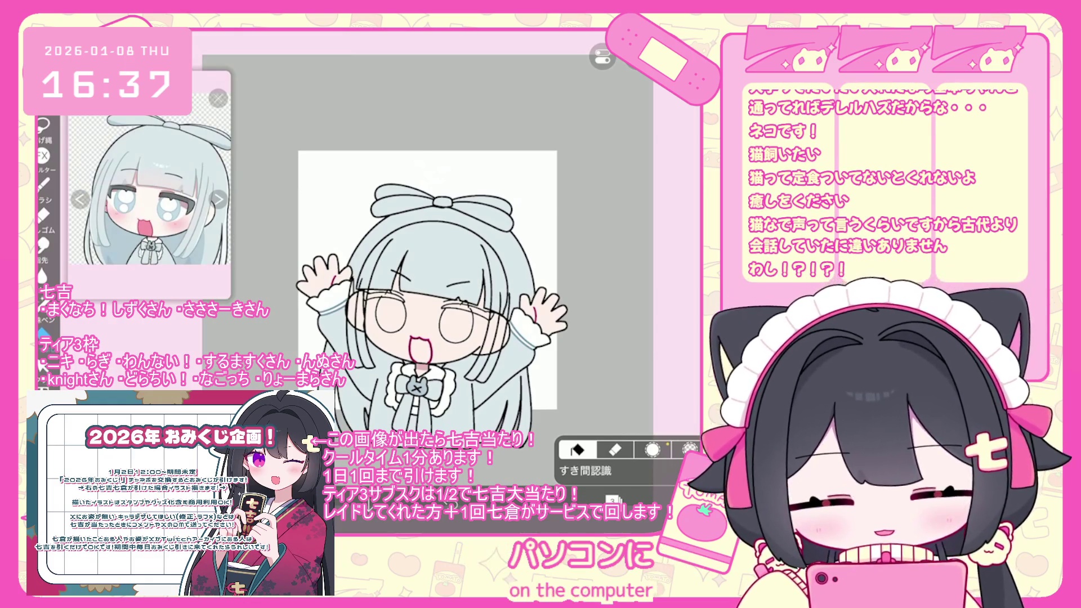
scroll(426, 276, "up", 1)
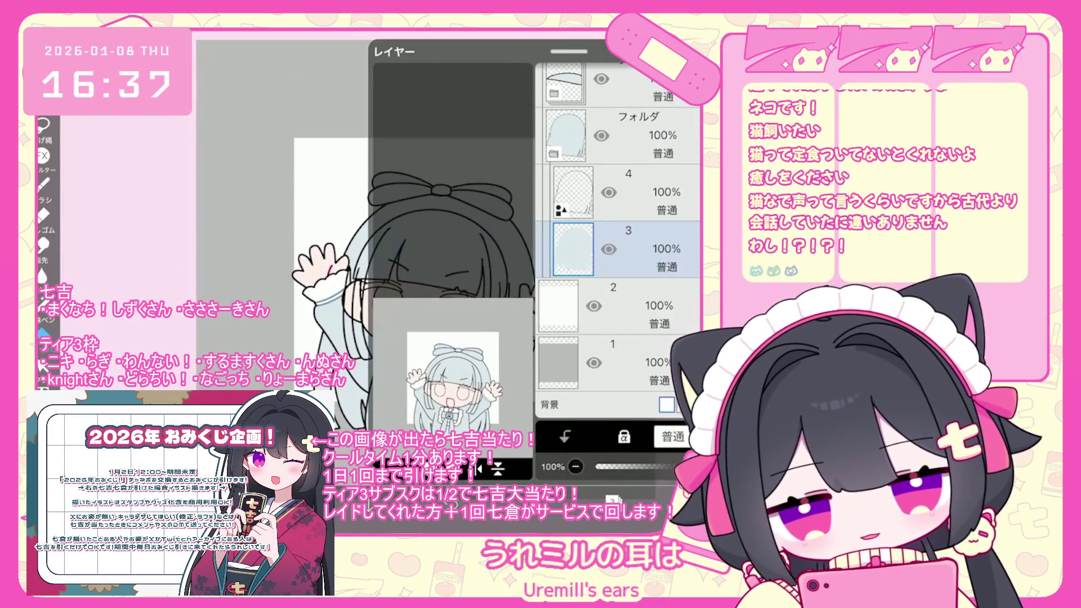
Clip layer 4 onto layer 3, try Lasso Fill, and undo the three trial fills.
left_click(565, 436)
key("Escape")
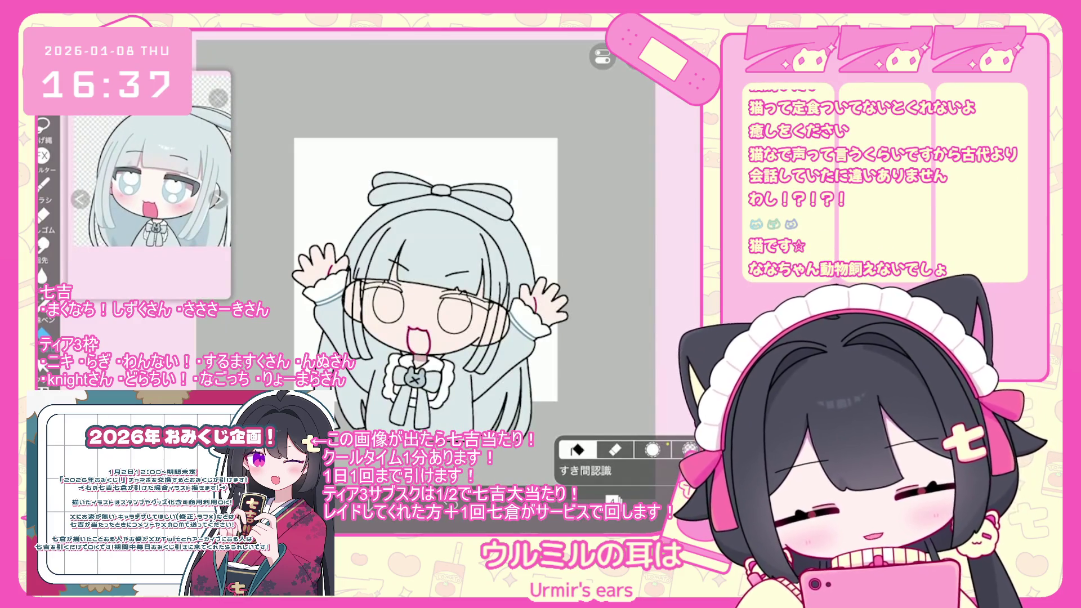
left_click(577, 449)
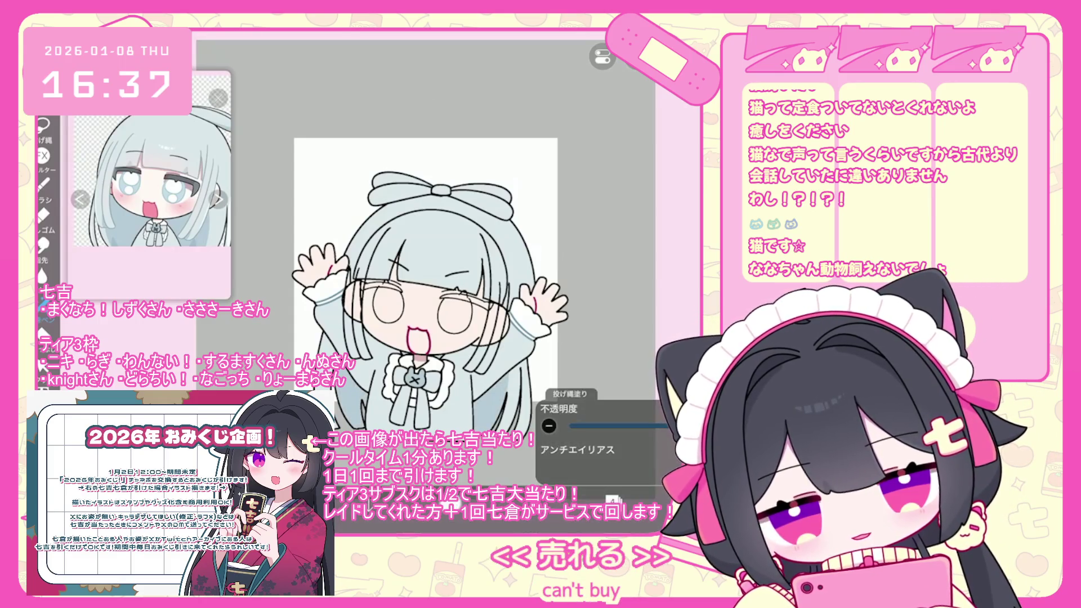
key("ctrl+z")
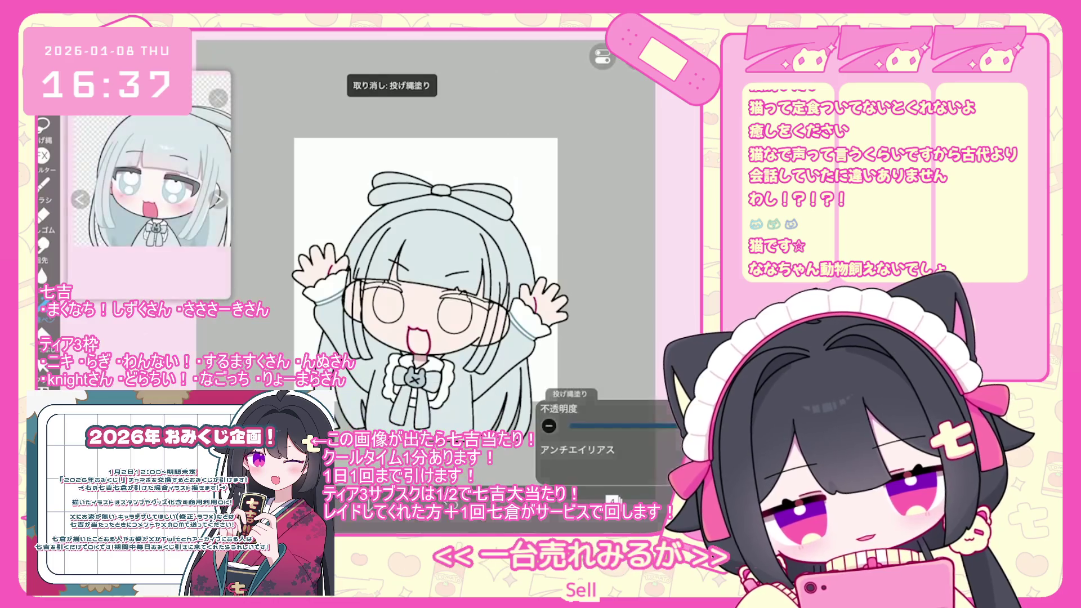
key("ctrl+z")
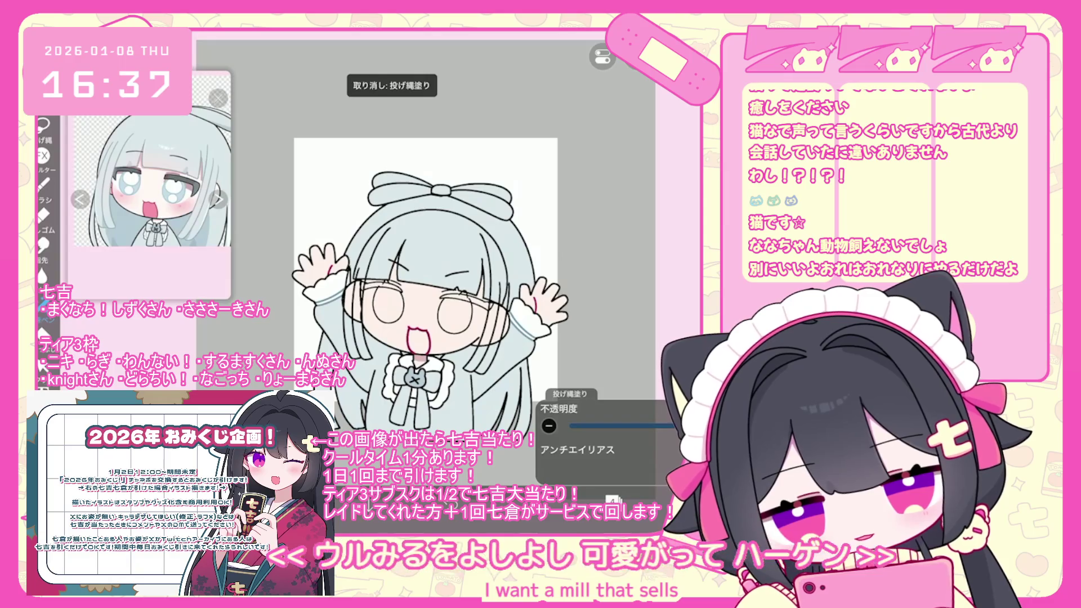
left_click_drag(493, 389, 487, 428)
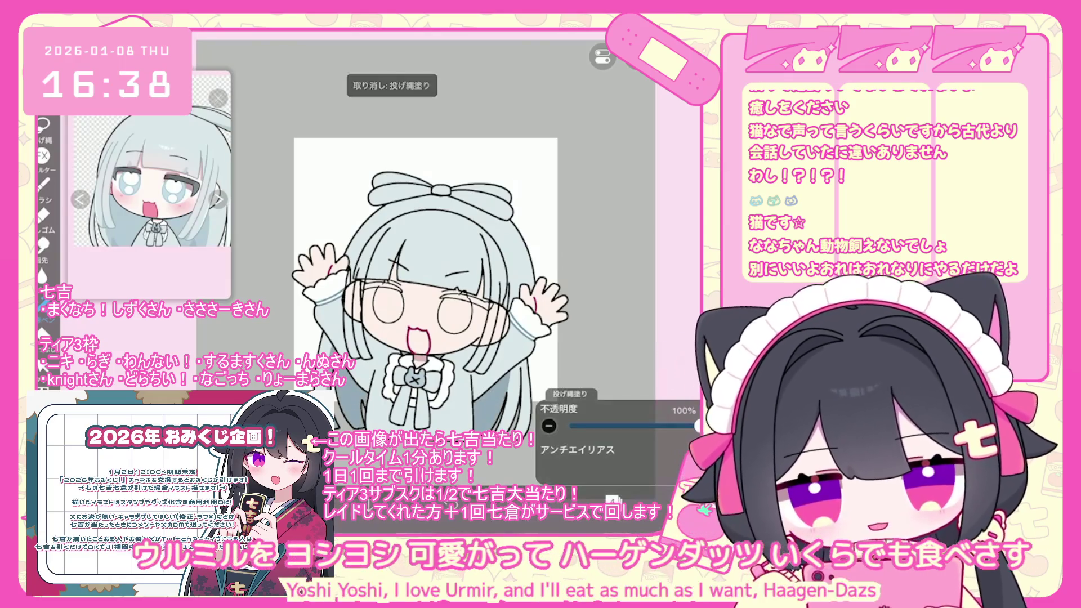
scroll(417, 282, "down", 2)
key("ctrl+z")
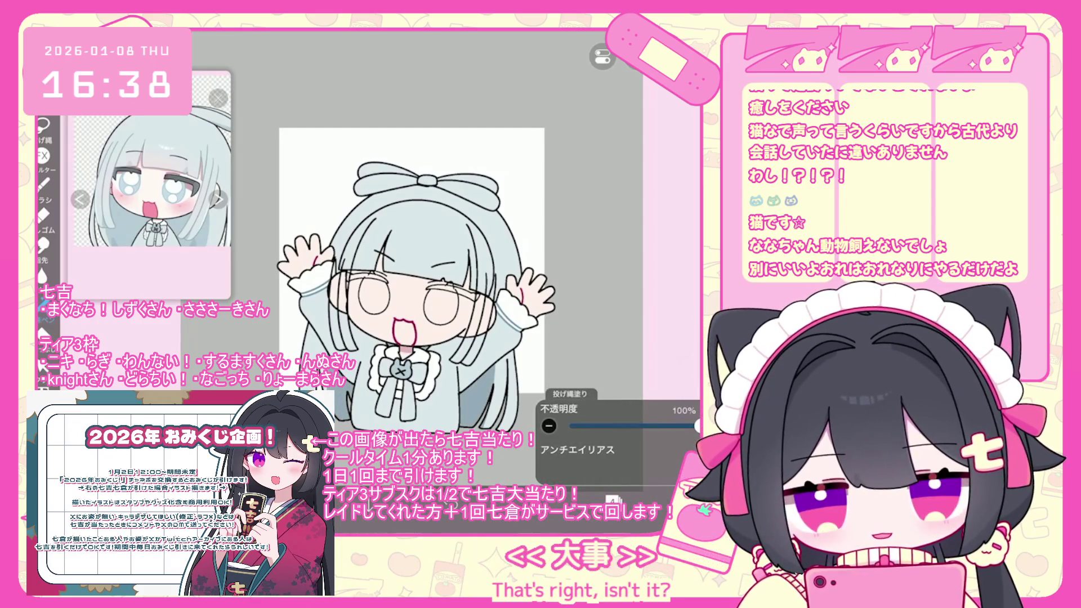
left_click(613, 500)
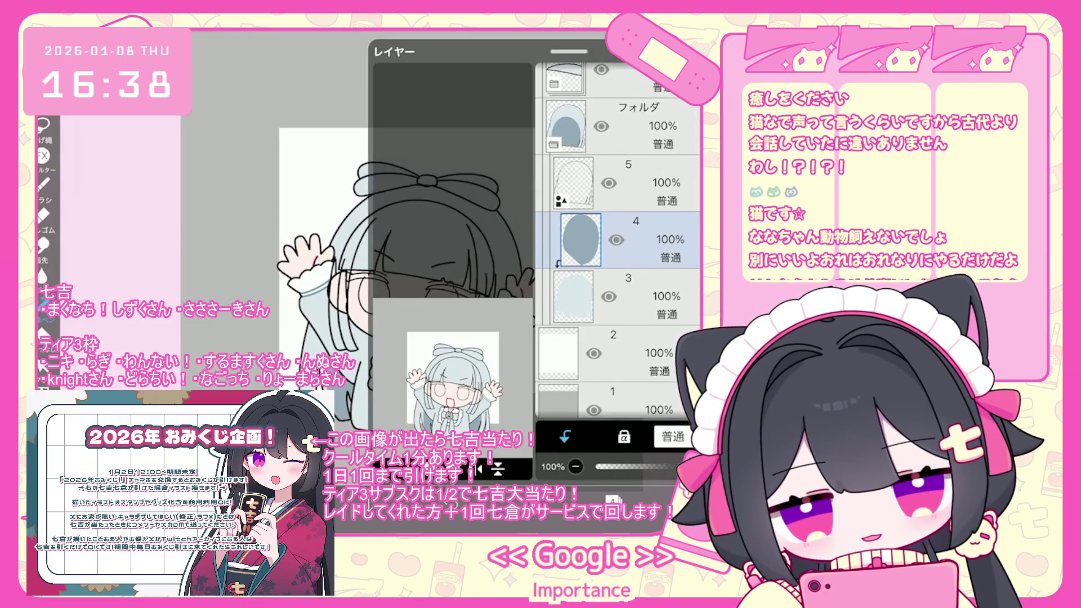
Select layer 15 and group it into its own new folder.
scroll(618, 243, "up", 3)
left_click(619, 269)
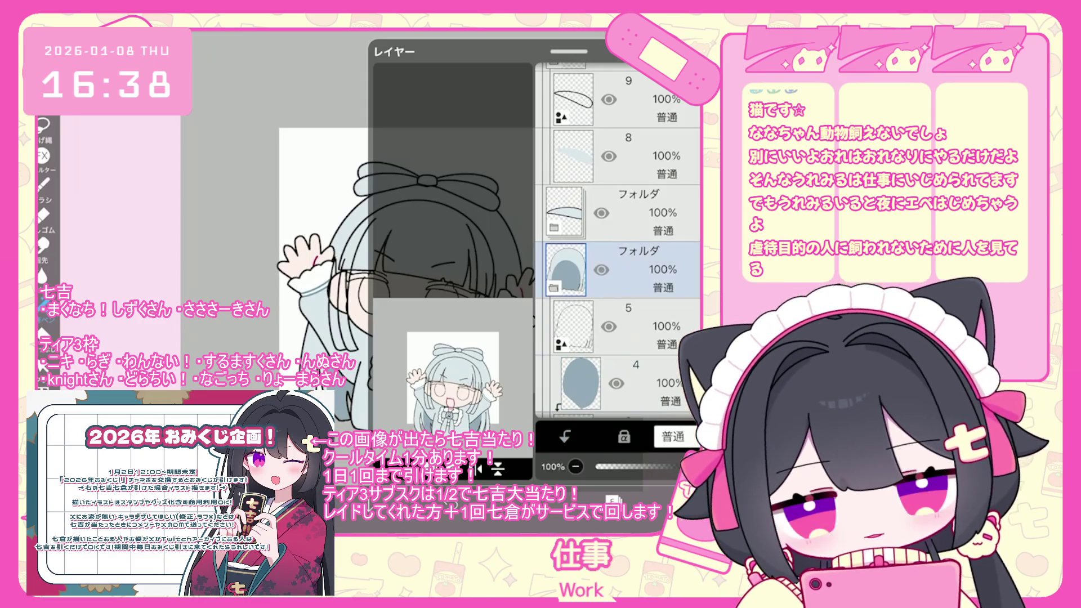
scroll(618, 253, "down", 2)
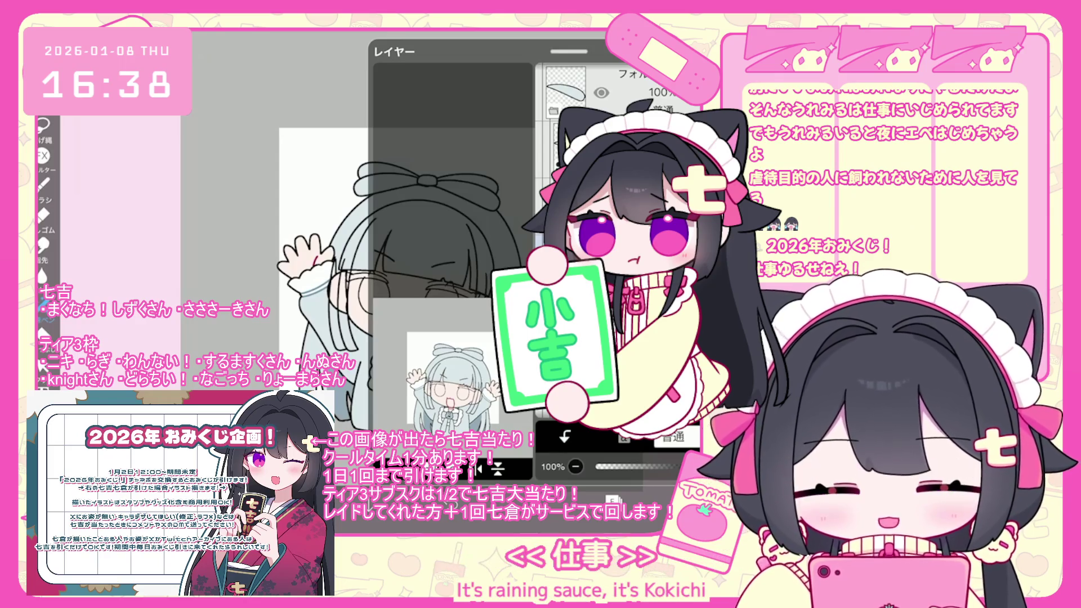
scroll(618, 243, "up", 5)
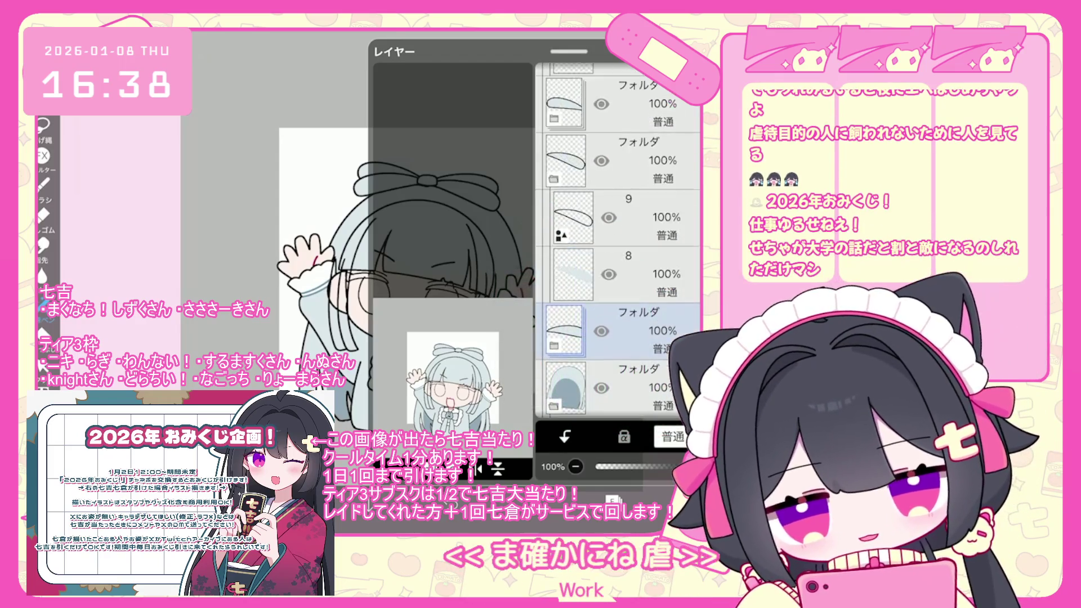
scroll(617, 242, "up", 5)
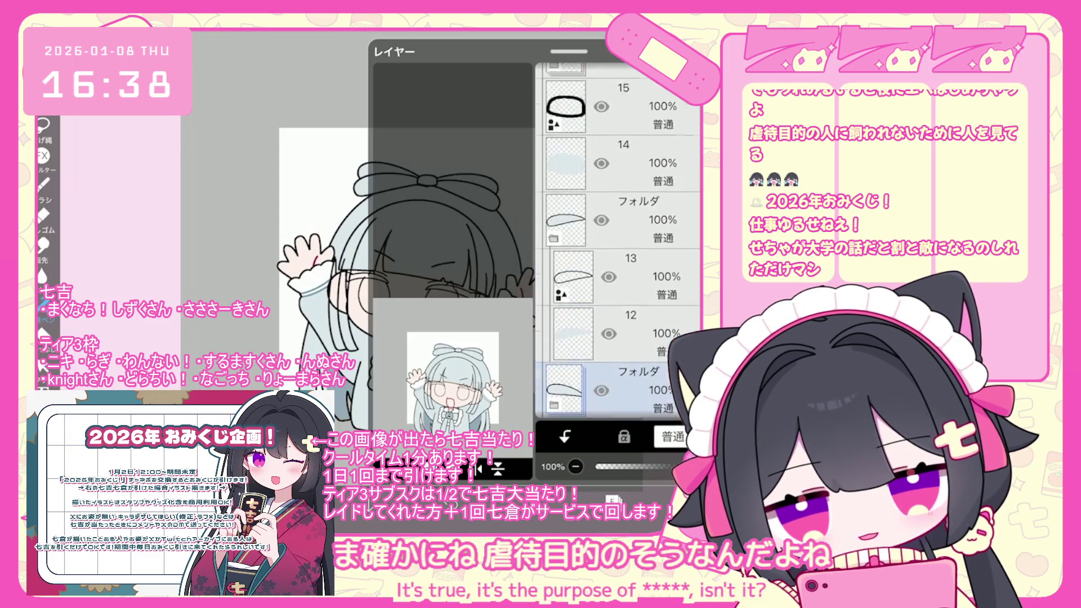
left_click(619, 261)
left_click(389, 468)
left_click(394, 340)
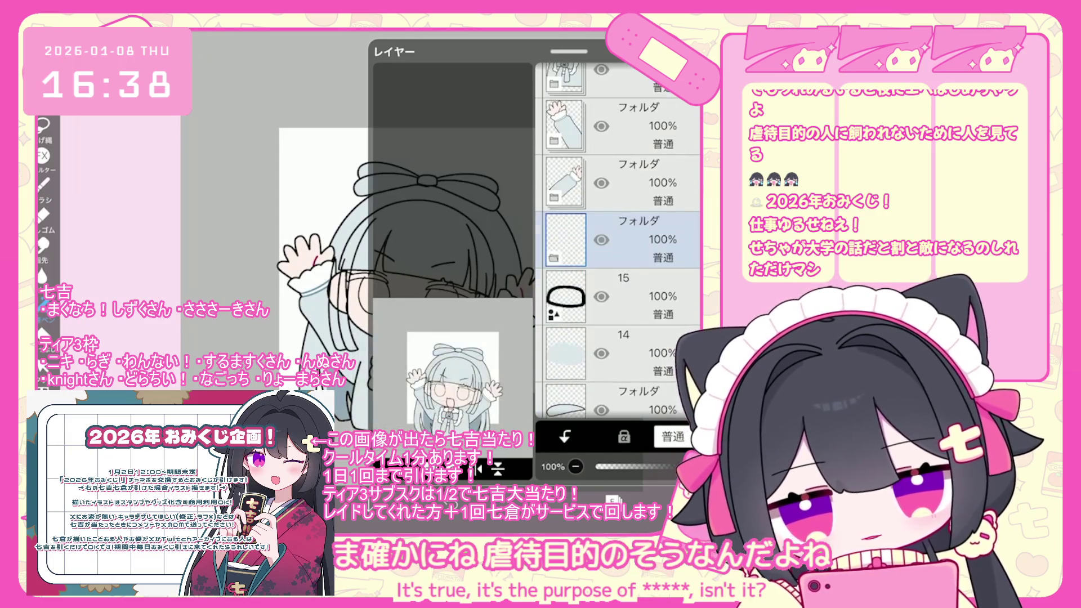
left_click(620, 296)
Transform the bow oval's folder, nudging the knot slightly left, and commit the move.
scroll(619, 337, "up", 2)
left_click(619, 239)
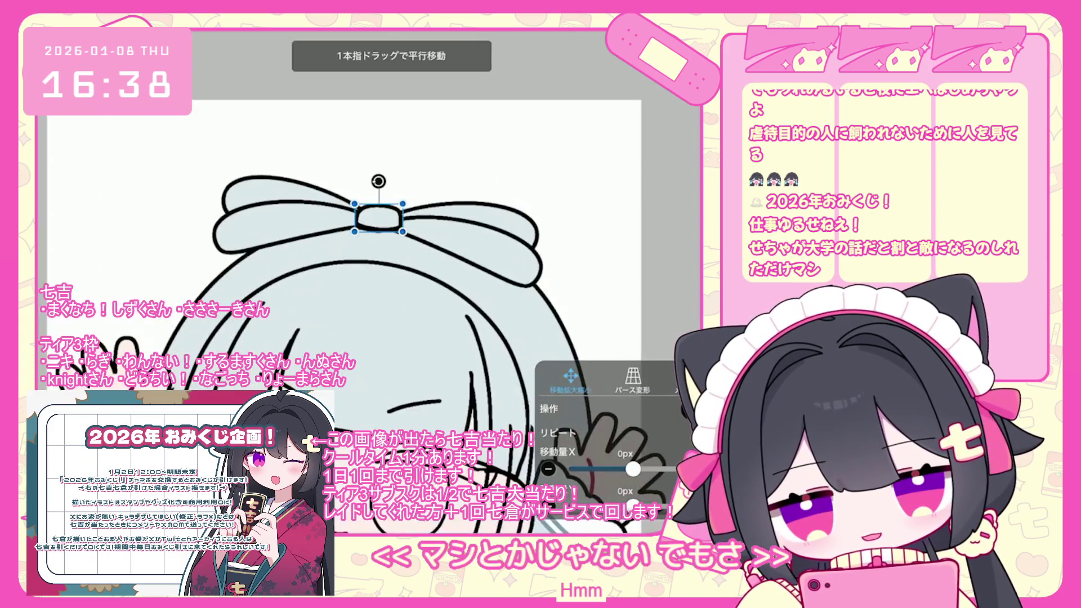
scroll(360, 225, "up", 3)
left_click_drag(338, 232, 337, 238)
key("Return")
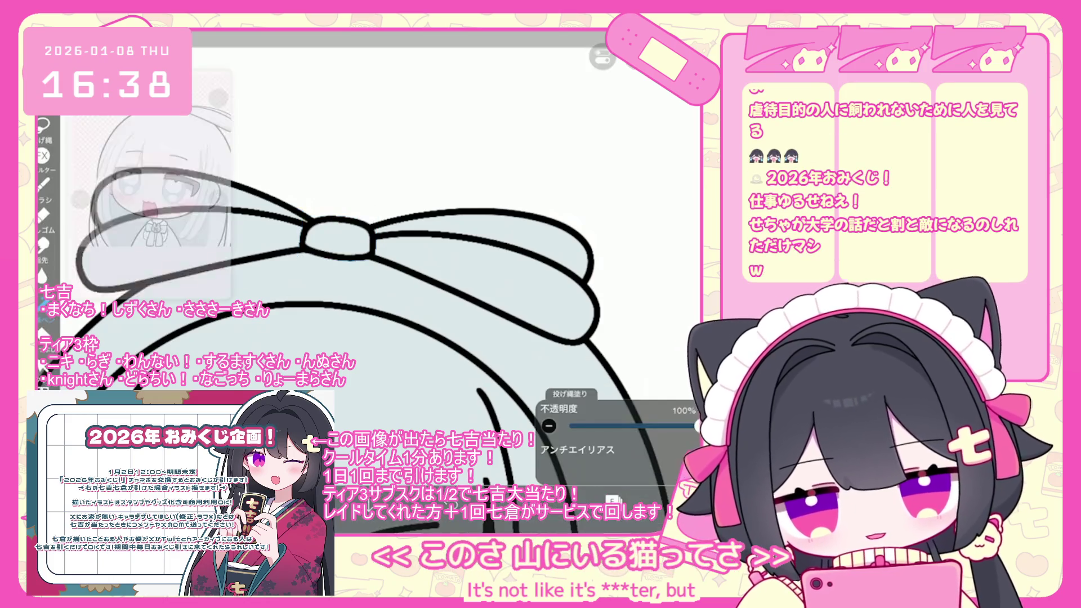
scroll(440, 349, "down", 5)
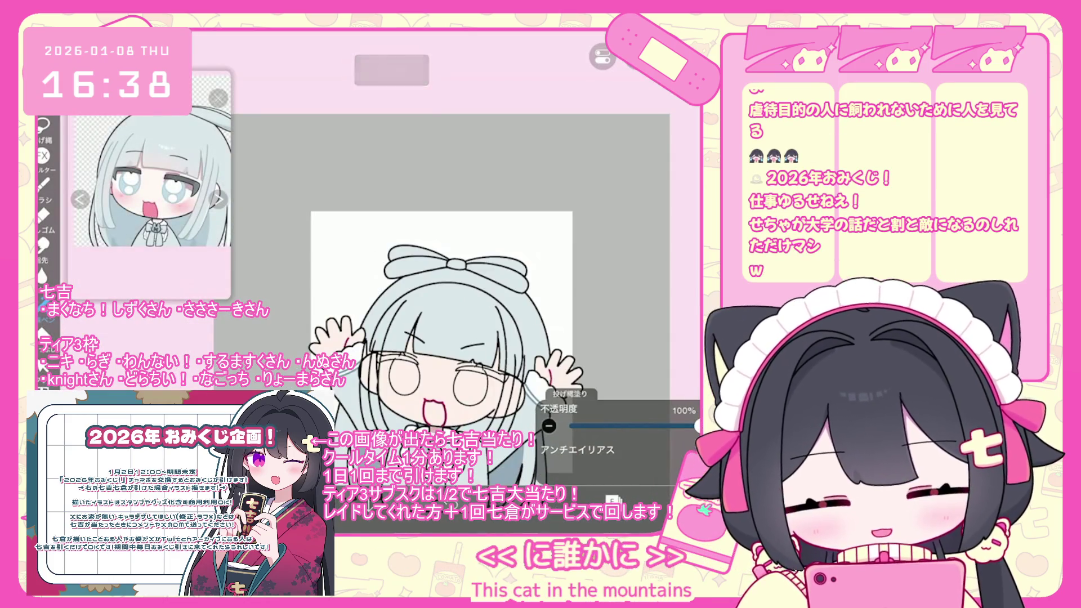
left_click(613, 500)
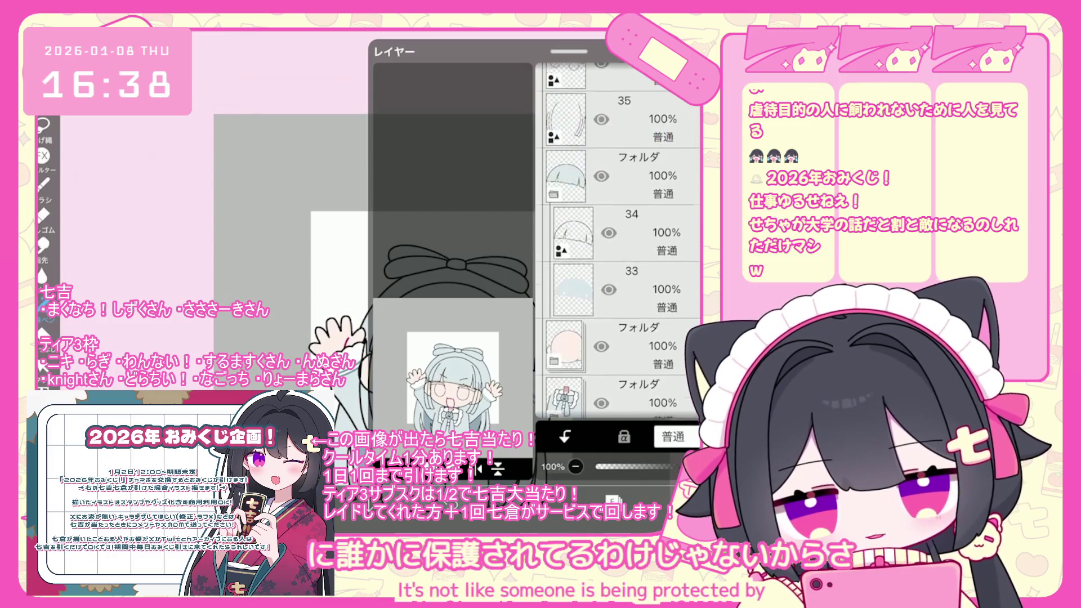
left_click(613, 500)
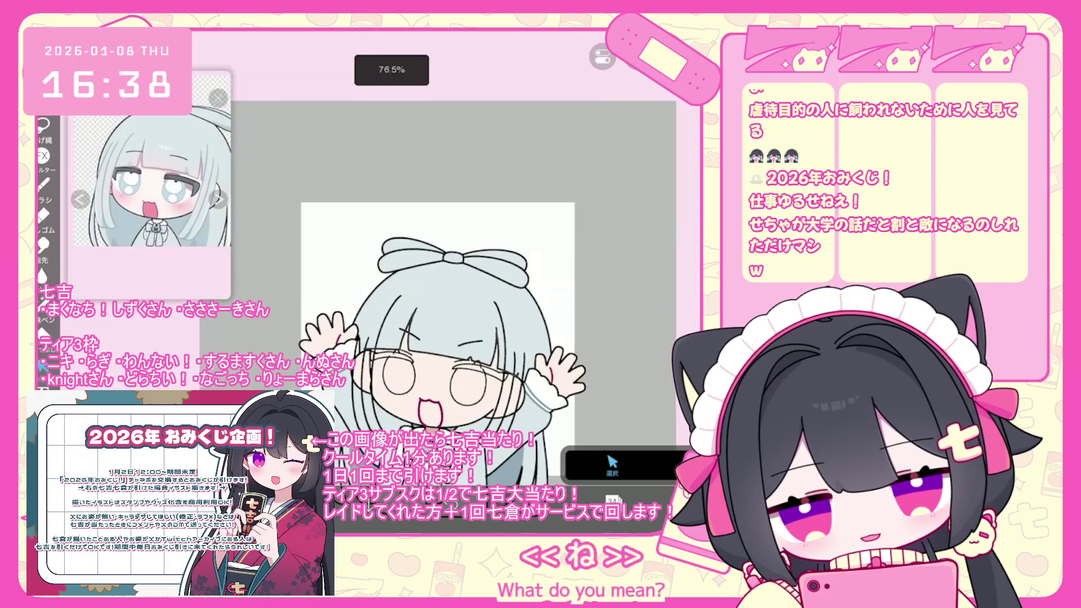
Create a new empty layer and move it below layer 35.
scroll(439, 282, "up", 5)
left_click(613, 500)
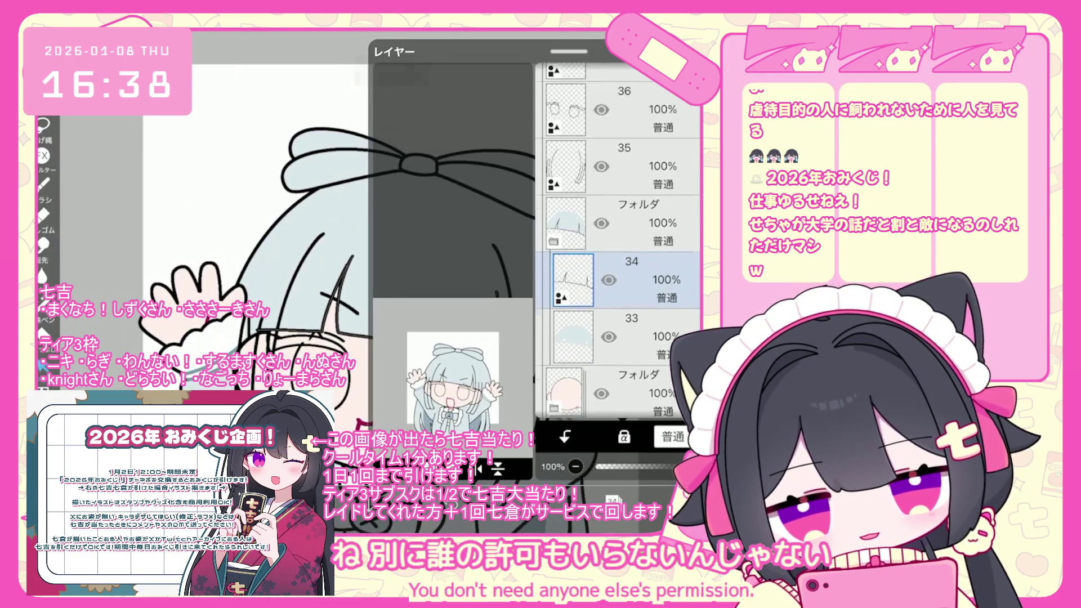
left_click(625, 185)
left_click(573, 240)
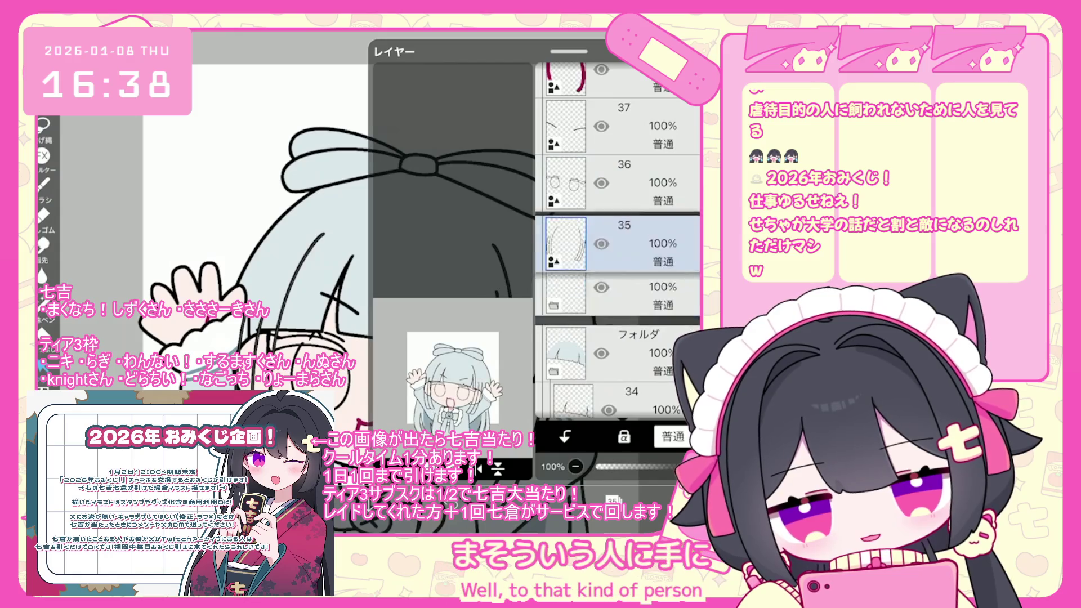
left_click_drag(573, 239, 574, 313)
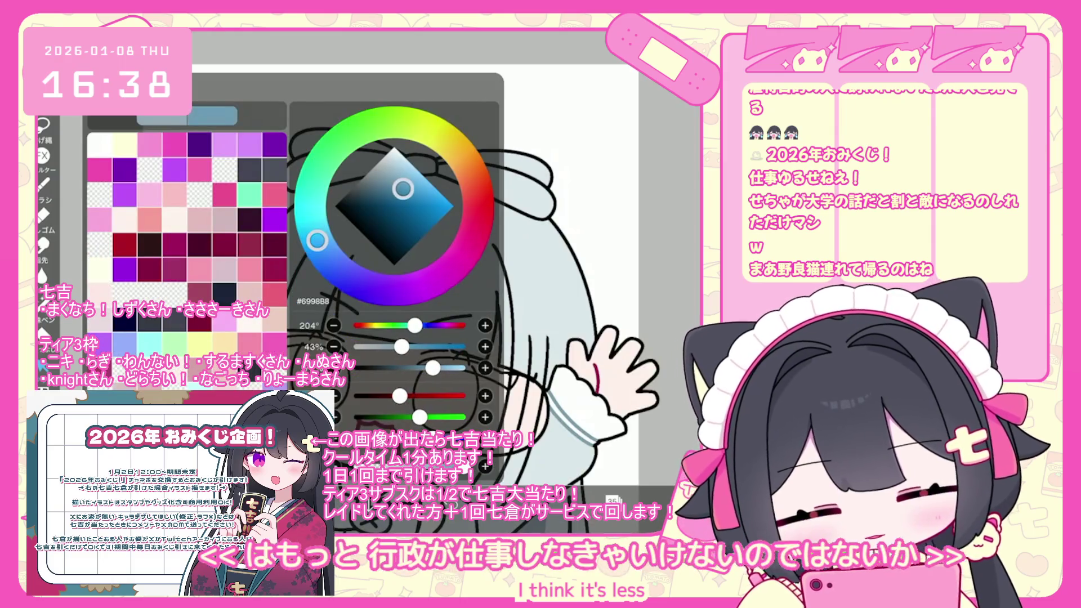
Pick blue #699FC3 with the Pen (Hard) brush and draw strand lines along the hair.
left_click_drag(402, 188, 408, 188)
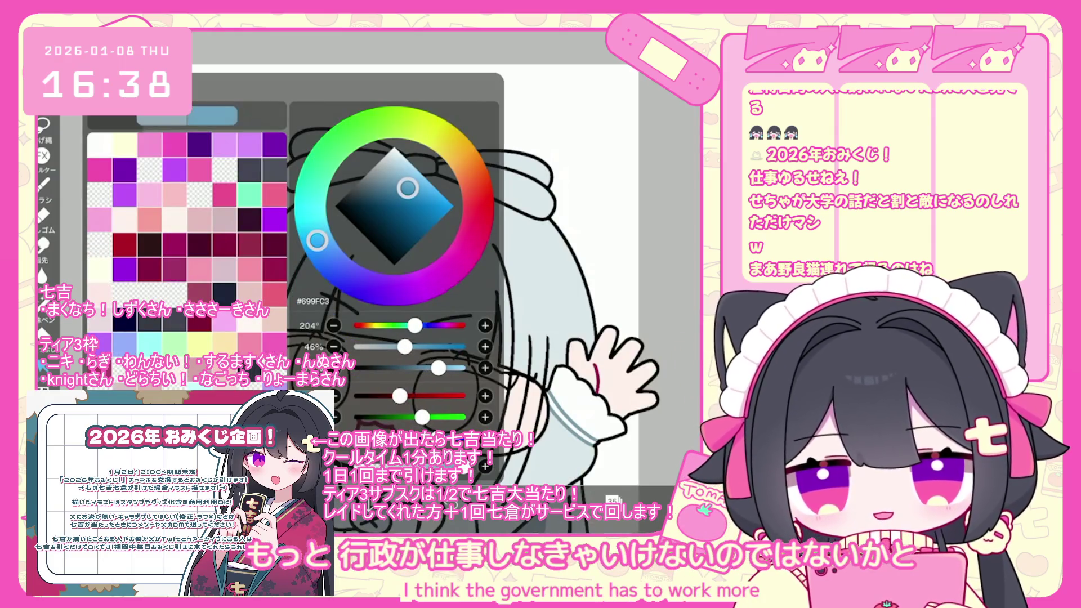
left_click(43, 183)
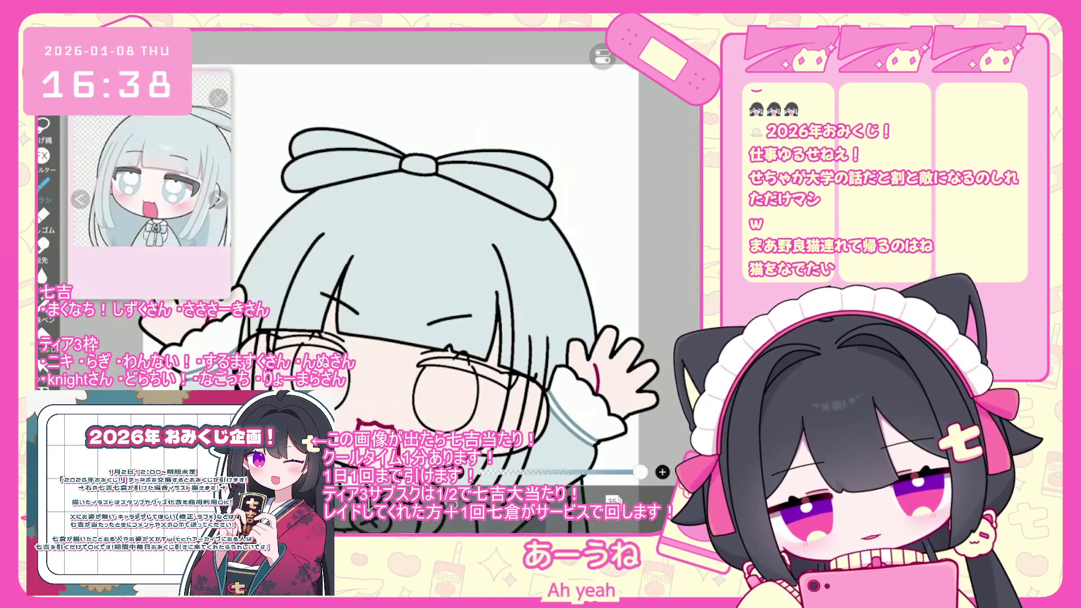
scroll(445, 282, "up", 3)
left_click_drag(334, 213, 264, 279)
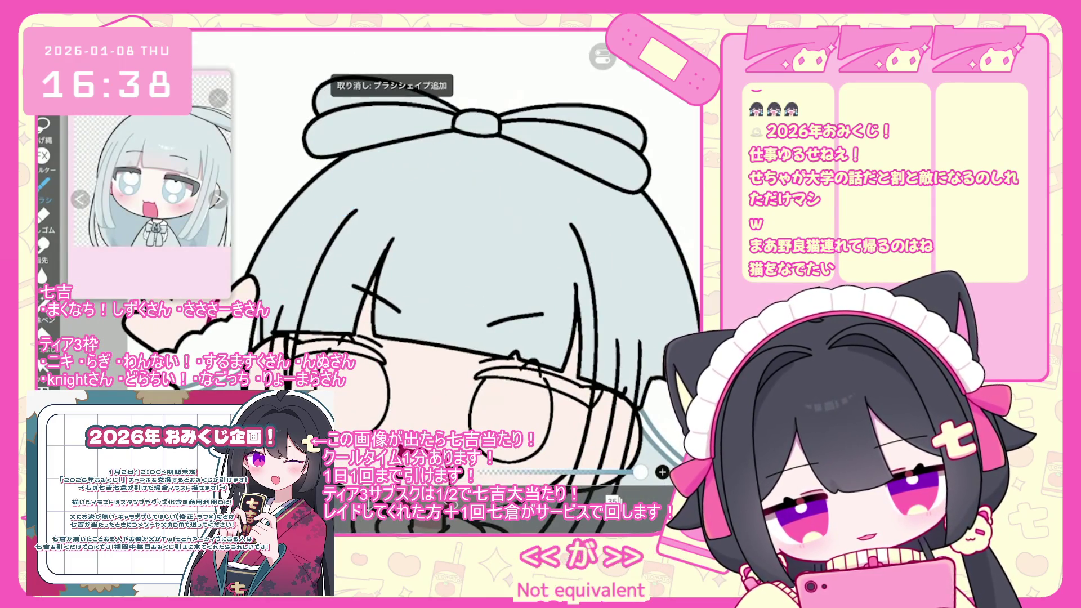
key("ctrl+y")
scroll(445, 282, "up", 1)
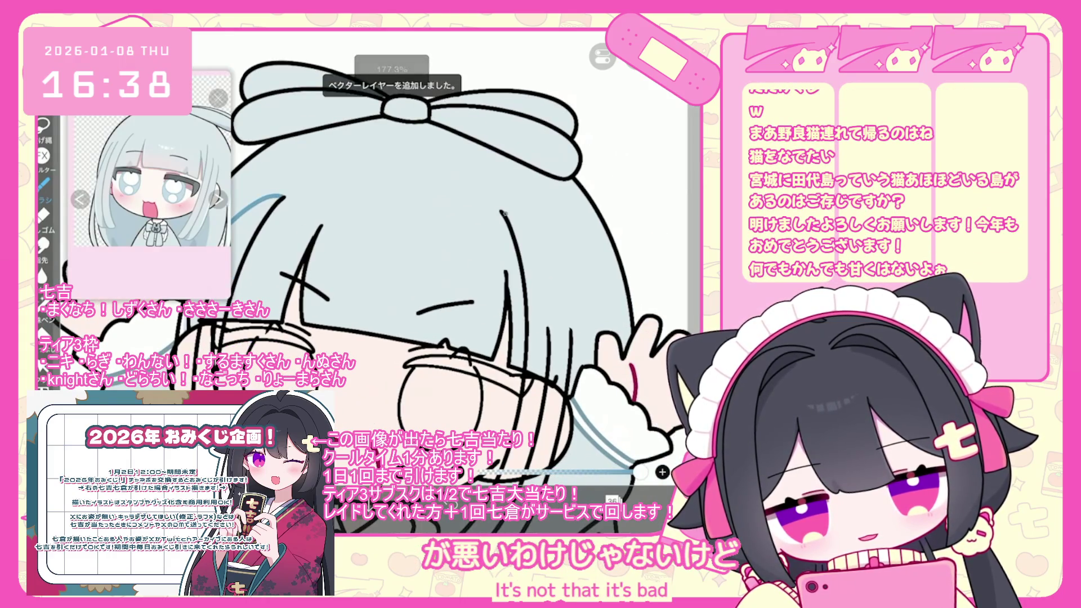
scroll(445, 281, "down", 2)
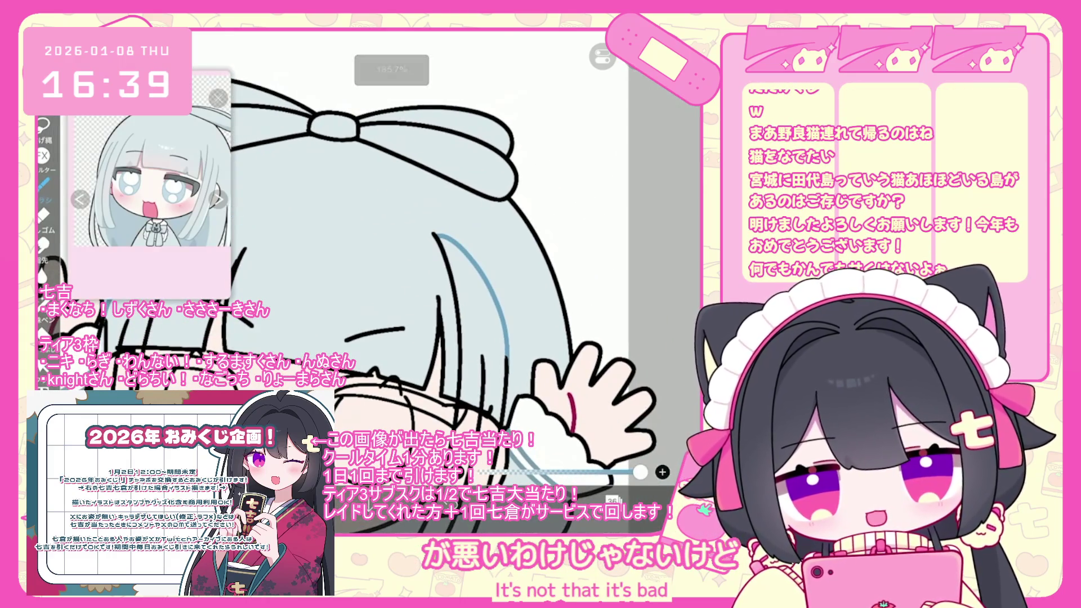
scroll(445, 282, "down", 2)
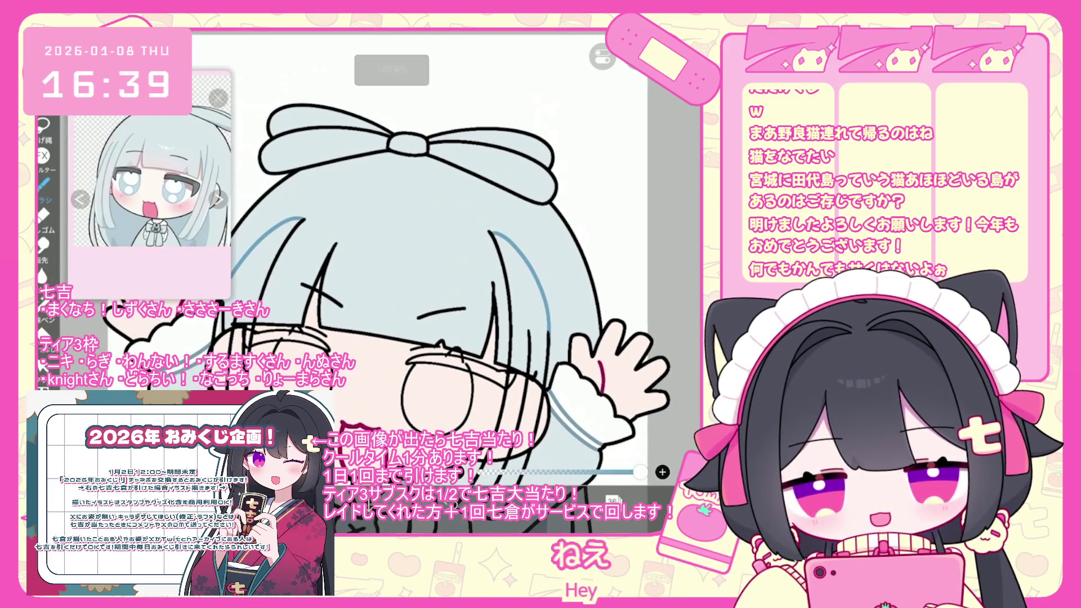
scroll(445, 281, "down", 2)
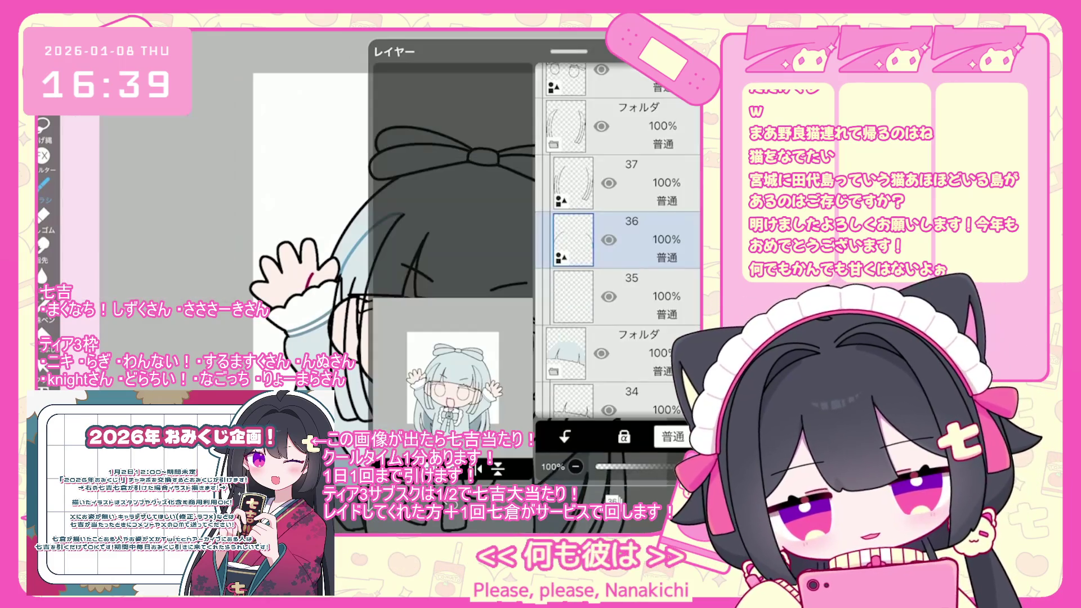
Switch to the layer below and bring up the layer list showing layer 36.
left_click(652, 284)
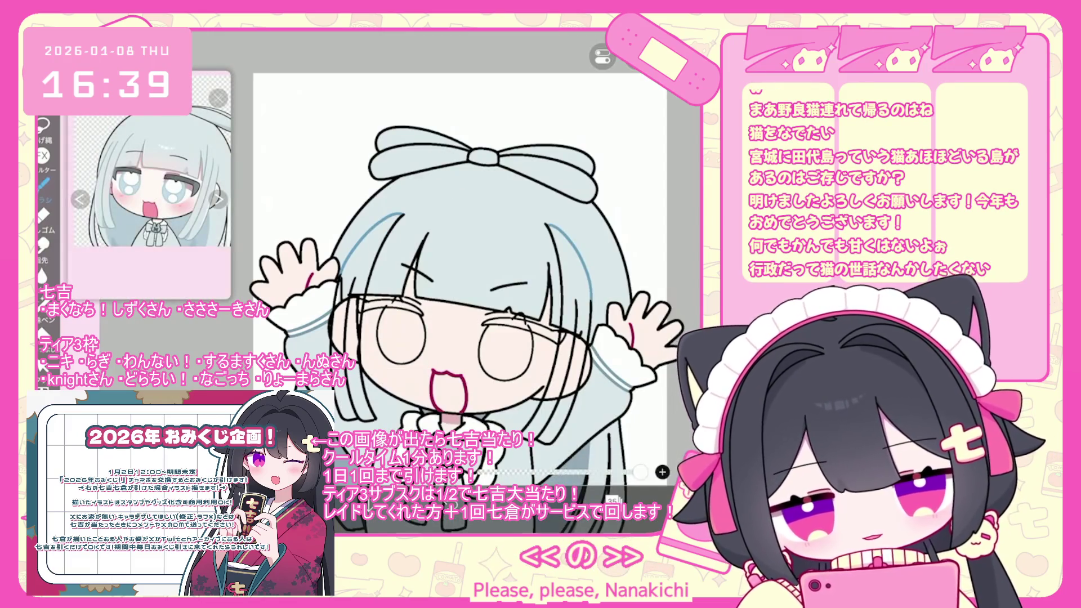
left_click(614, 500)
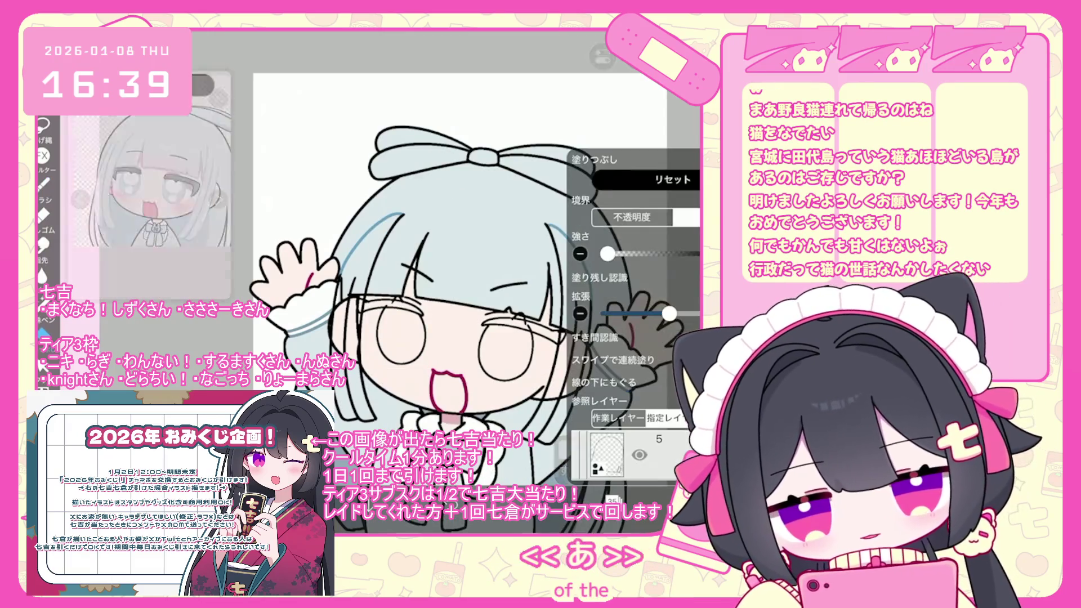
scroll(635, 231, "up", 10)
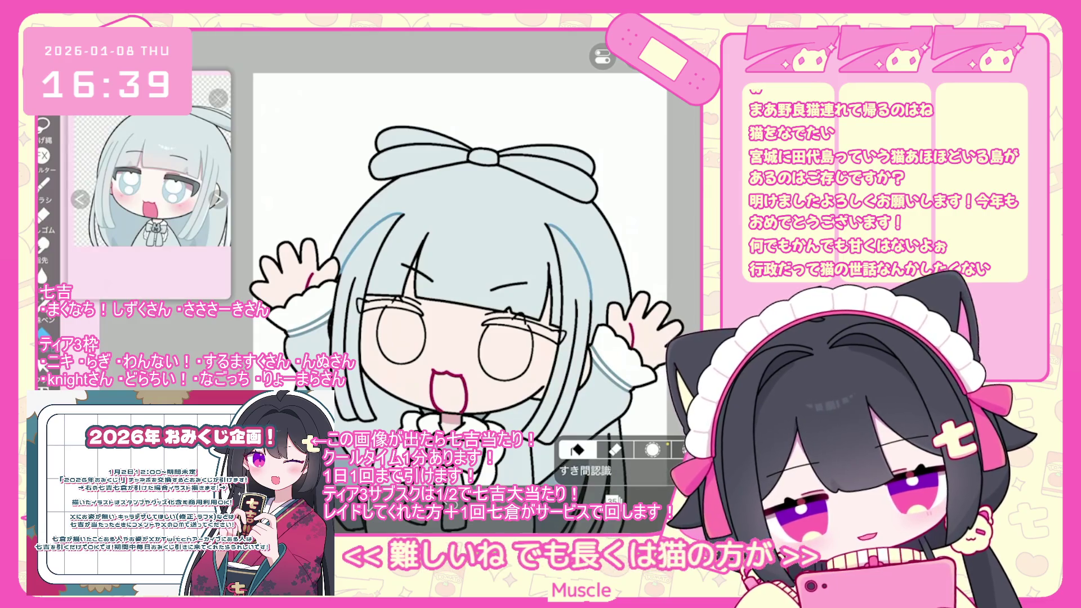
left_click(614, 500)
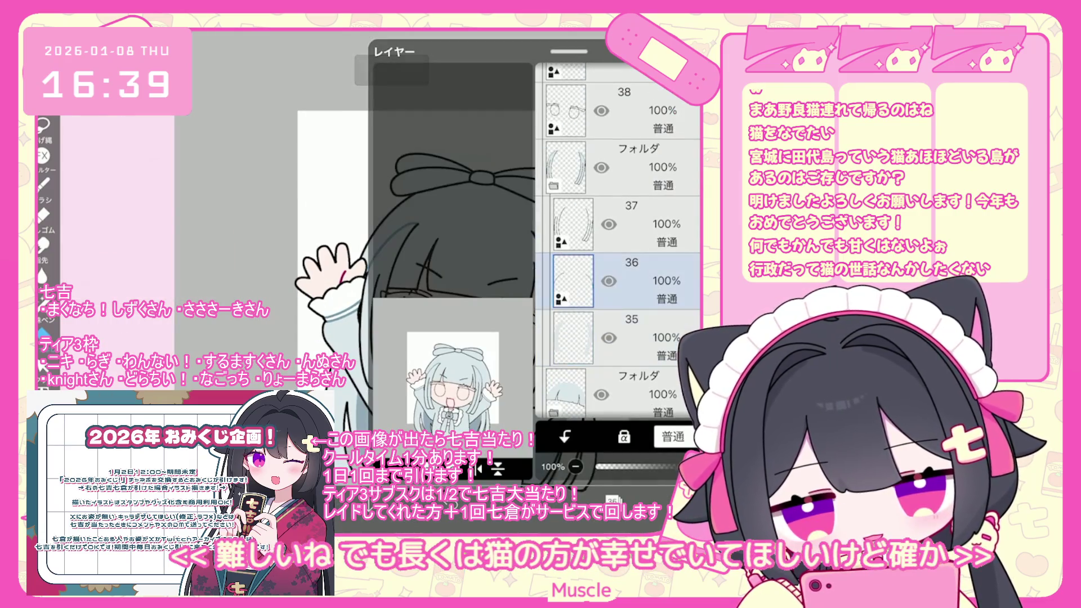
Delete empty layer 36 and add a new layer above layer 37.
key("Delete")
scroll(620, 242, "up", 3)
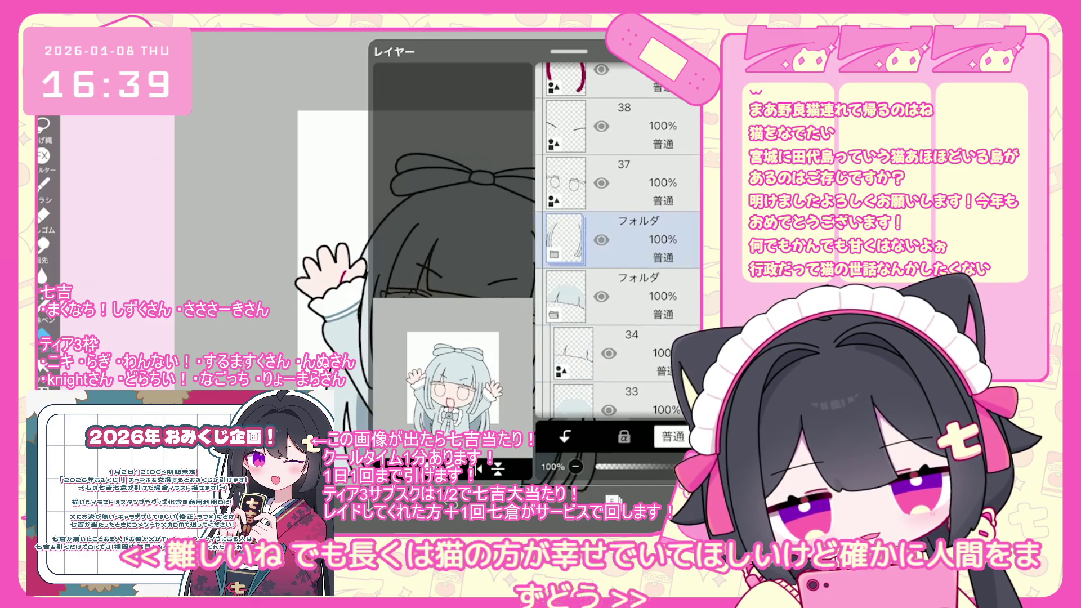
left_click(620, 253)
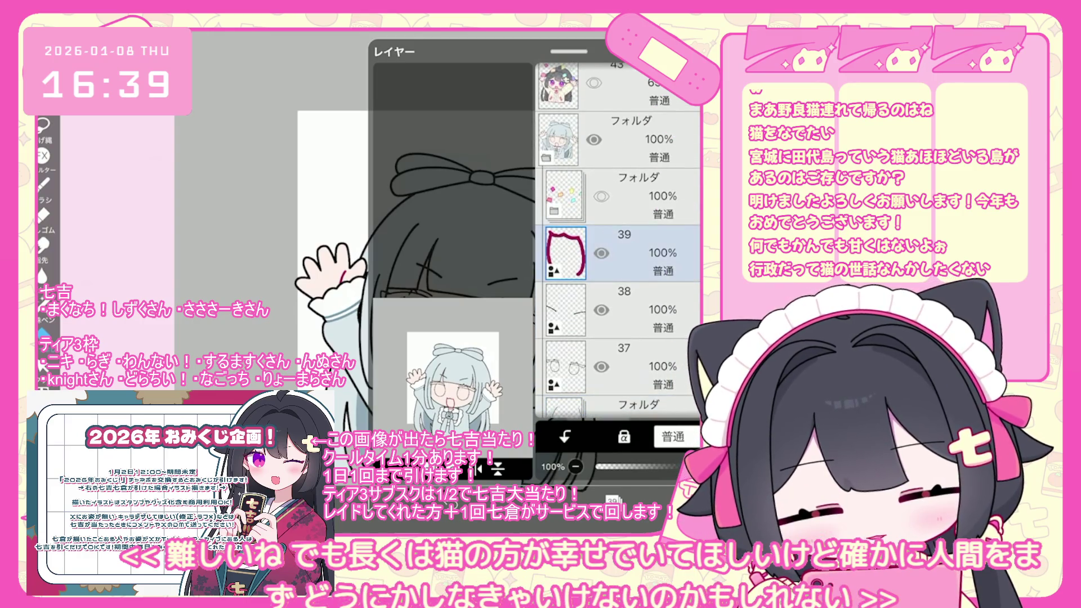
left_click(619, 338)
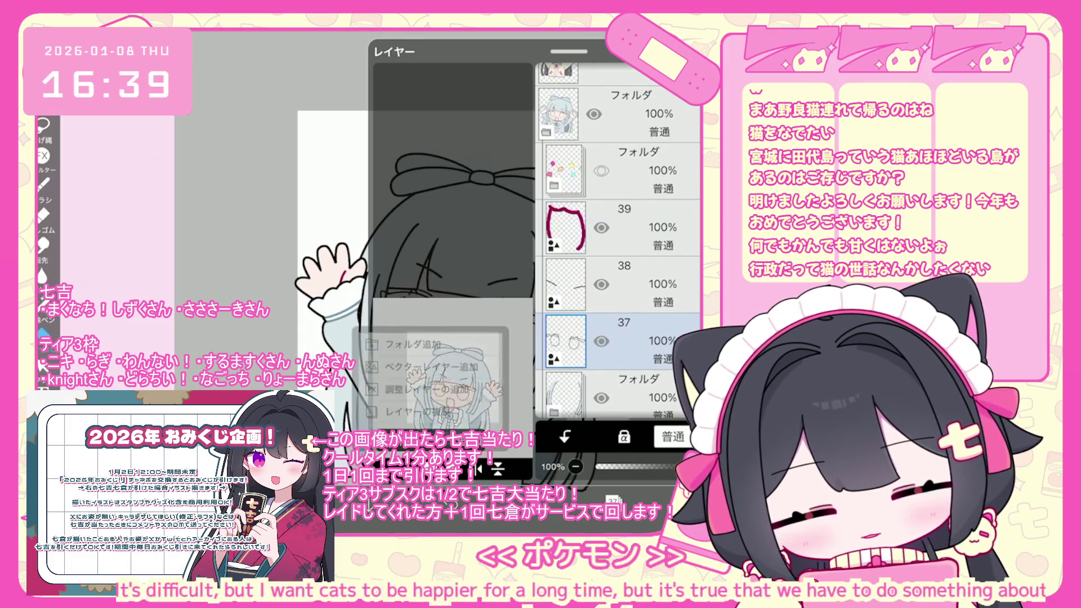
Put new layer 38 into a new folder, reselect it, and switch to the brush.
left_click(411, 344)
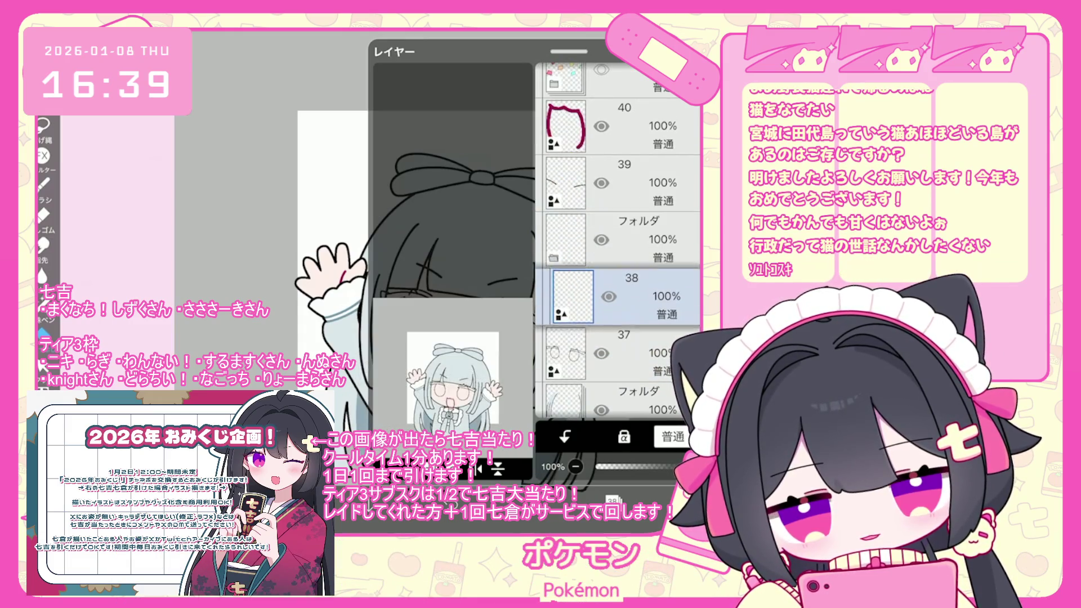
left_click(625, 353)
left_click(619, 297)
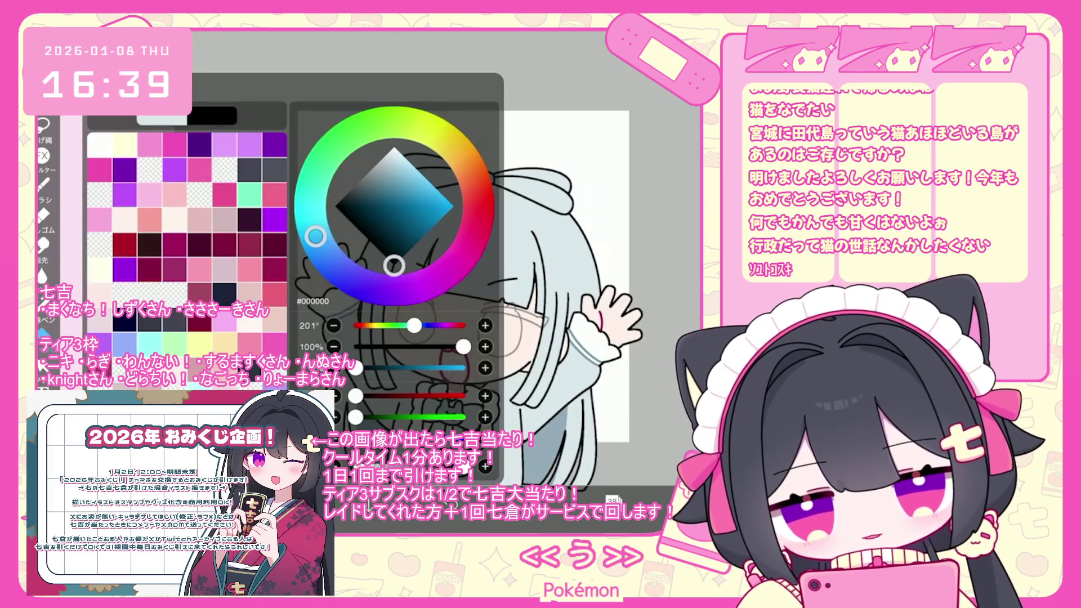
left_click(42, 183)
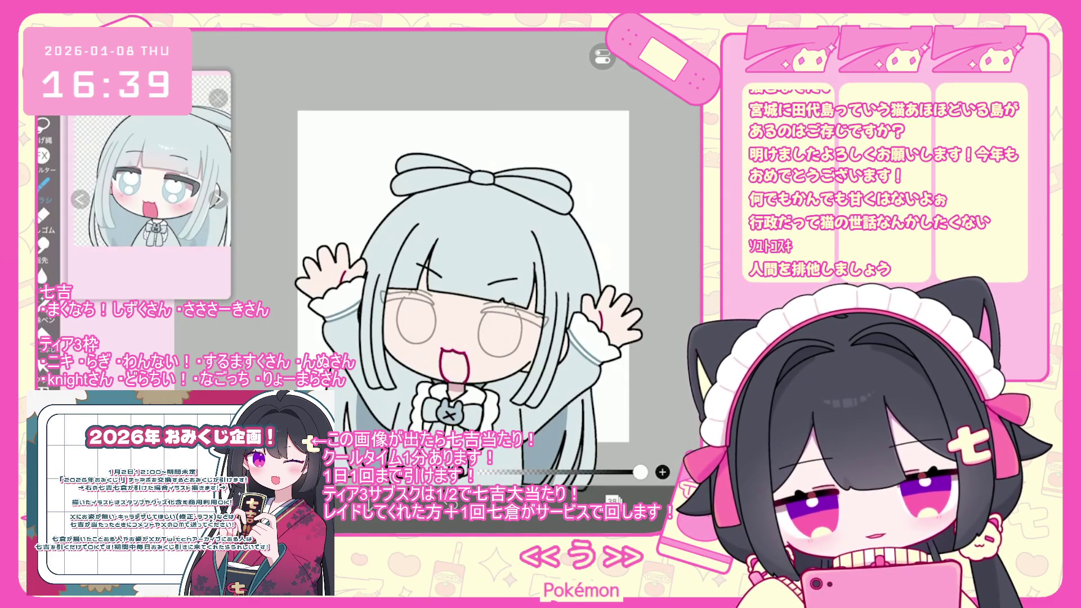
Zoom into the eye and undo the last brush stroke near it.
scroll(490, 270, "up", 3)
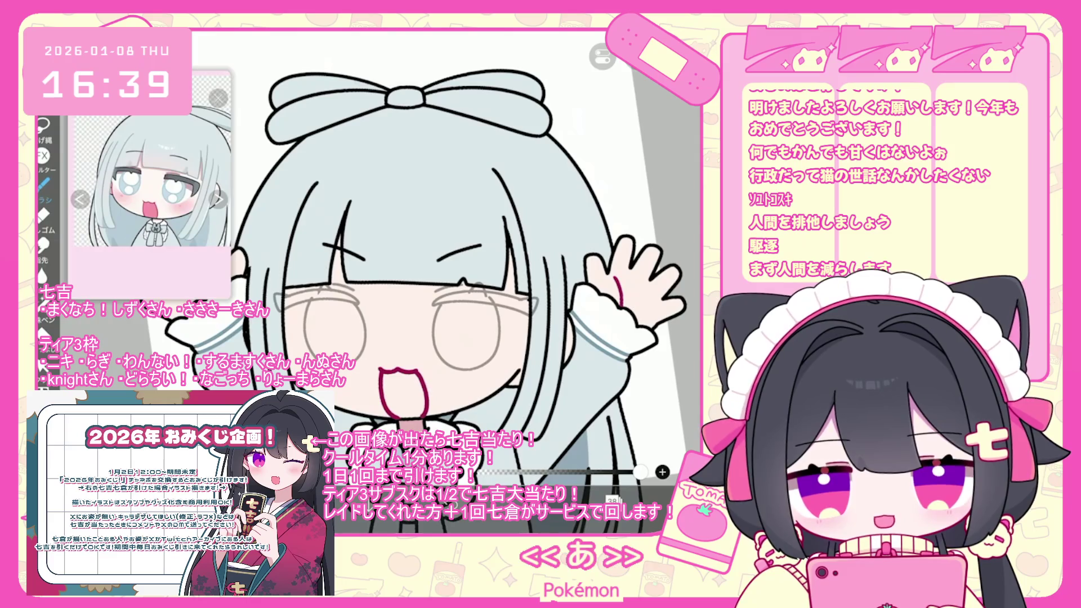
scroll(451, 254, "up", 3)
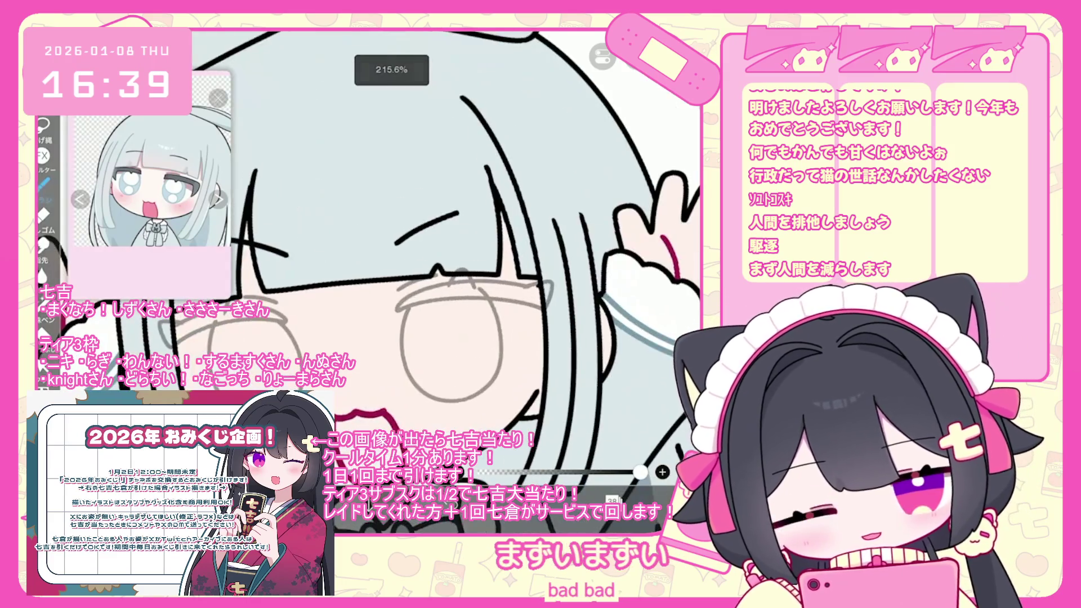
key("ctrl+z")
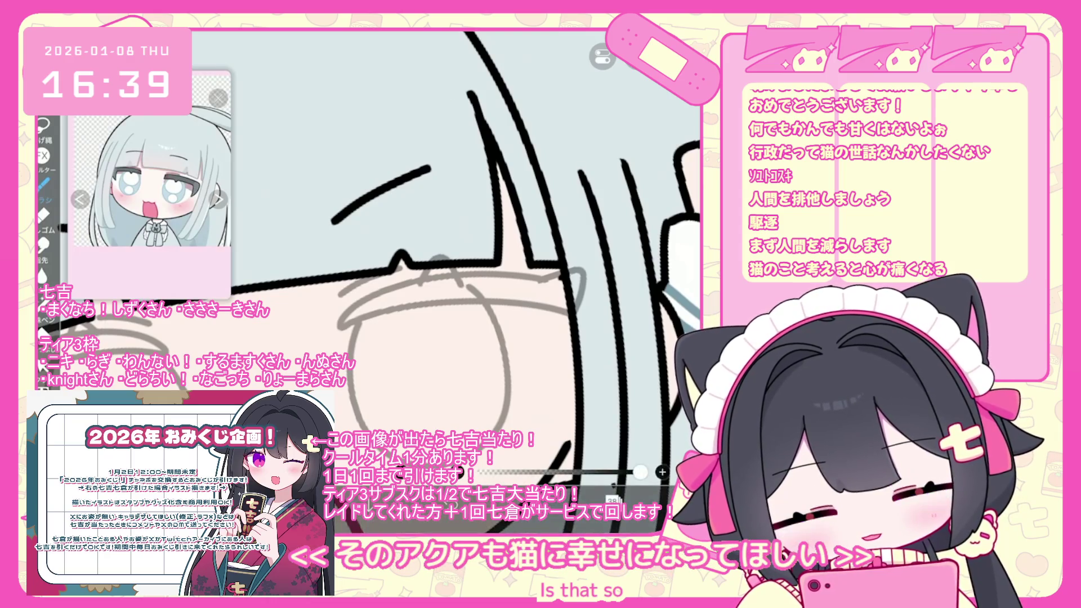
Try transforming the eye-sketch layer, then cancel and clear the selection.
left_click(613, 500)
left_click(627, 285)
left_click(613, 500)
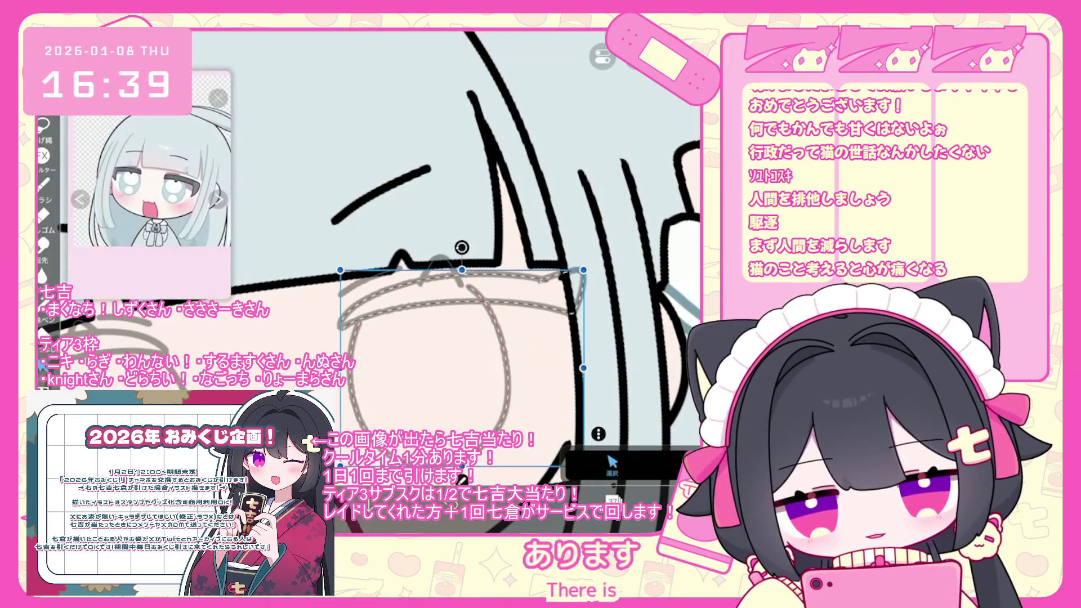
left_click(598, 434)
left_click(614, 394)
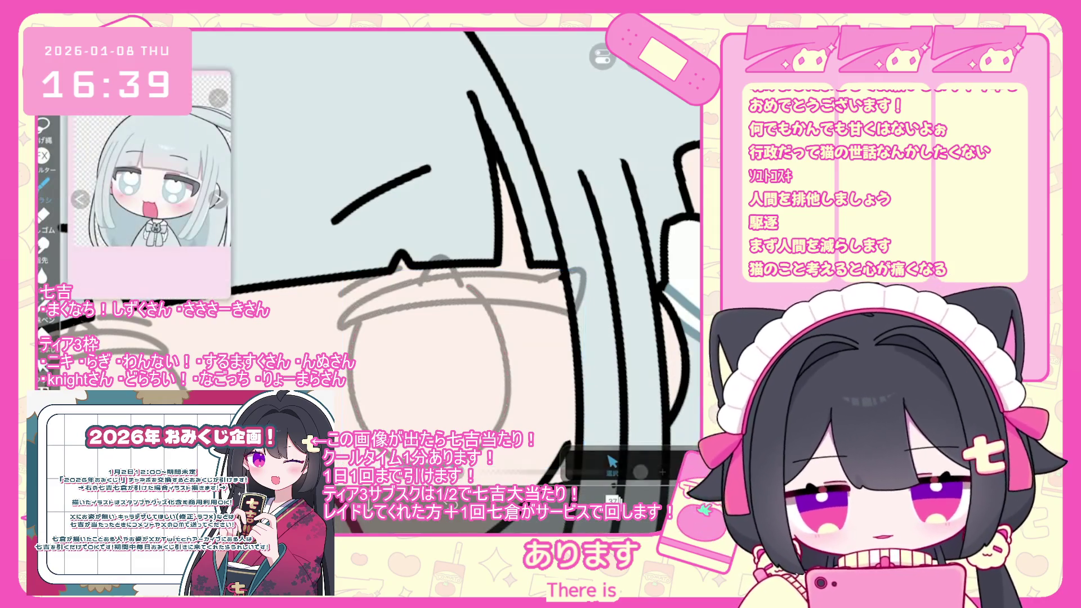
Switch to layer 38 and bring up the selection options.
left_click(612, 501)
left_click(620, 175)
left_click(613, 500)
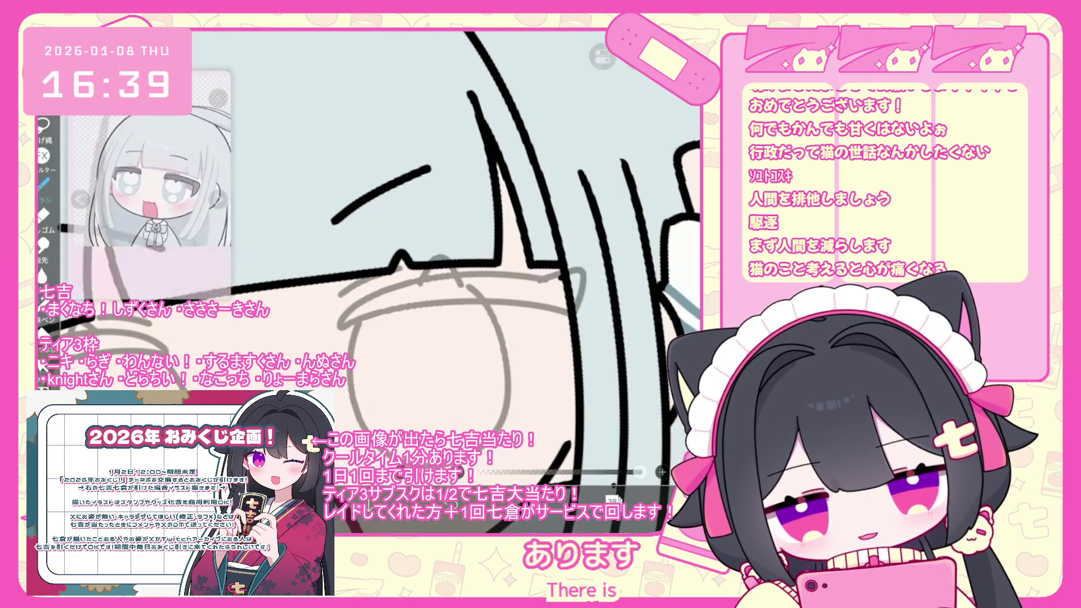
left_click(635, 56)
scroll(371, 253, "up", 3)
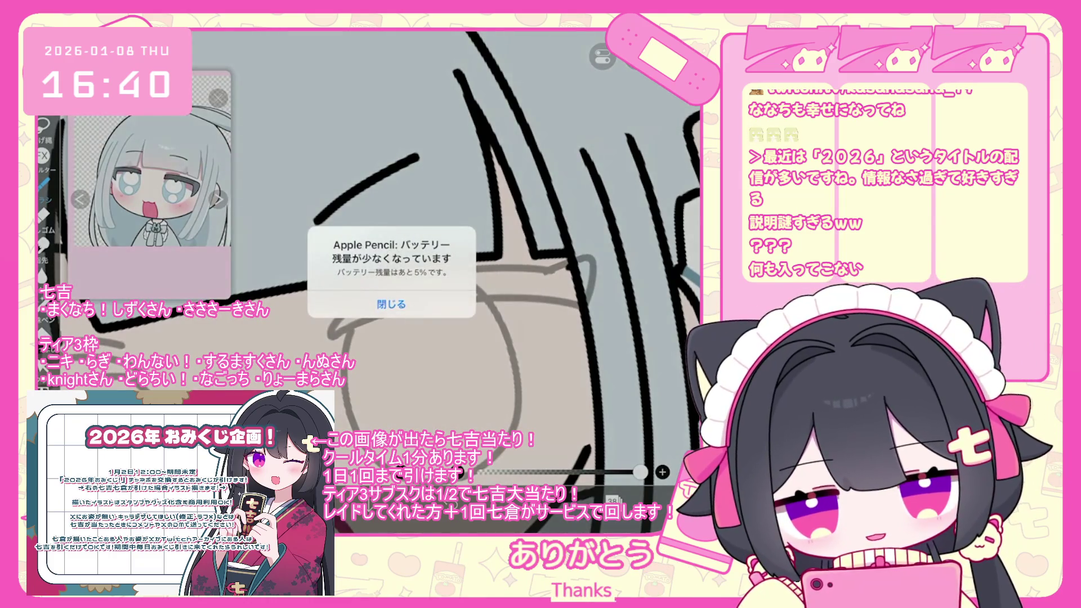
Dismiss the pencil low-battery alert and draw the bangs edge line across the glasses.
left_click(392, 304)
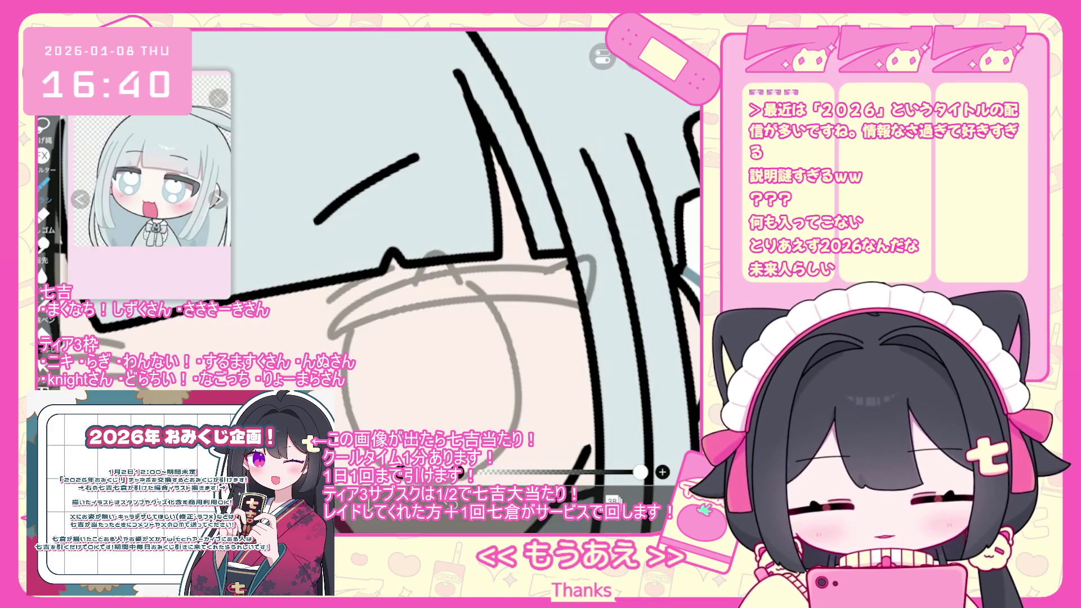
left_click_drag(309, 345, 561, 295)
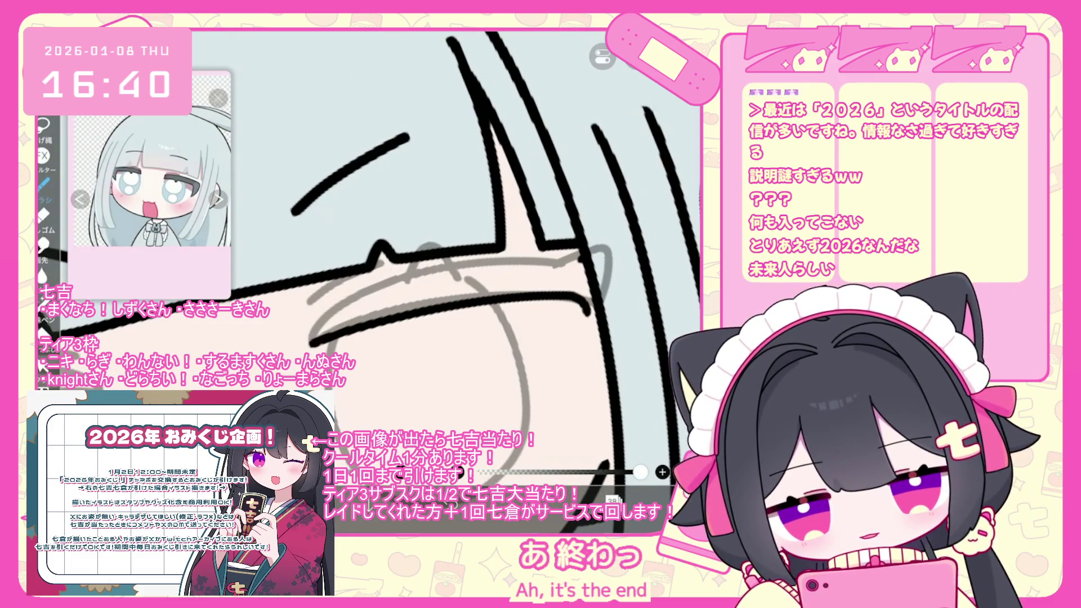
key("ctrl+z")
left_click_drag(311, 342, 580, 295)
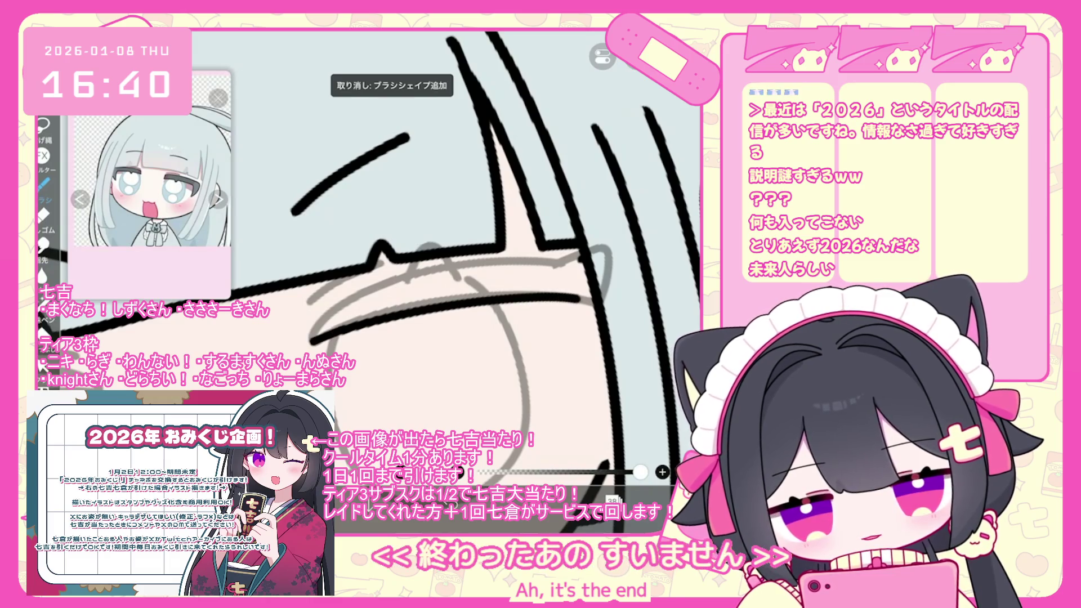
key("ctrl+z")
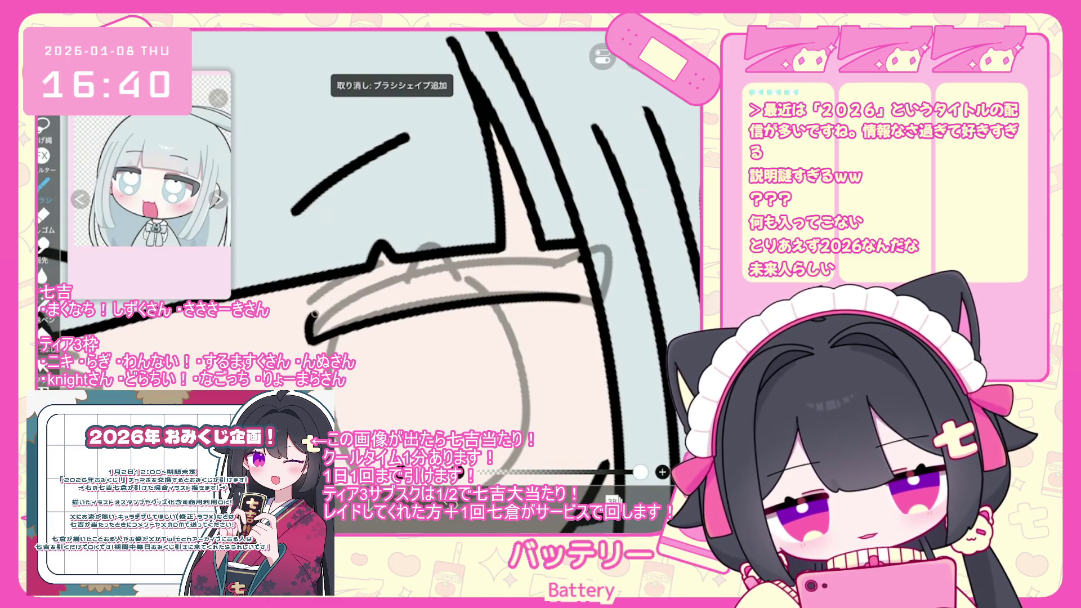
Undo the stray short strokes left around the bangs line.
scroll(394, 253, "down", 2)
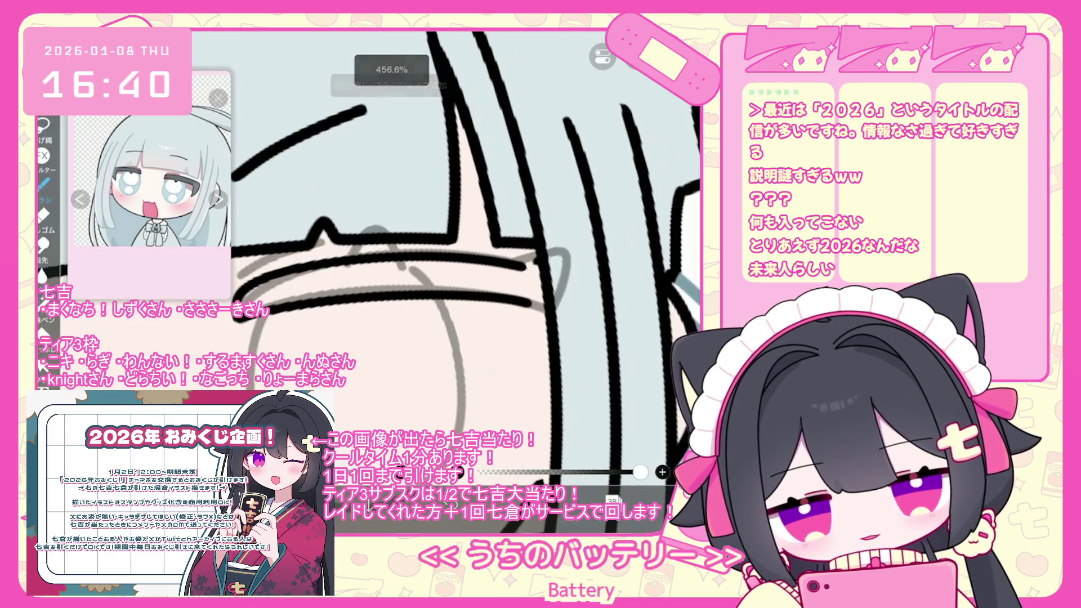
scroll(394, 254, "up", 1)
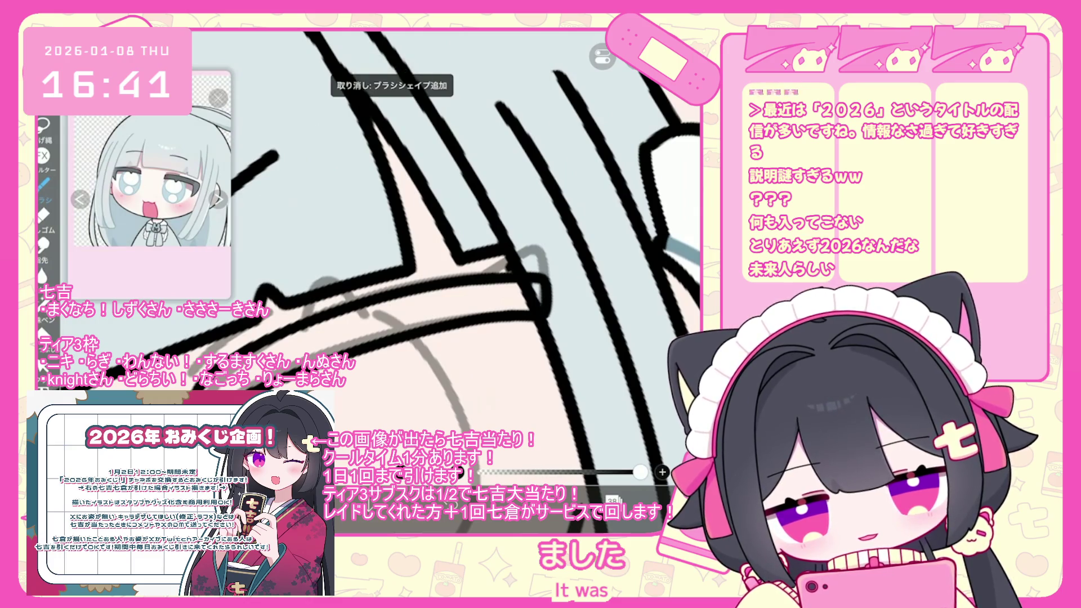
scroll(394, 254, "up", 1)
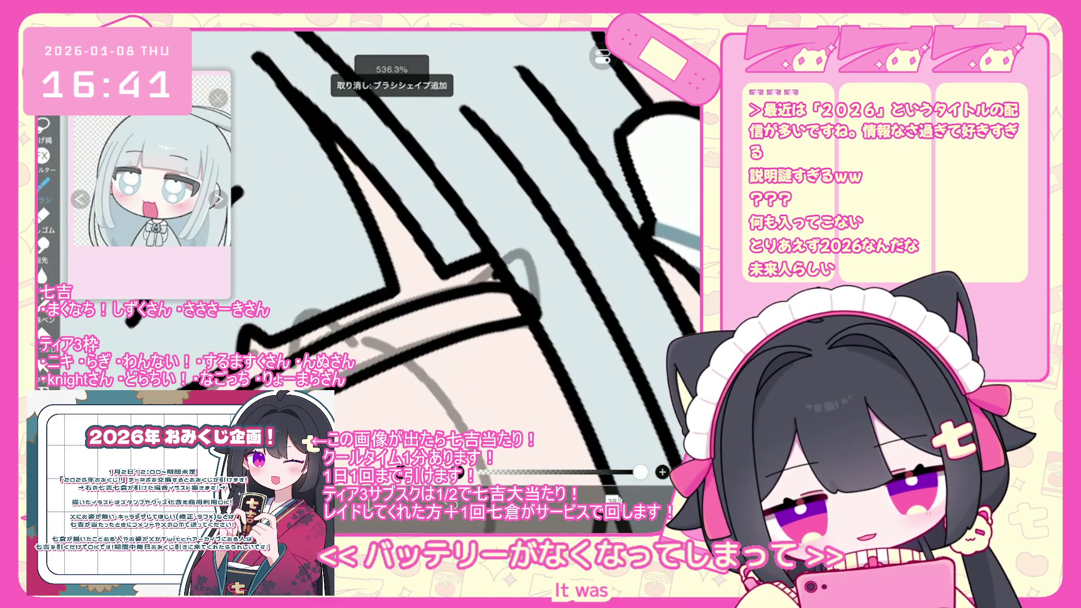
scroll(394, 253, "down", 2)
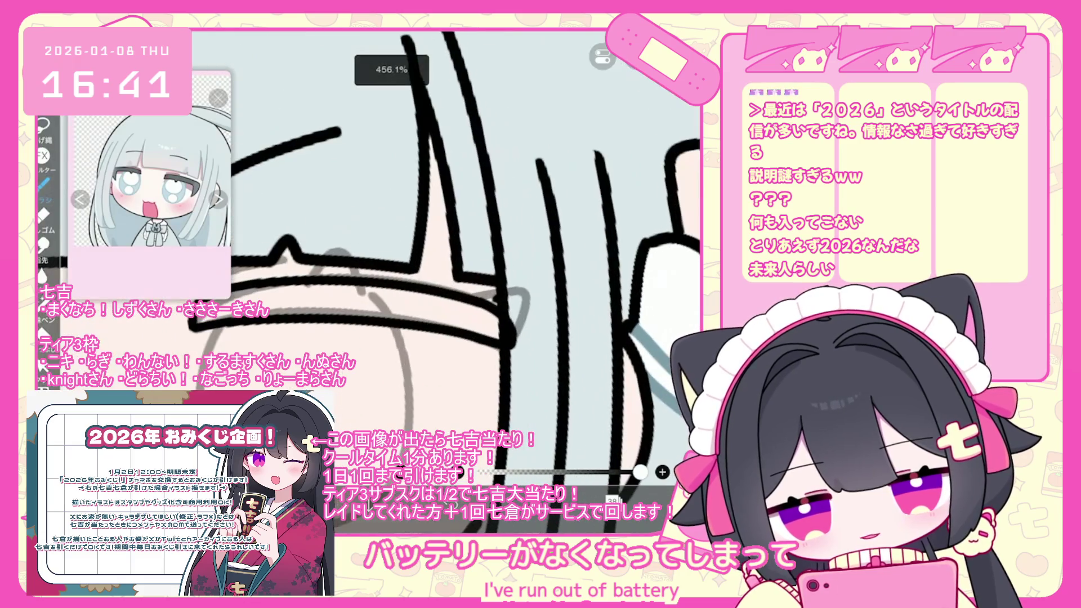
key("ctrl+z")
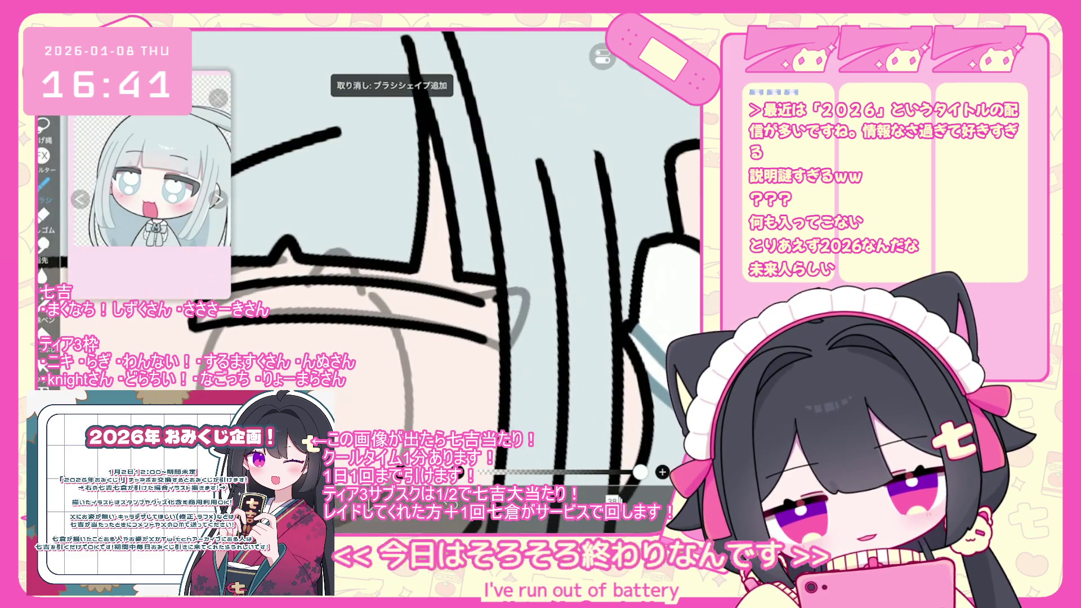
scroll(394, 254, "up", 2)
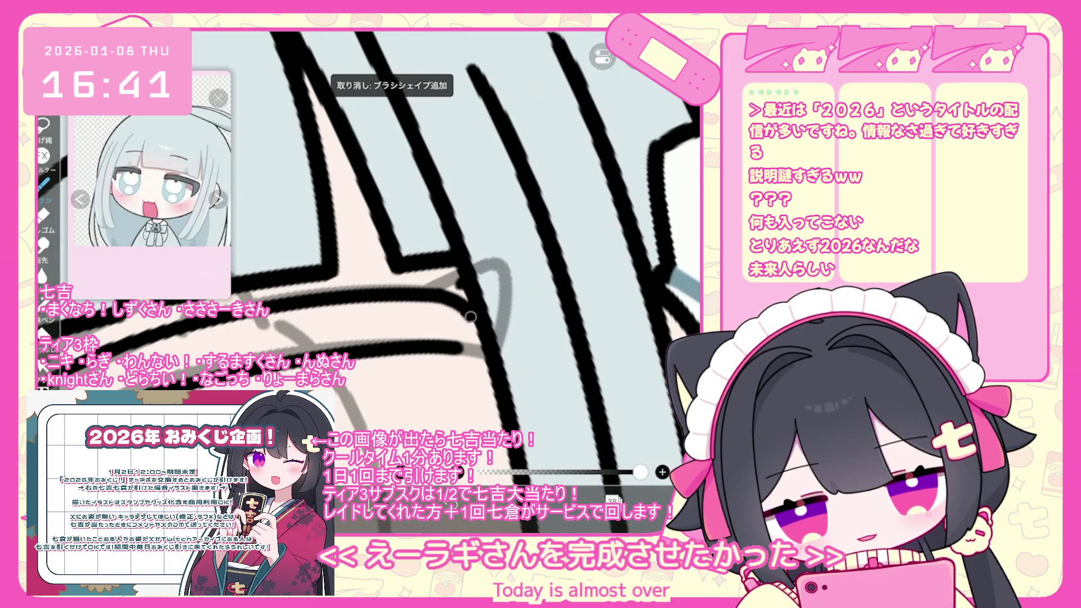
scroll(470, 316, "down", 5)
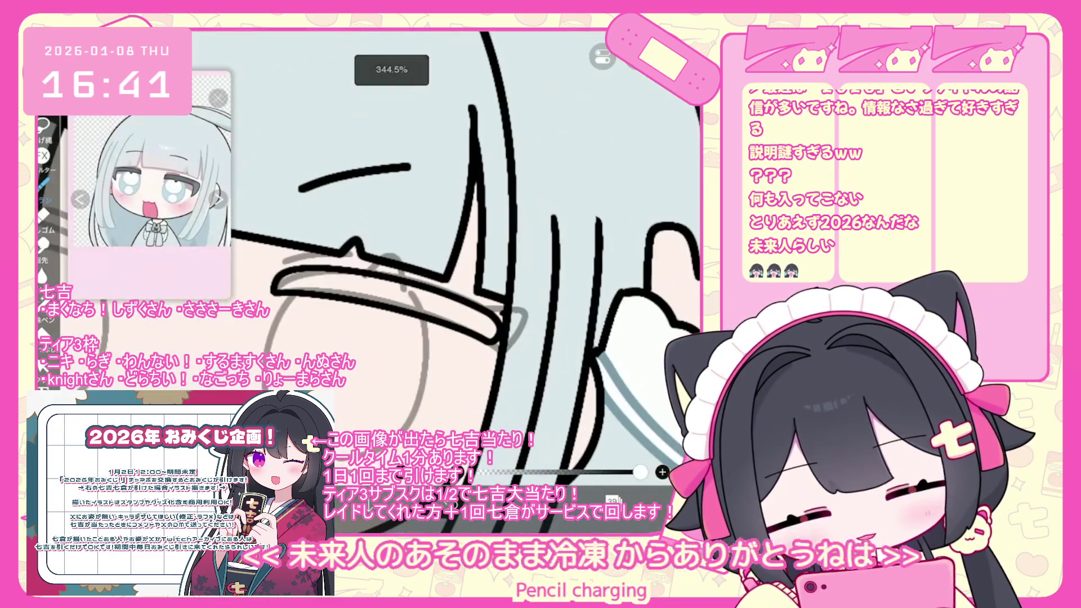
key("ctrl+z")
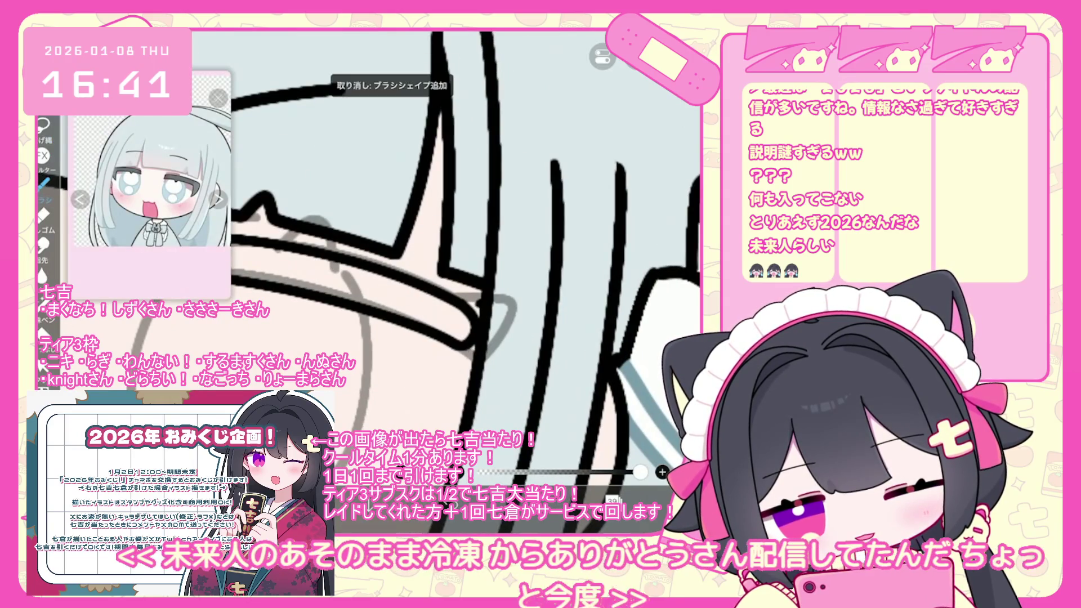
key("ctrl+z")
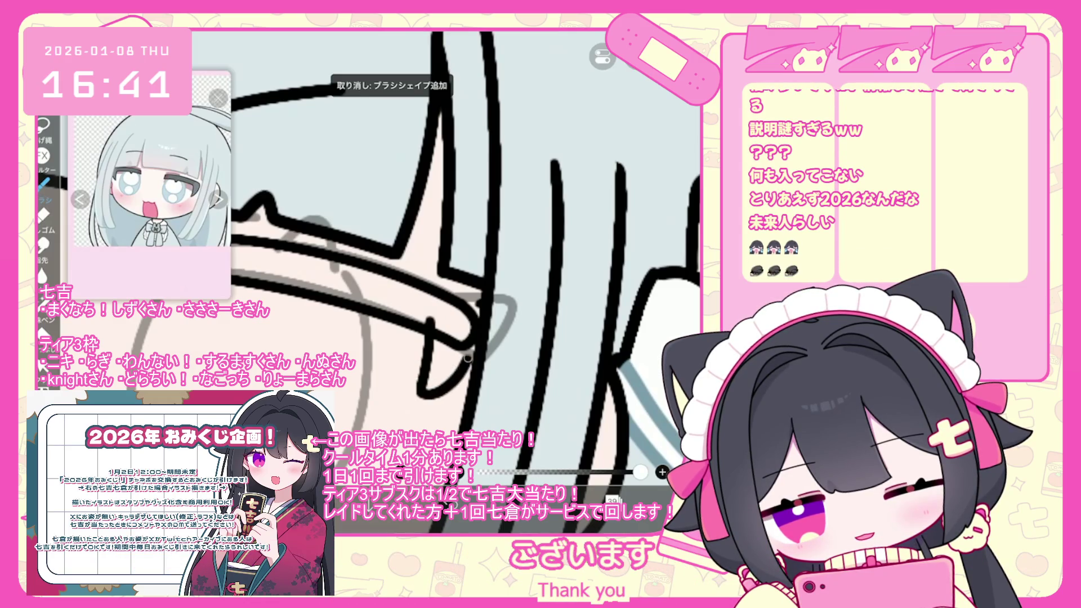
scroll(406, 253, "down", 2)
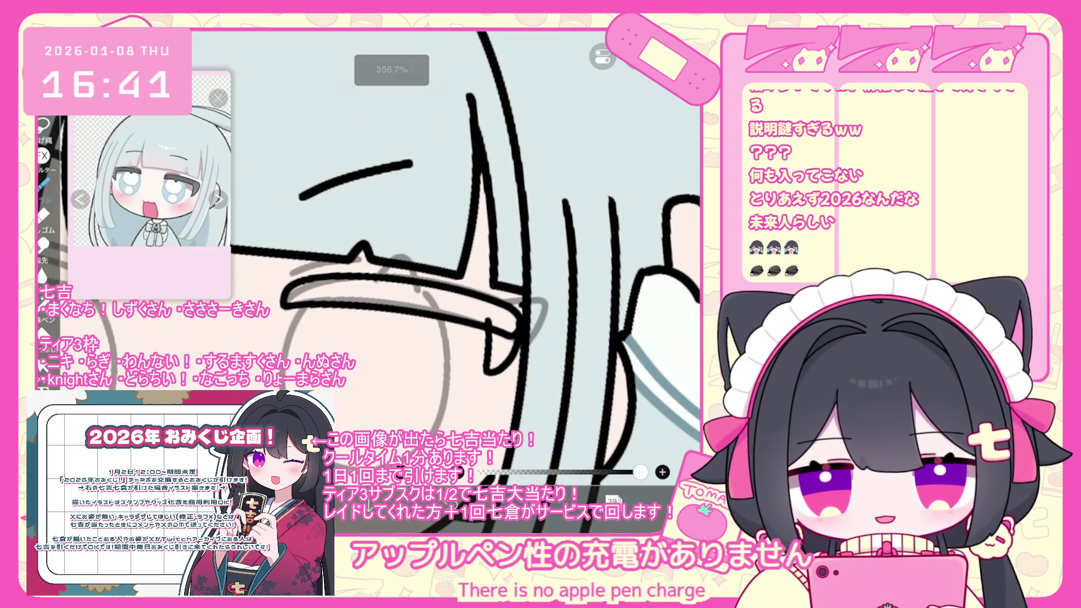
scroll(439, 254, "up", 2)
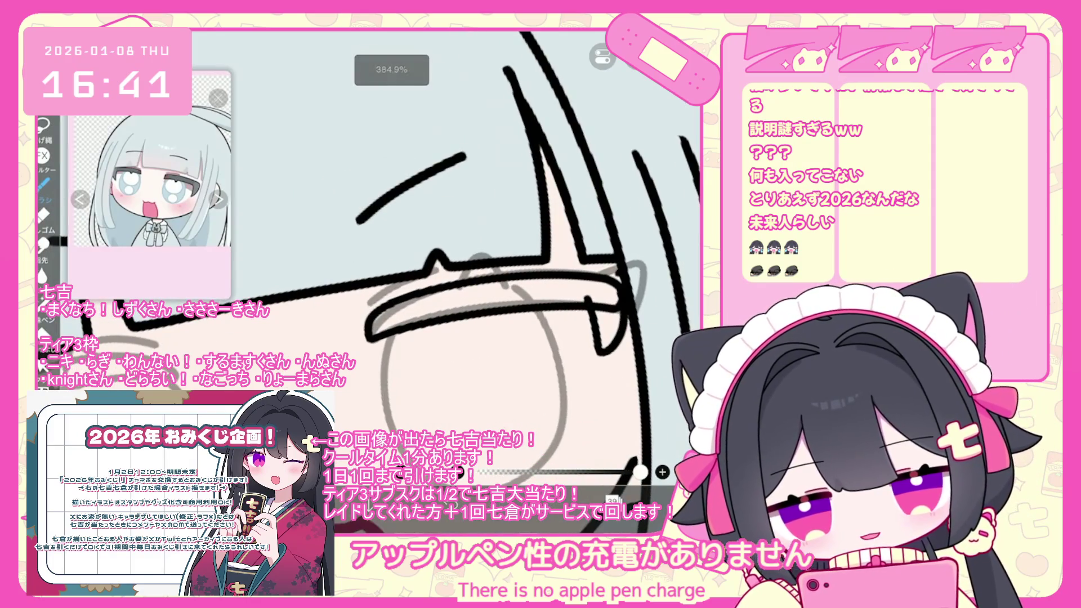
Switch to layer 38 and undo the last stroke near the glasses.
left_click(613, 500)
left_click(619, 297)
left_click(613, 500)
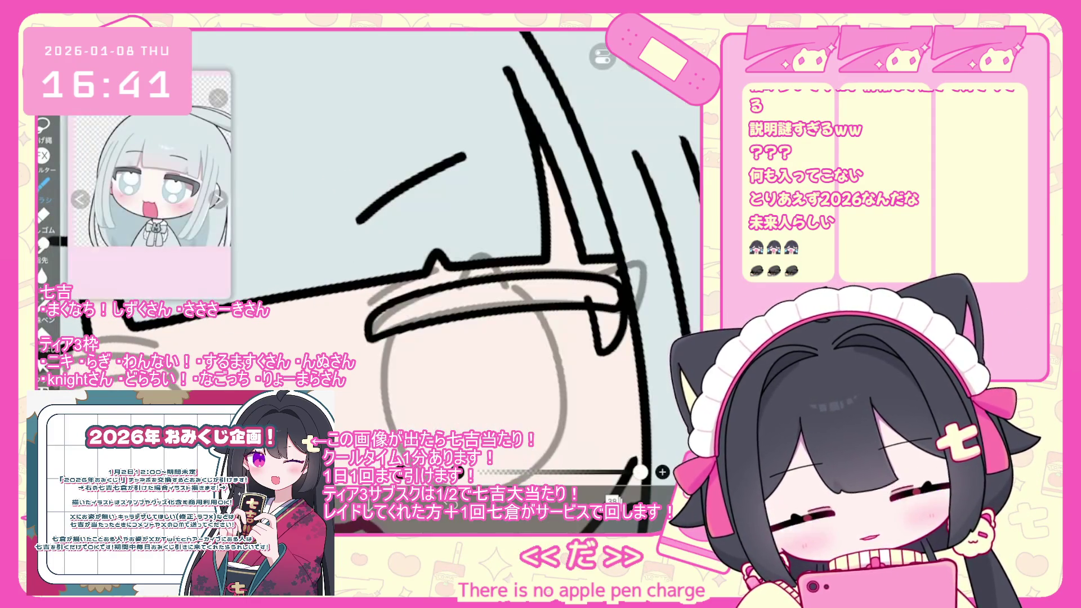
key("ctrl+z")
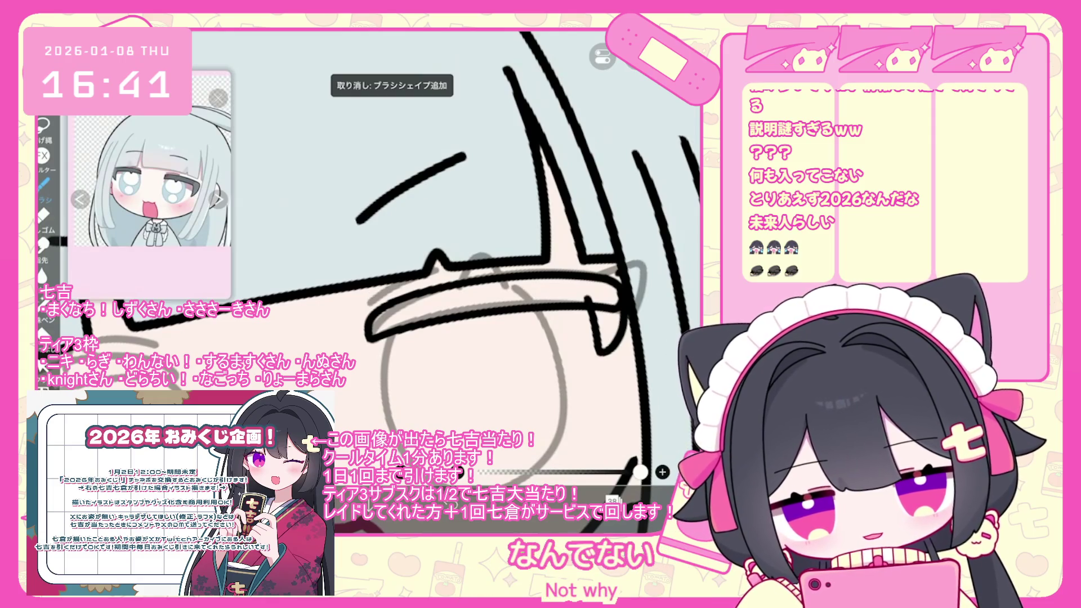
scroll(372, 264, "down", 5)
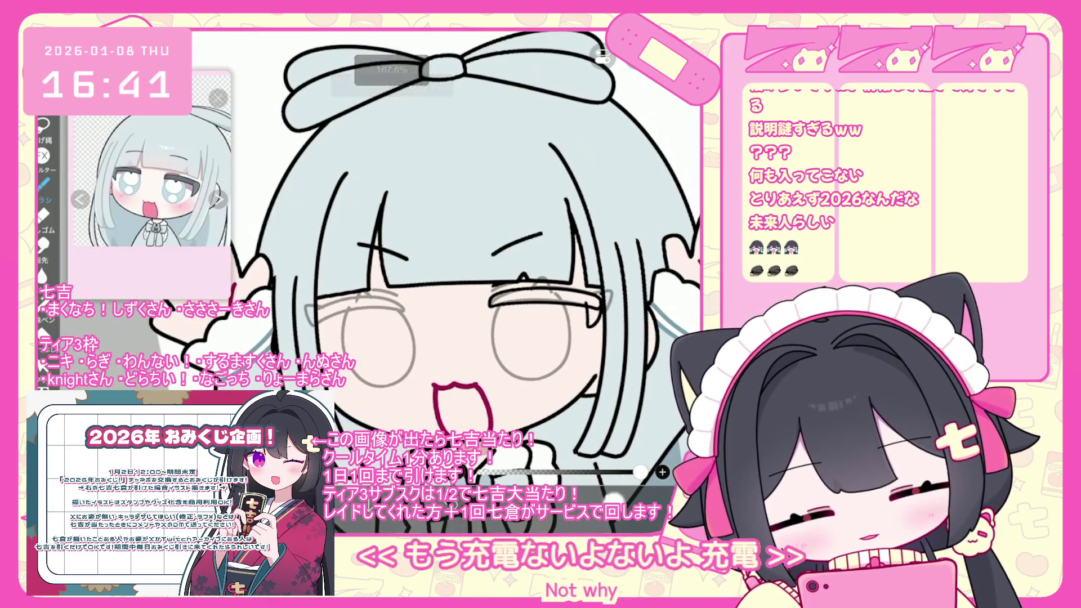
Add a new layer, reorder layer 39, and duplicate the eye folder, shifting the copy up-left.
left_click(613, 500)
left_click(388, 469)
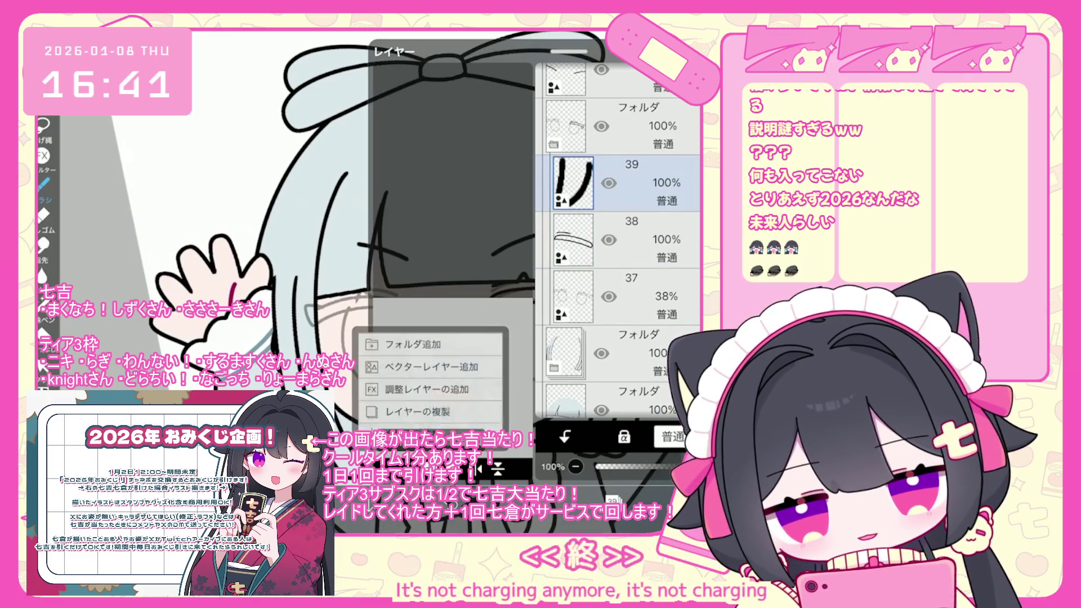
left_click(440, 394)
mouse_move(690, 293)
left_mouse_down()
mouse_move(690, 214)
mouse_move(689, 284)
mouse_move(690, 239)
left_mouse_up()
left_click(389, 468)
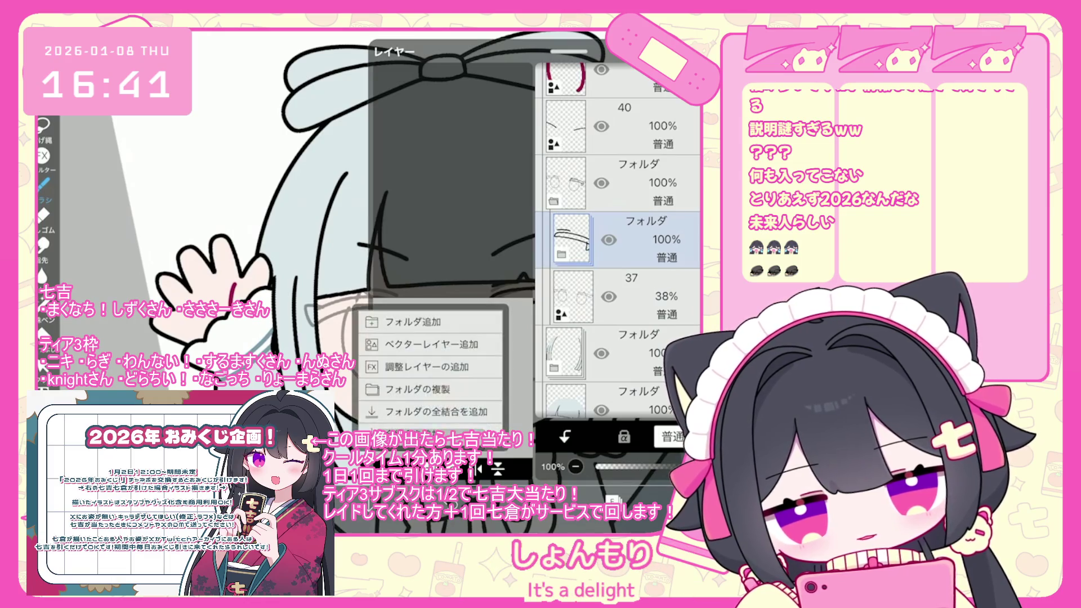
left_click(405, 528)
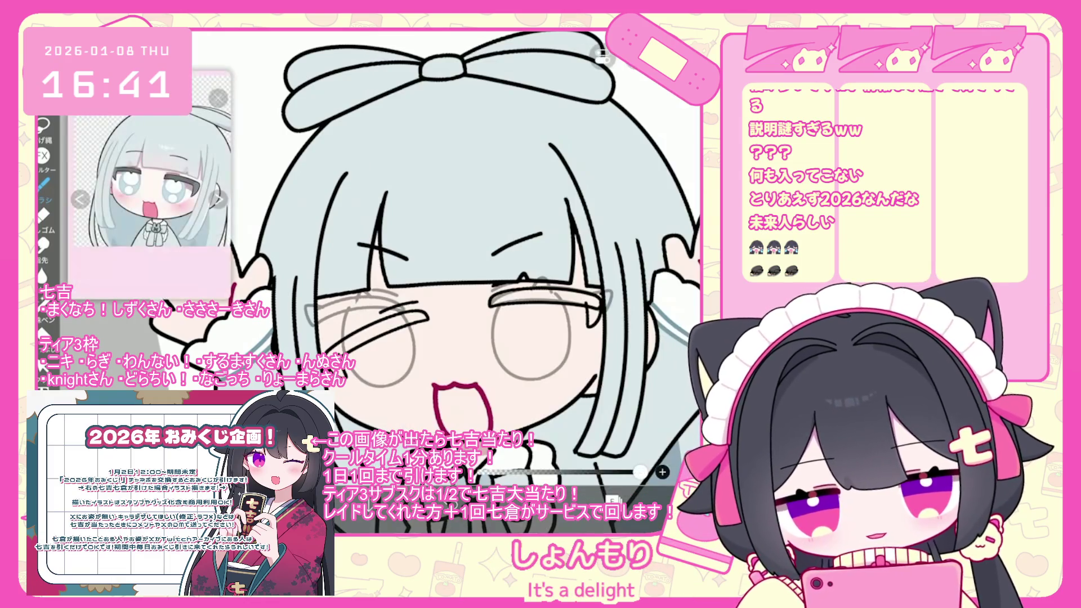
left_click_drag(396, 346, 367, 325)
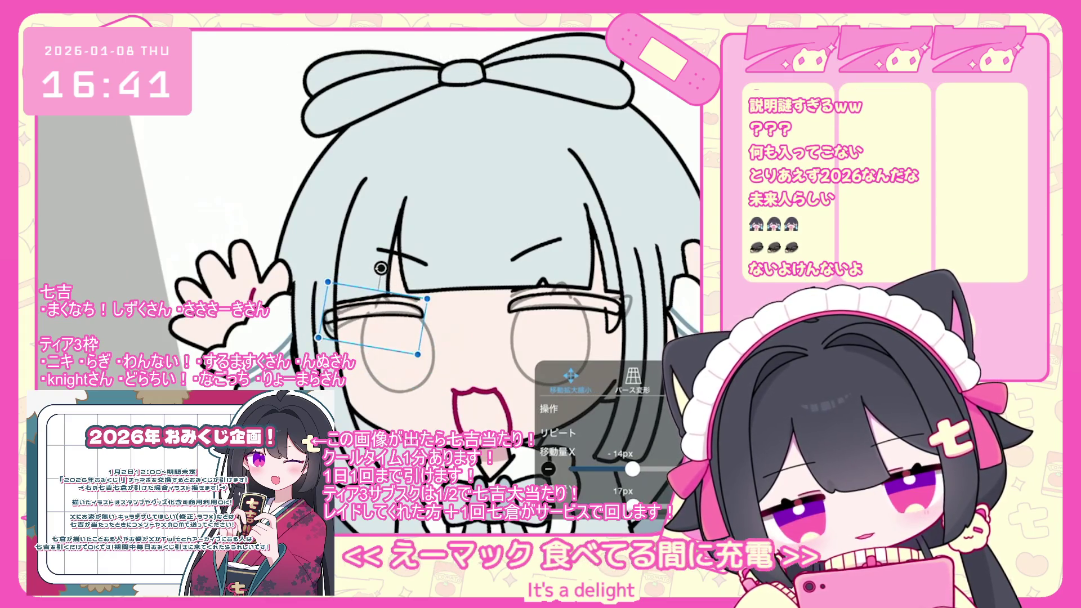
Transform the eyelid stroke, rotating it about 34° and moving it onto the left eye.
left_click(612, 498)
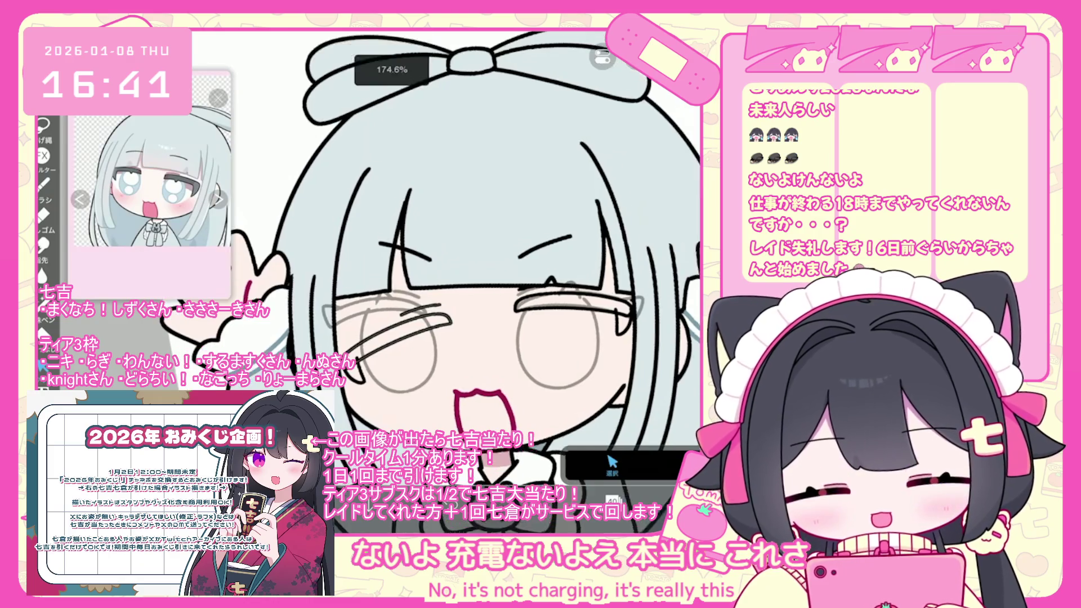
scroll(506, 282, "up", 2)
left_click(416, 332)
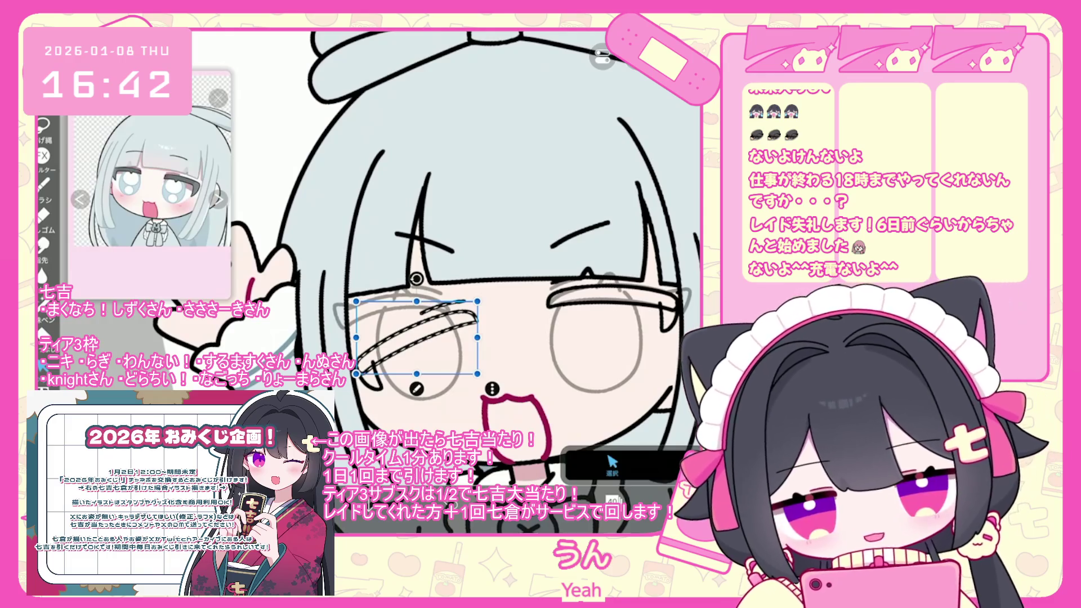
left_click_drag(416, 278, 450, 289)
mouse_move(417, 338)
left_mouse_down()
mouse_move(397, 338)
mouse_move(405, 295)
mouse_move(398, 307)
left_mouse_up()
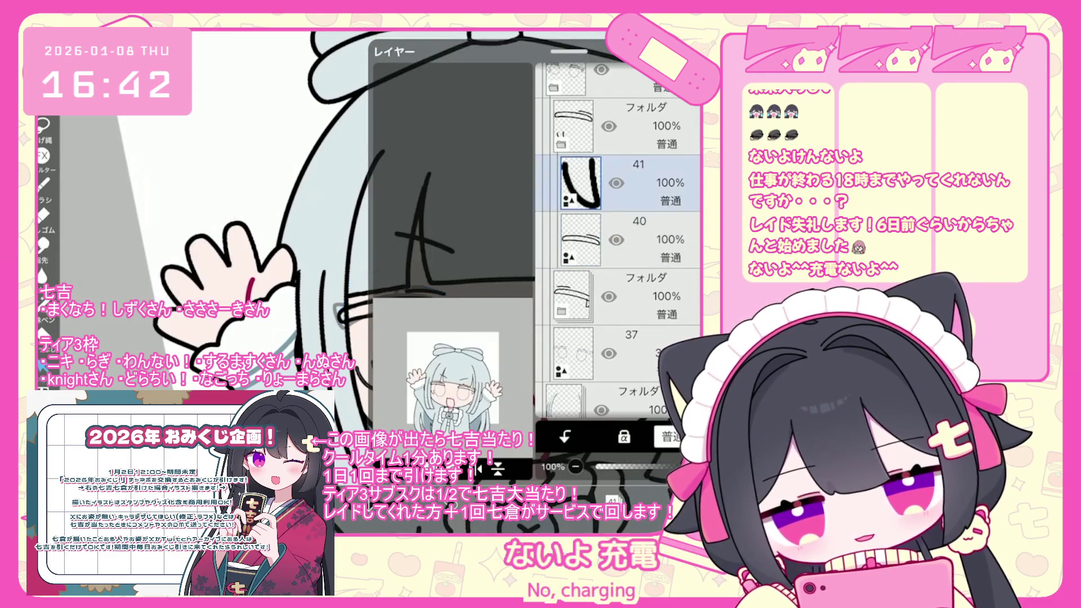
Switch to the layer holding the left eye stroke.
left_click(370, 375)
scroll(406, 355, "up", 3)
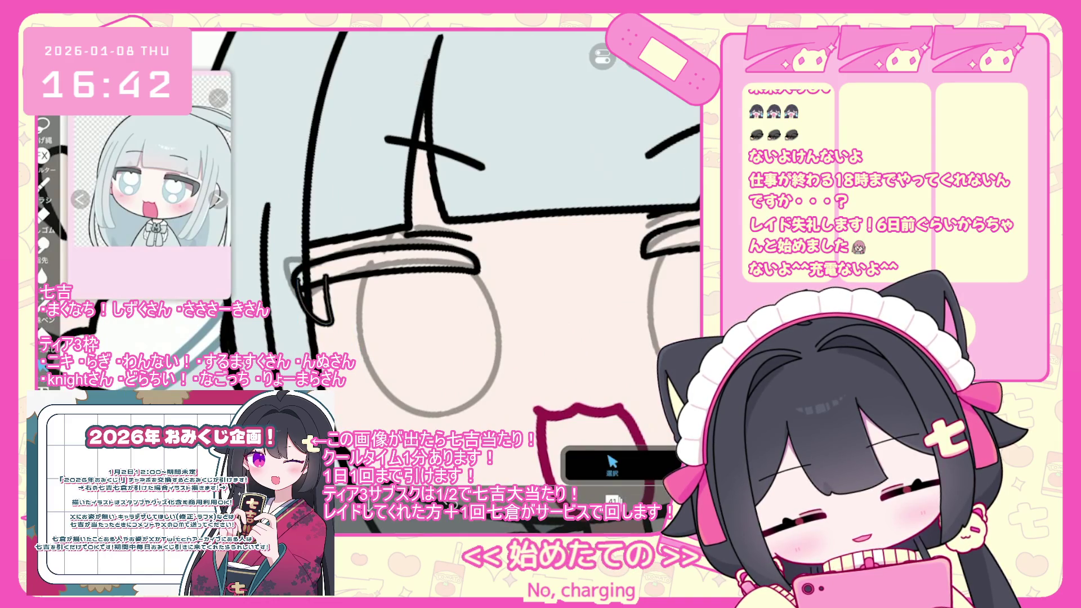
scroll(366, 253, "down", 3)
left_click(611, 502)
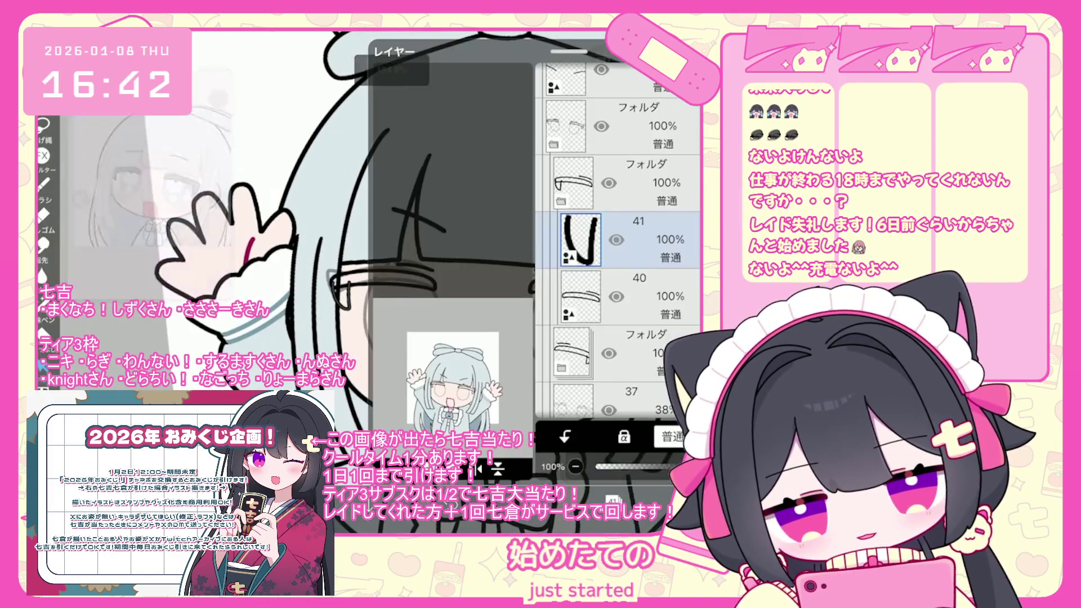
left_click(648, 293)
left_click(612, 501)
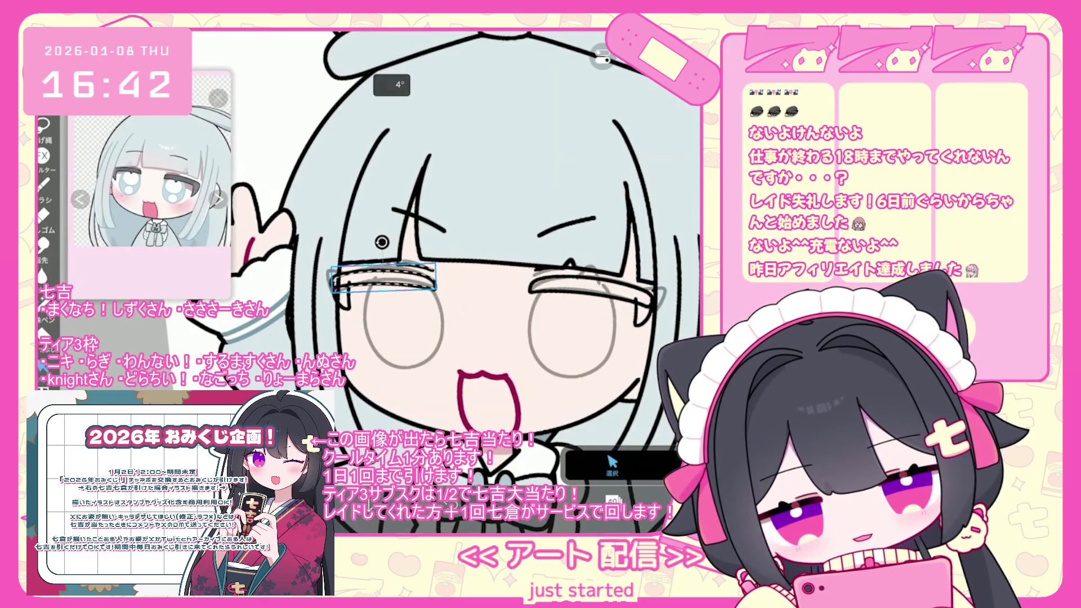
scroll(433, 271, "down", 3)
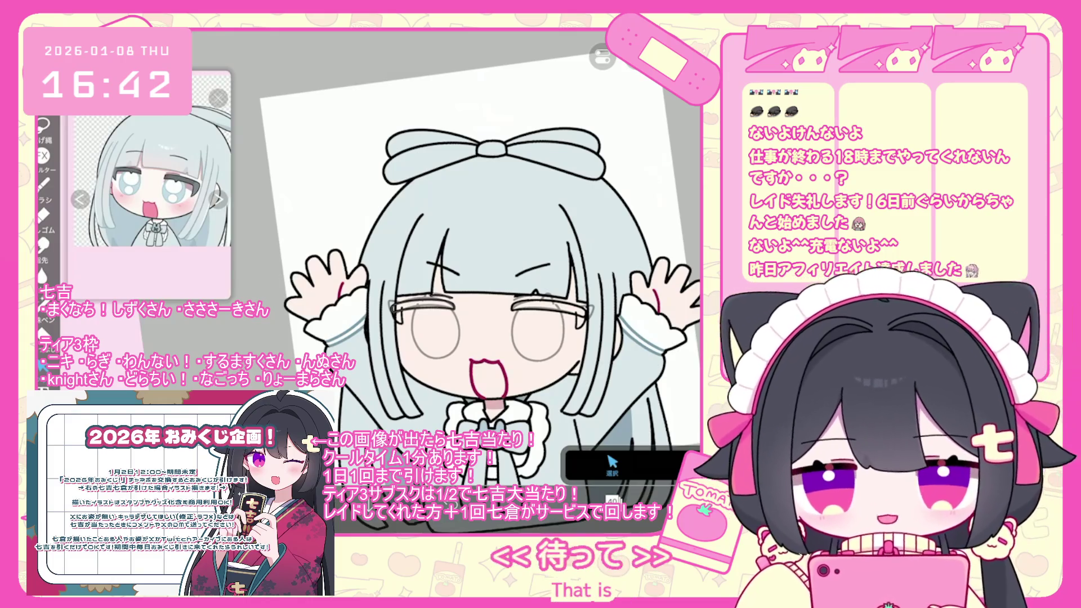
Select the left eyelid stroke and add a new empty layer 40.
scroll(430, 311, "up", 3)
scroll(501, 332, "up", 2)
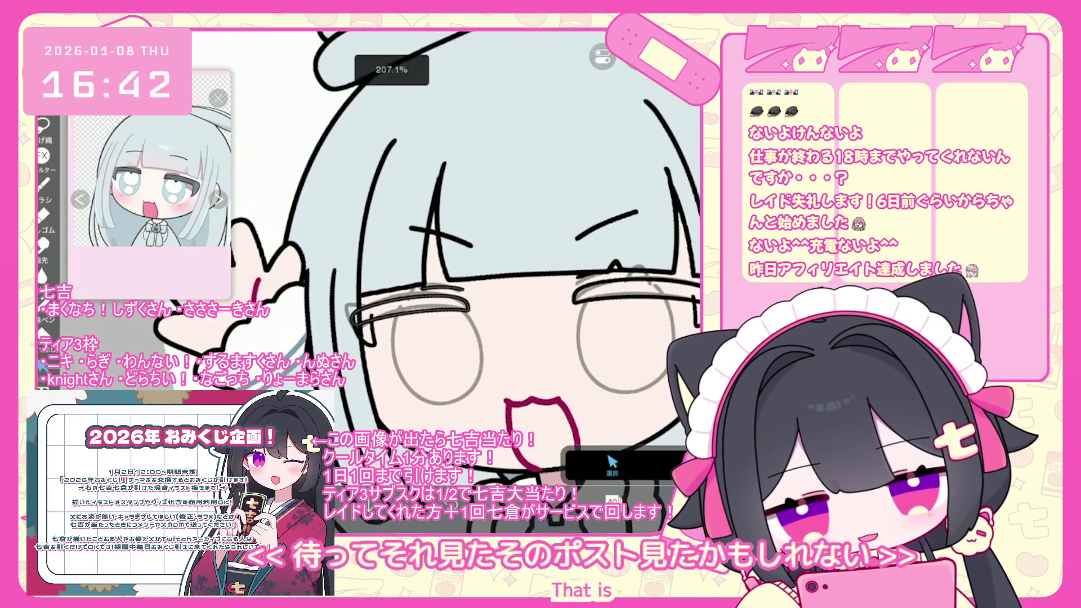
left_click(379, 291)
scroll(366, 271, "down", 3)
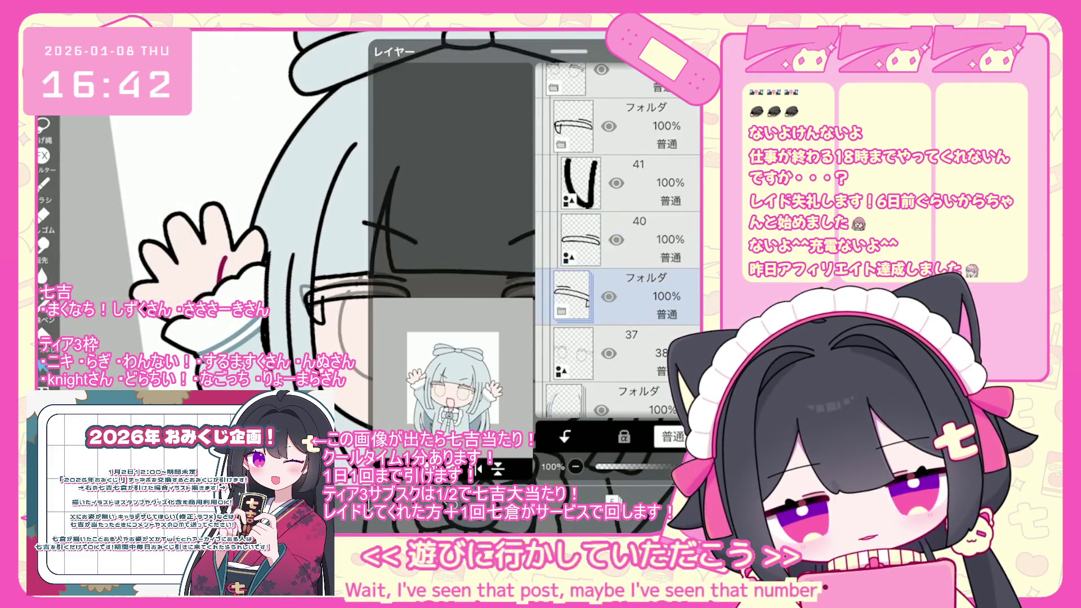
left_click(395, 341)
Undo the test stroke in the left eye and draw a grey arc above the right eye.
scroll(507, 271, "up", 3)
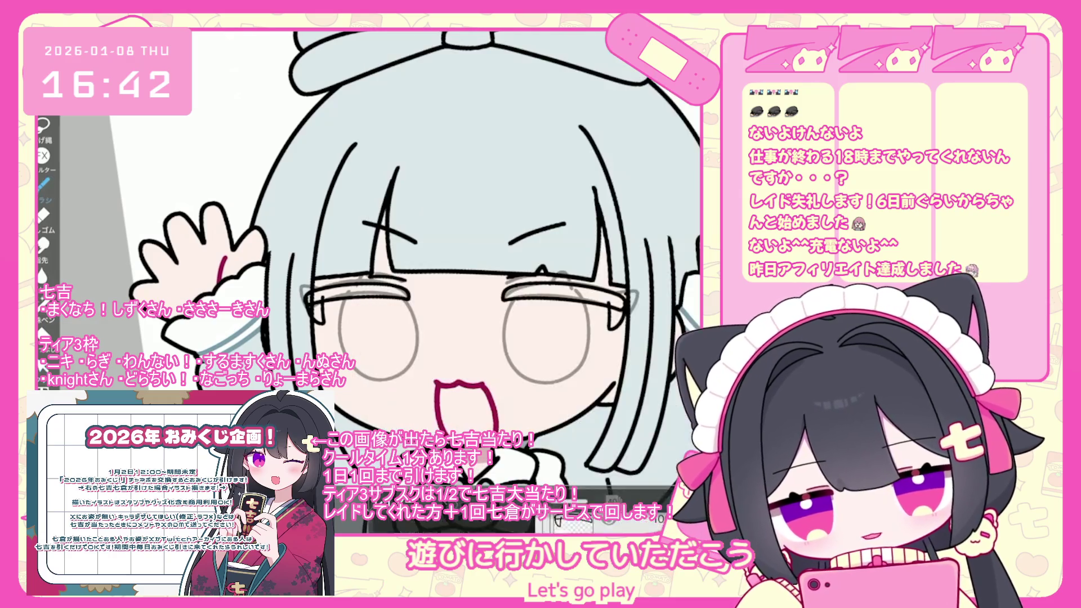
scroll(507, 270, "up", 2)
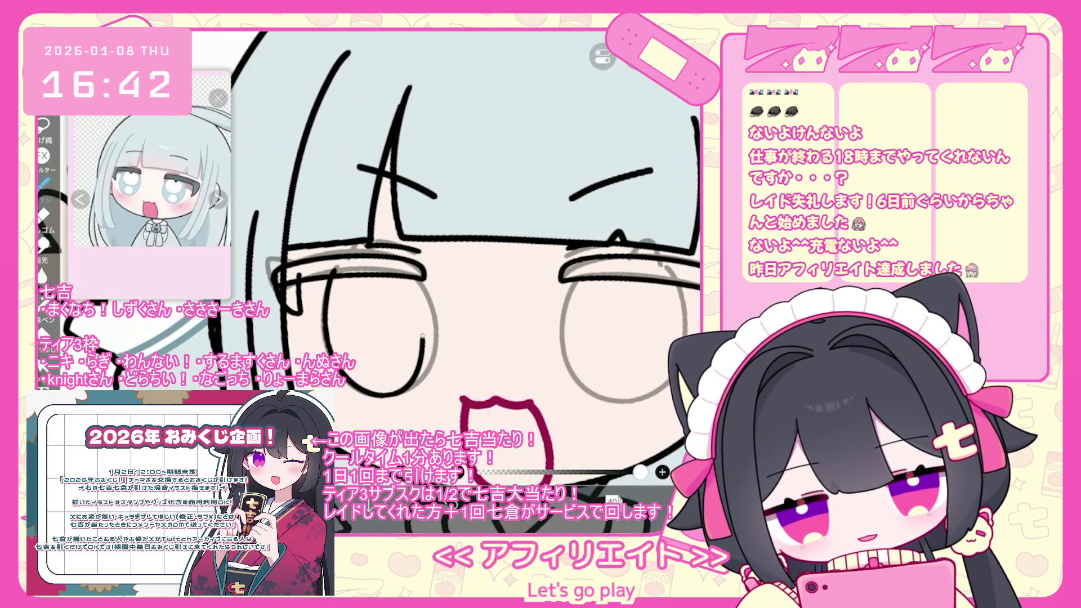
key("ctrl+z")
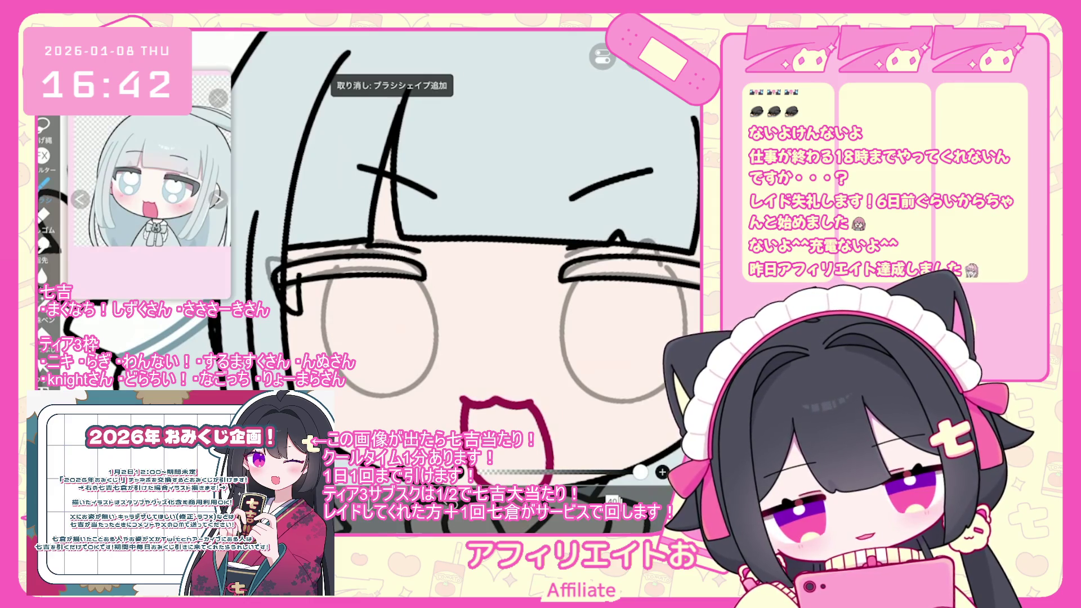
left_click_drag(628, 255, 679, 287)
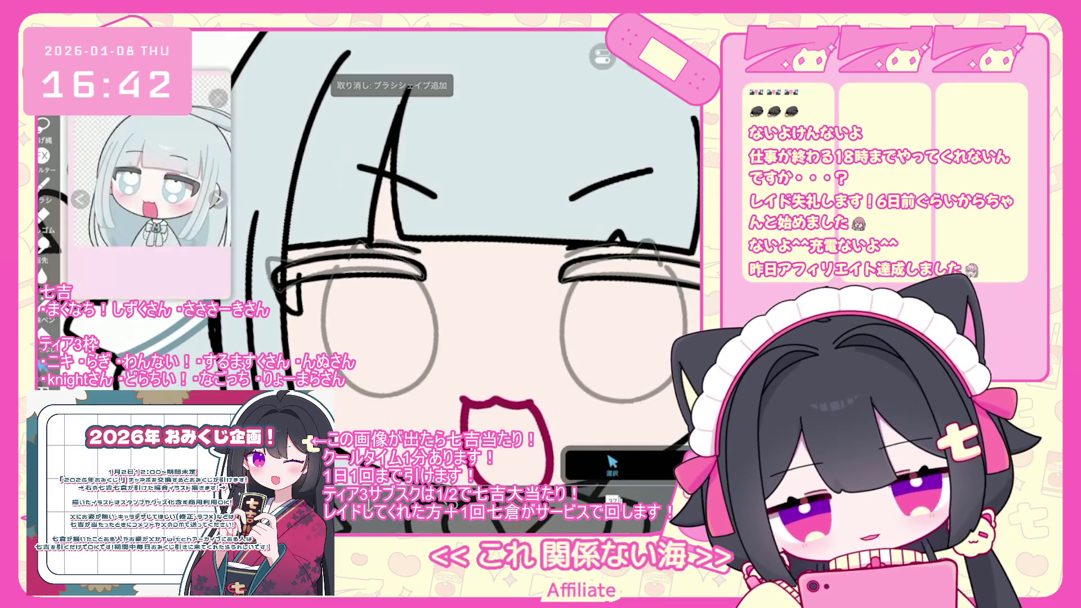
Cut the grey eye ellipses and paste them onto layer 37.
key("ctrl+x")
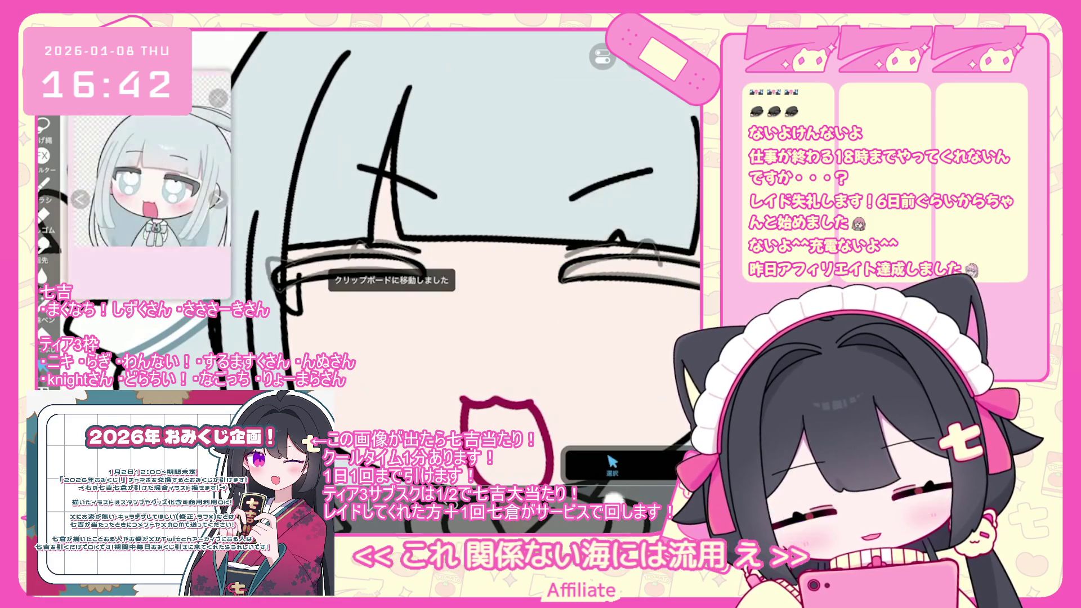
left_click(631, 325)
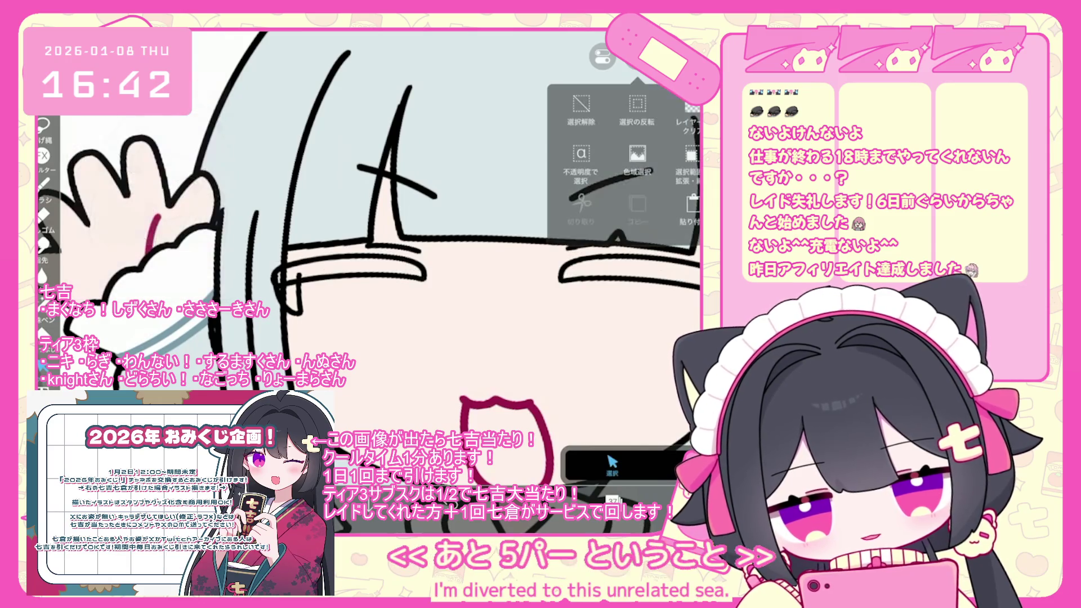
key("ctrl+v")
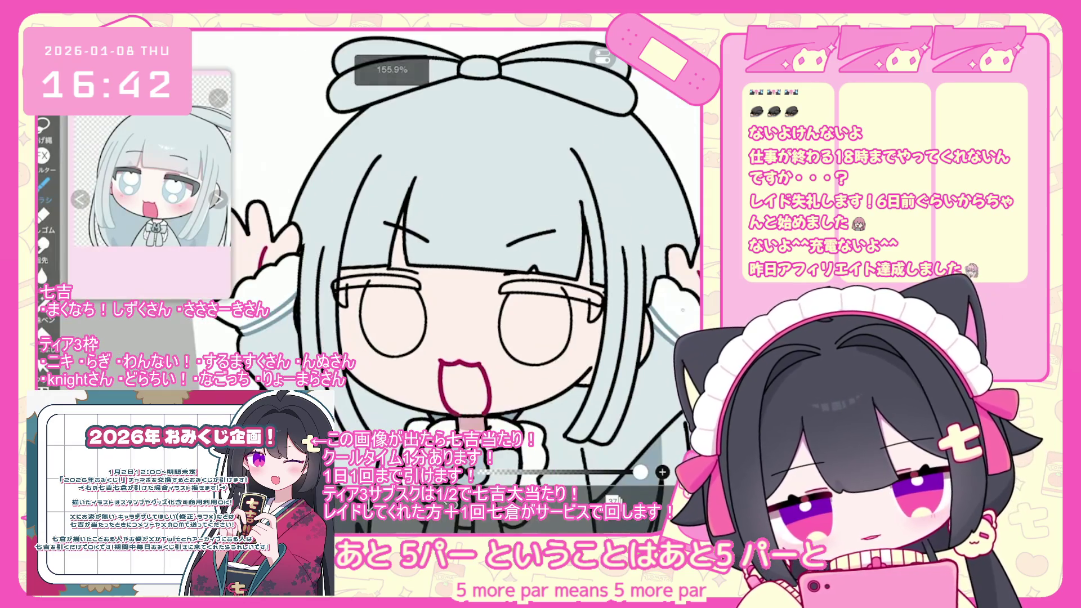
scroll(620, 225, "up", 1)
left_click(620, 187)
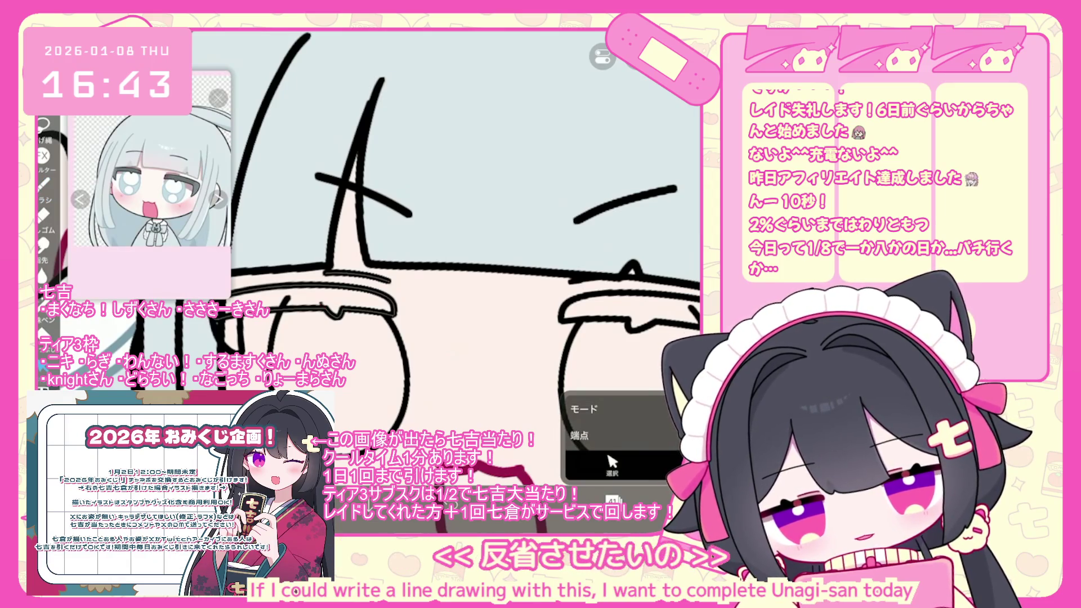
Zoom in and out on the eyes beneath the glasses rims.
scroll(462, 225, "up", 3)
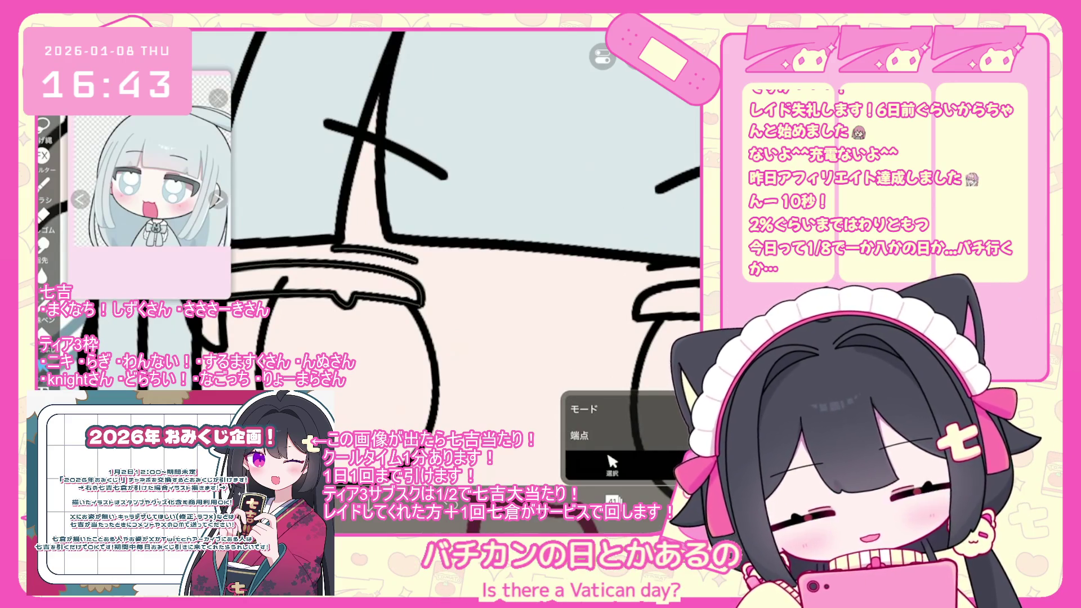
scroll(422, 270, "down", 5)
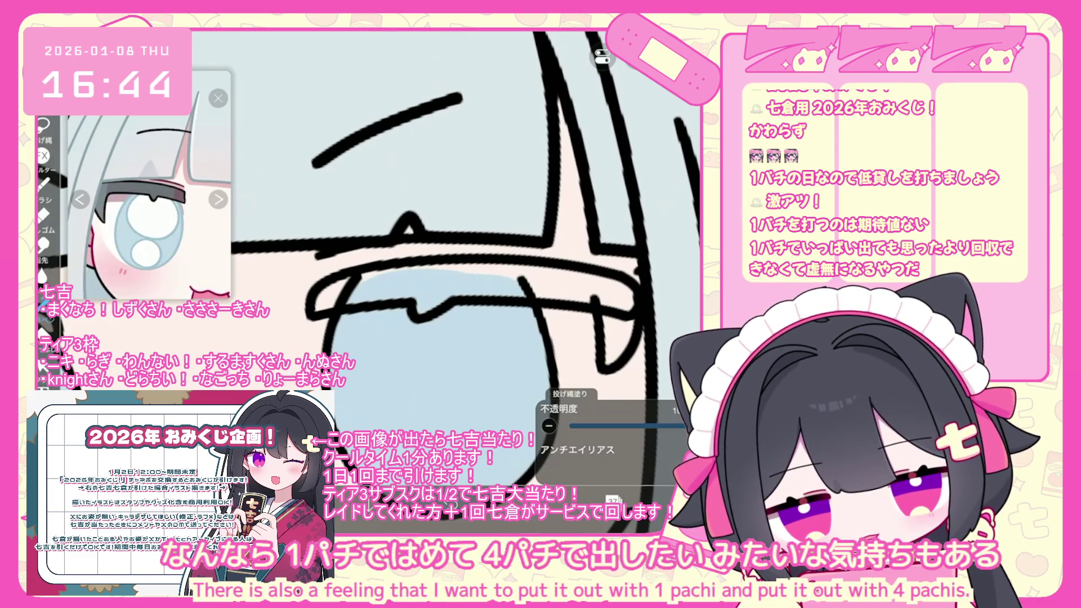
scroll(451, 253, "down", 5)
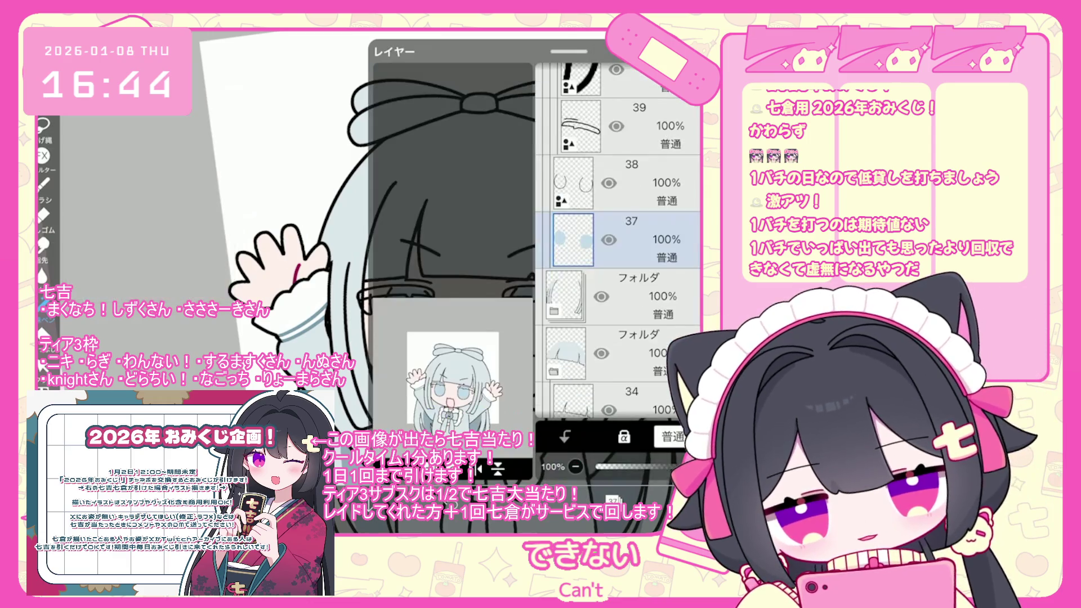
scroll(619, 242, "up", 3)
scroll(619, 242, "up", 2)
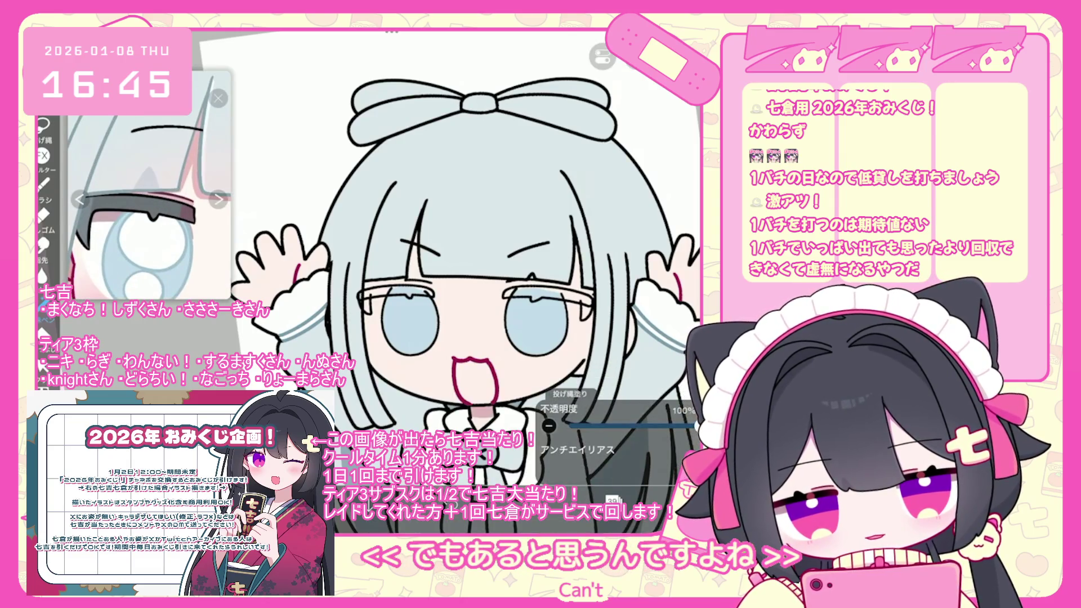
scroll(394, 282, "up", 5)
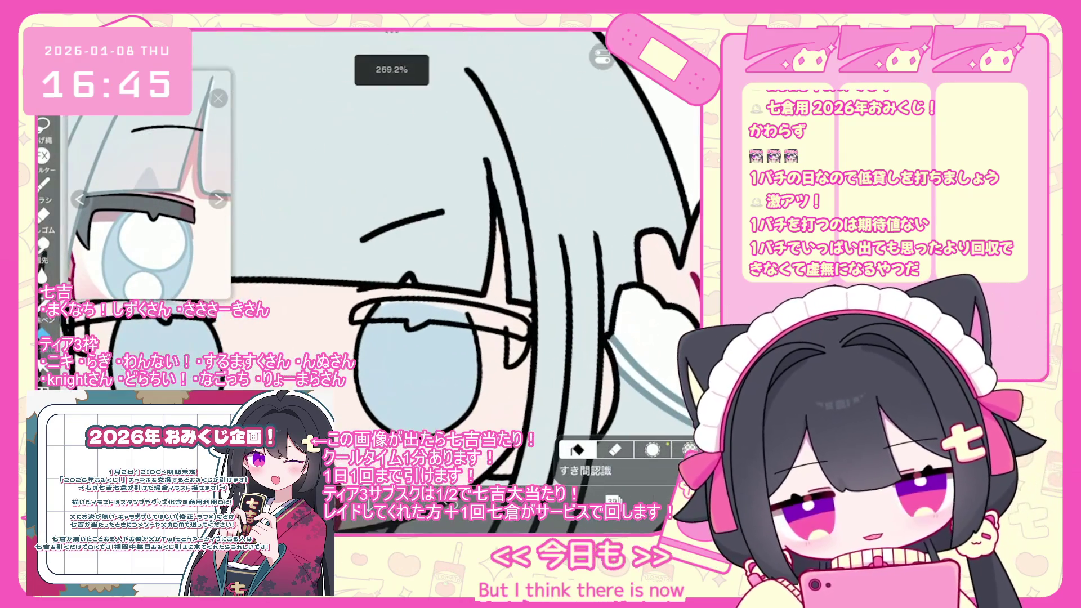
Fill the eyelid shape with dark grey and add a new empty layer 43 above layer 40.
left_click(416, 314)
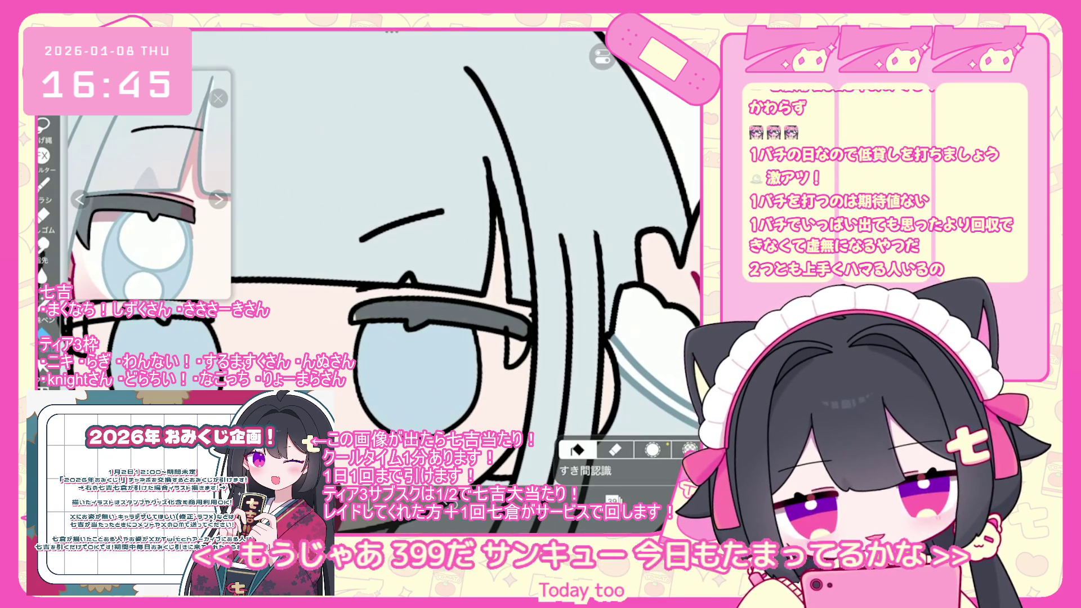
scroll(370, 269, "down", 5)
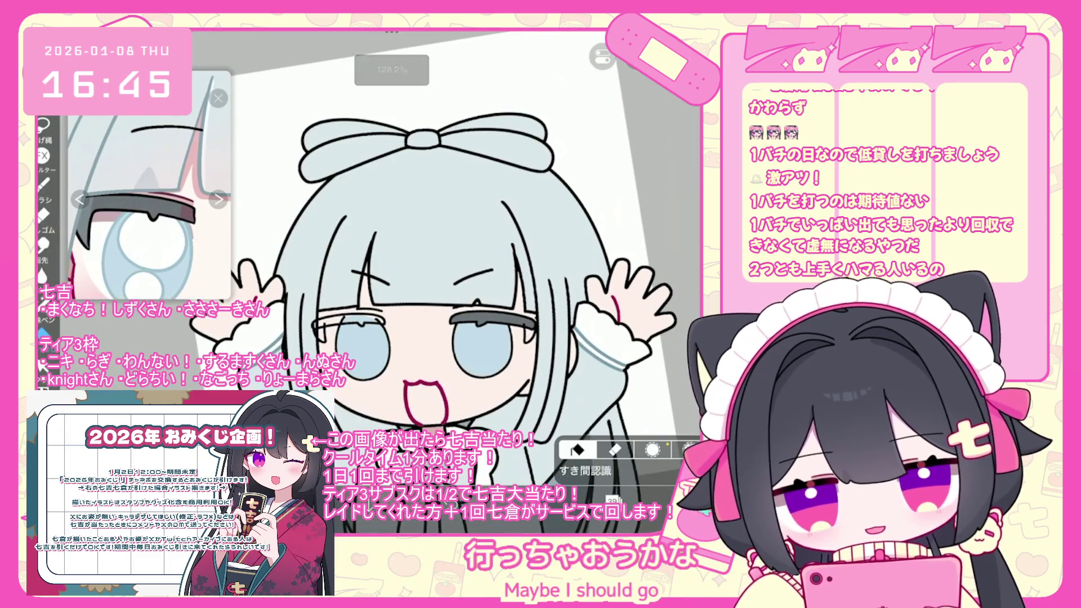
left_click(614, 499)
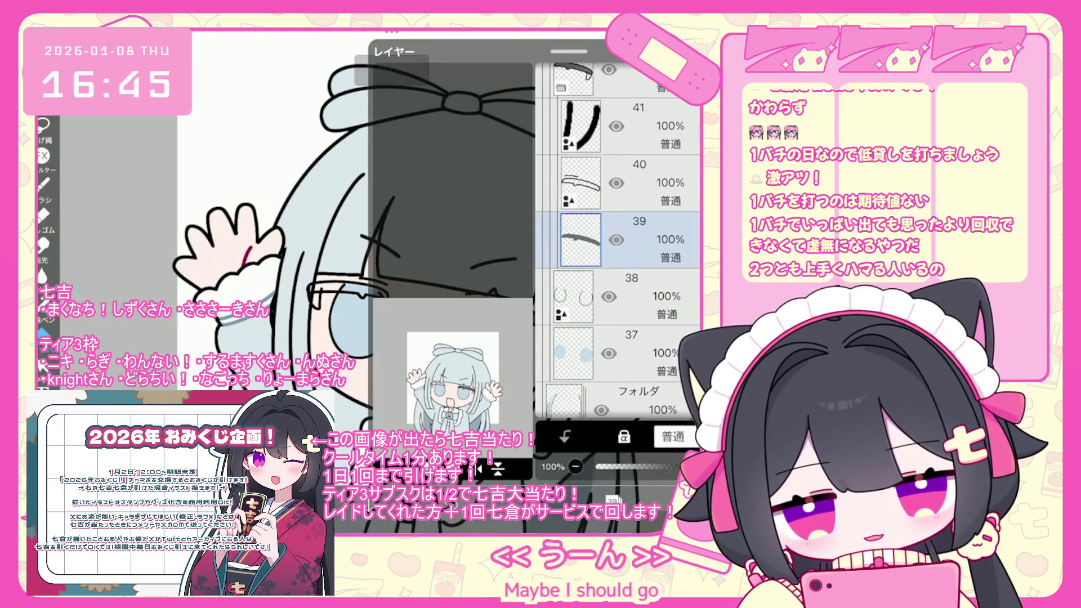
left_click(636, 332)
left_click(459, 468)
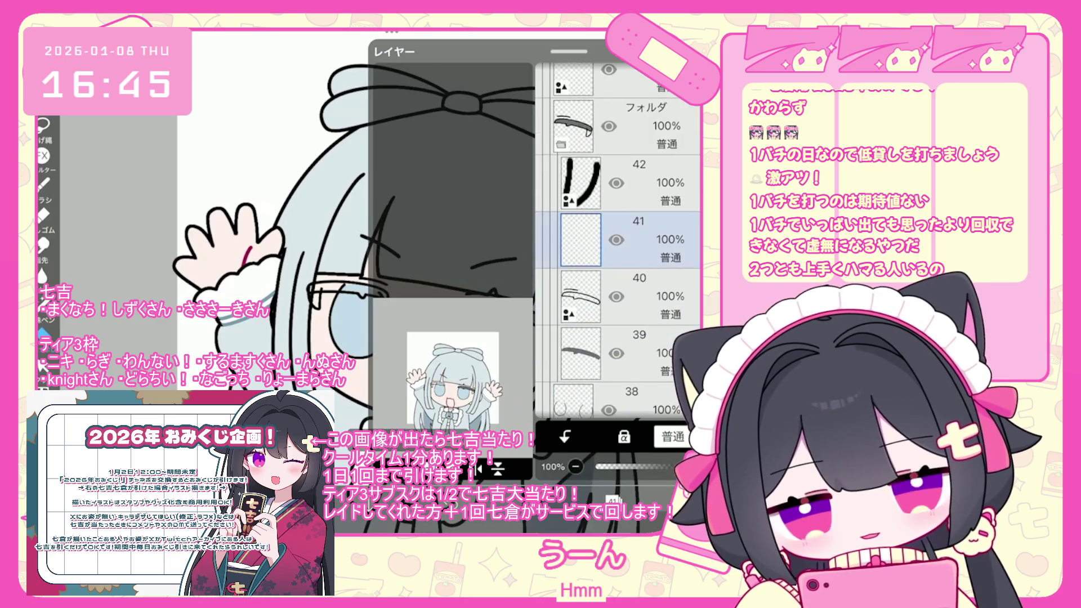
scroll(366, 254, "up", 10)
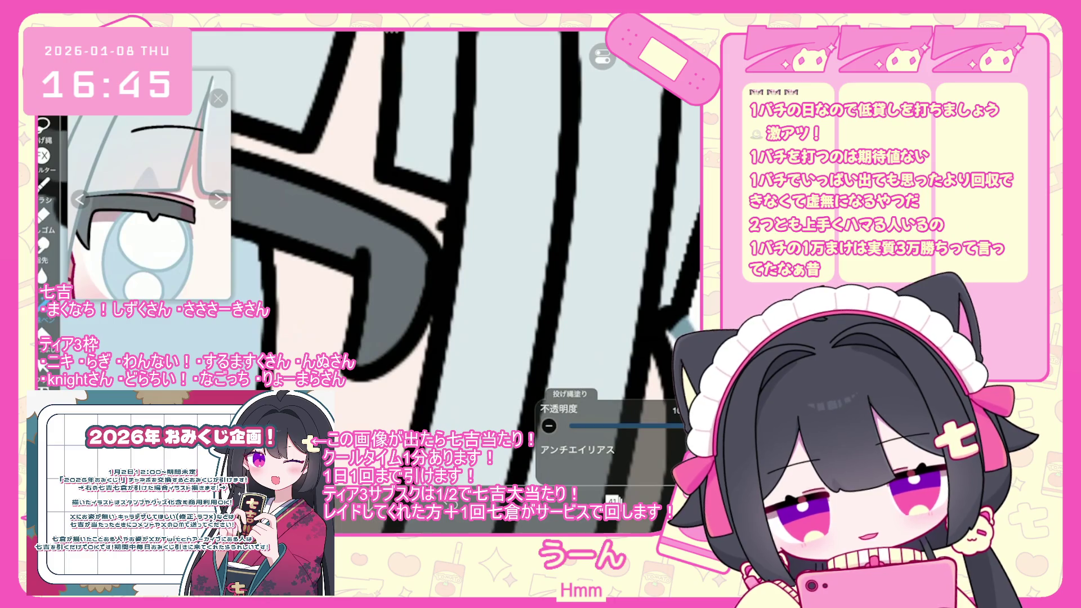
scroll(394, 253, "down", 10)
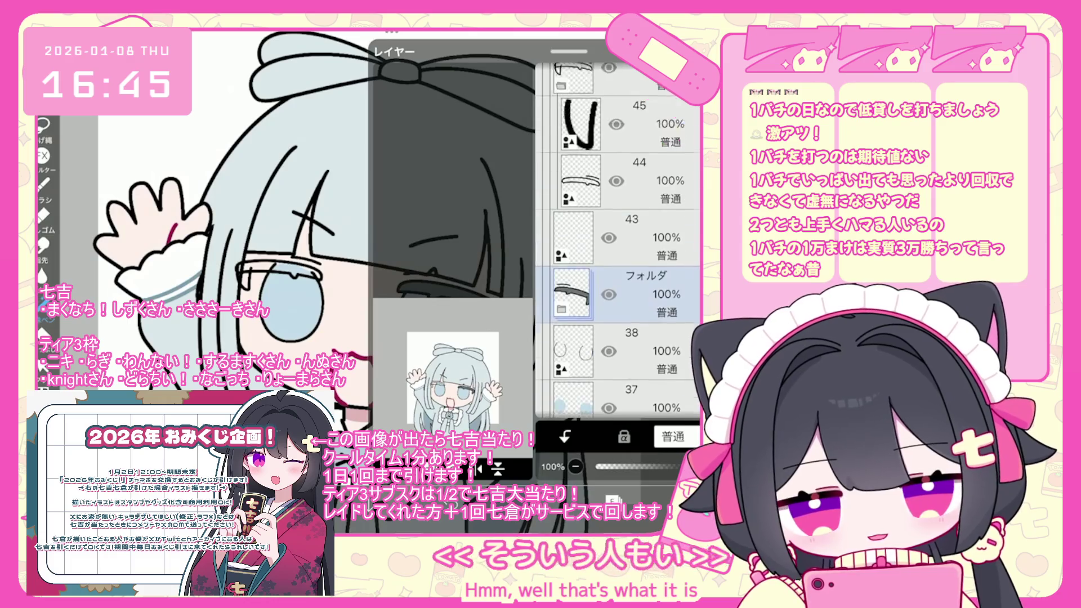
left_click(620, 299)
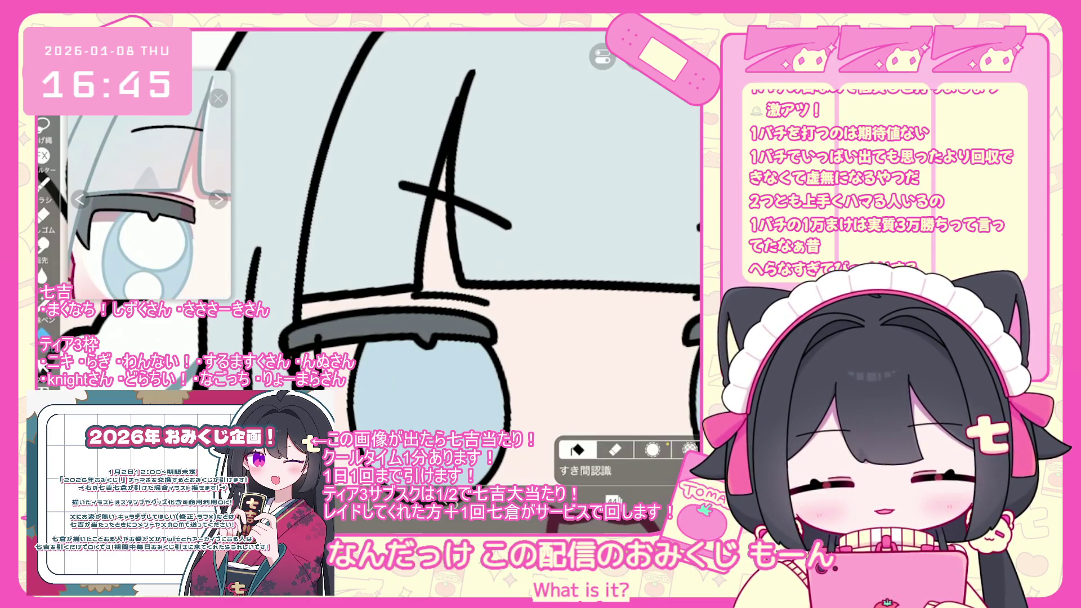
Add another empty layer beneath the eye line art for the rim shading.
left_click(612, 500)
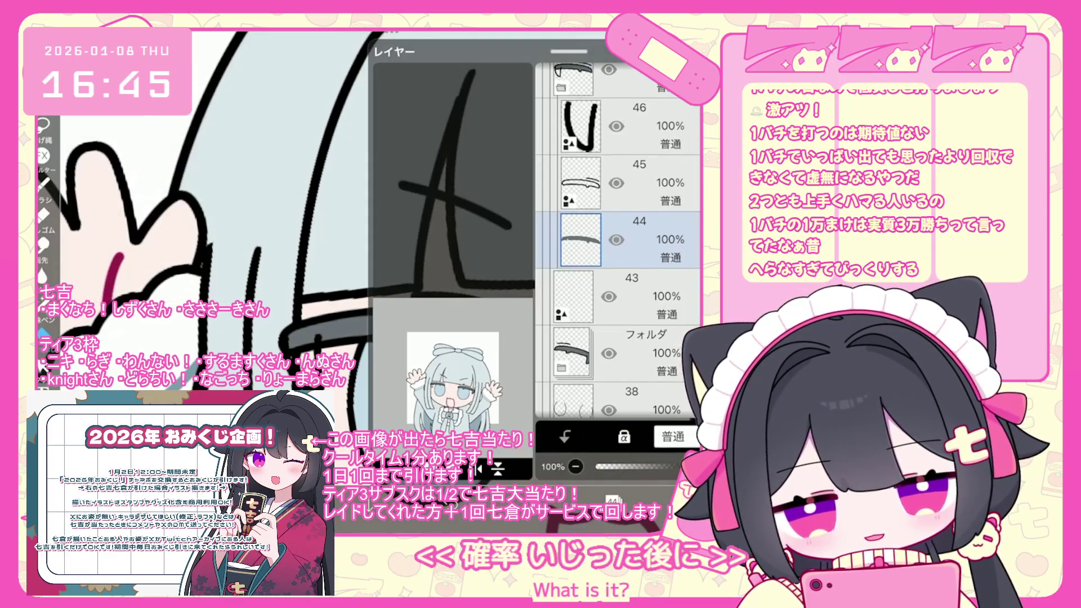
left_click(563, 501)
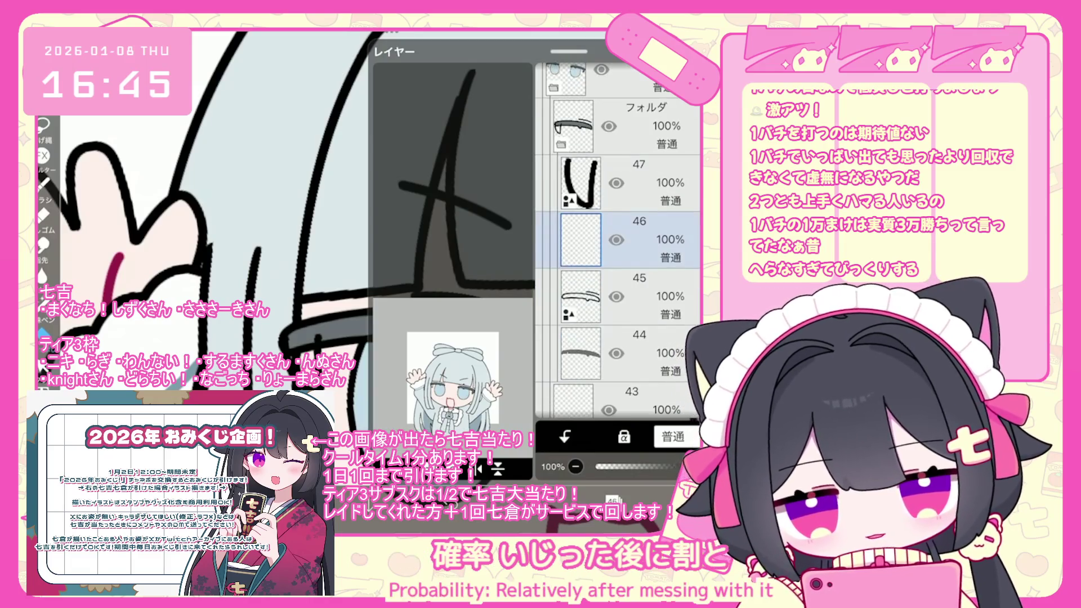
left_click(612, 500)
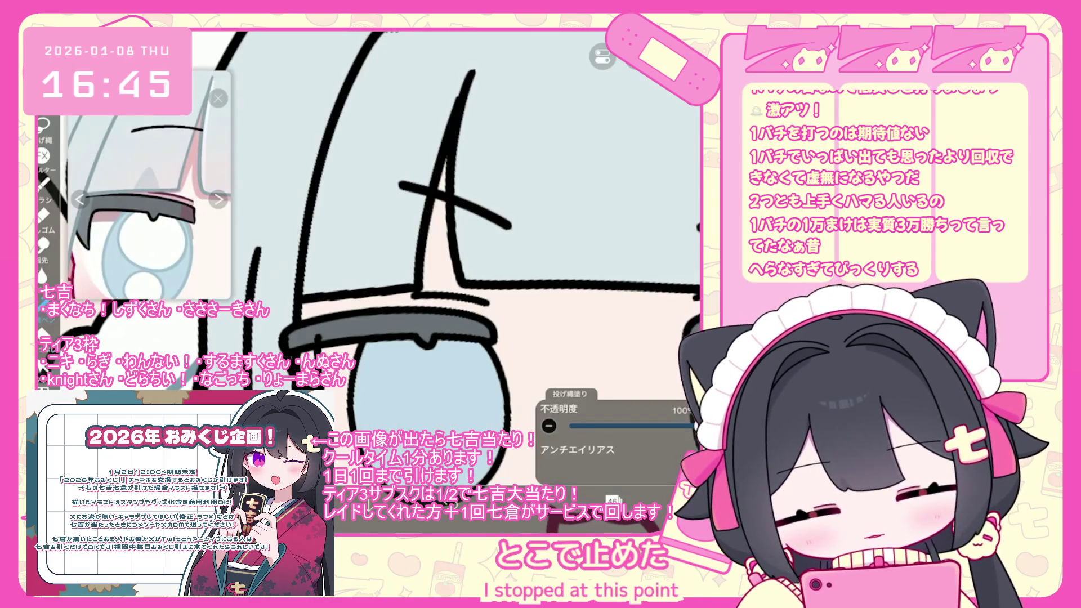
scroll(479, 225, "up", 3)
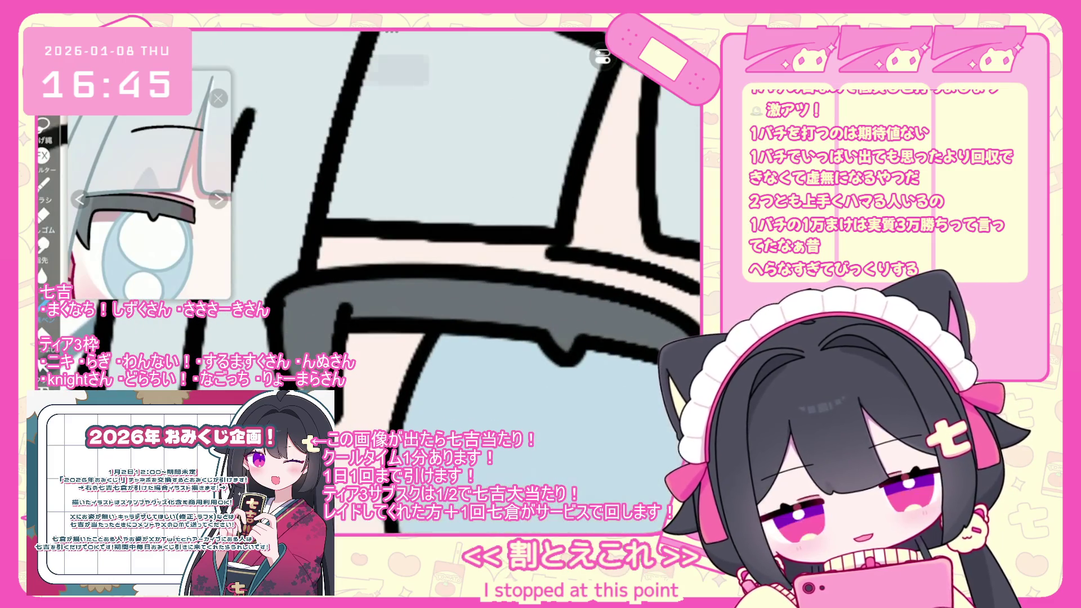
scroll(479, 259, "down", 3)
scroll(479, 259, "down", 5)
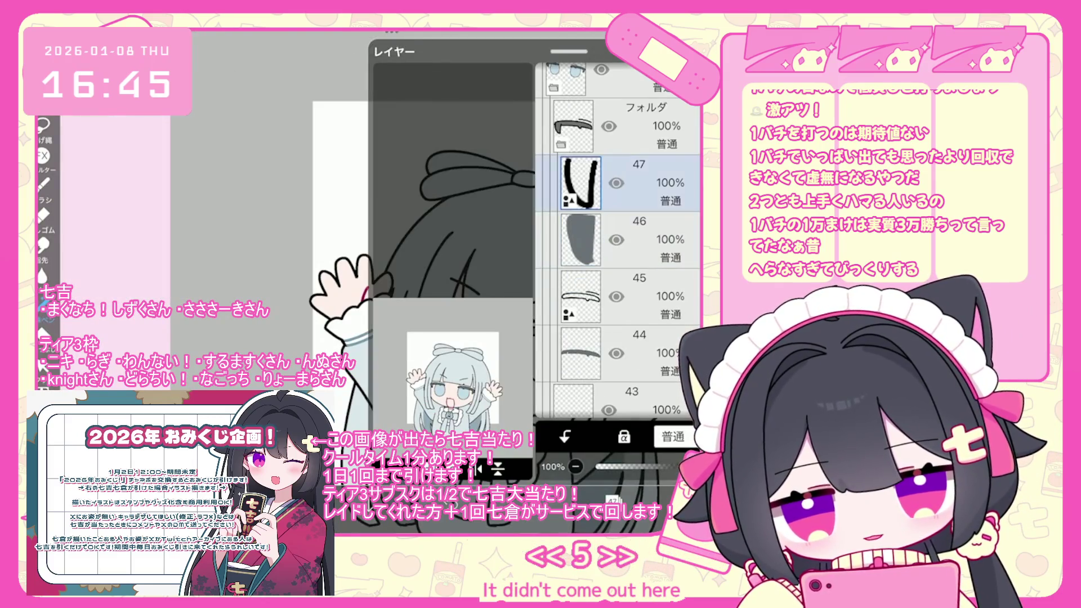
Lasso the eyelash tip under the rim, then undo the layer clear and lasso selection.
scroll(479, 259, "up", 8)
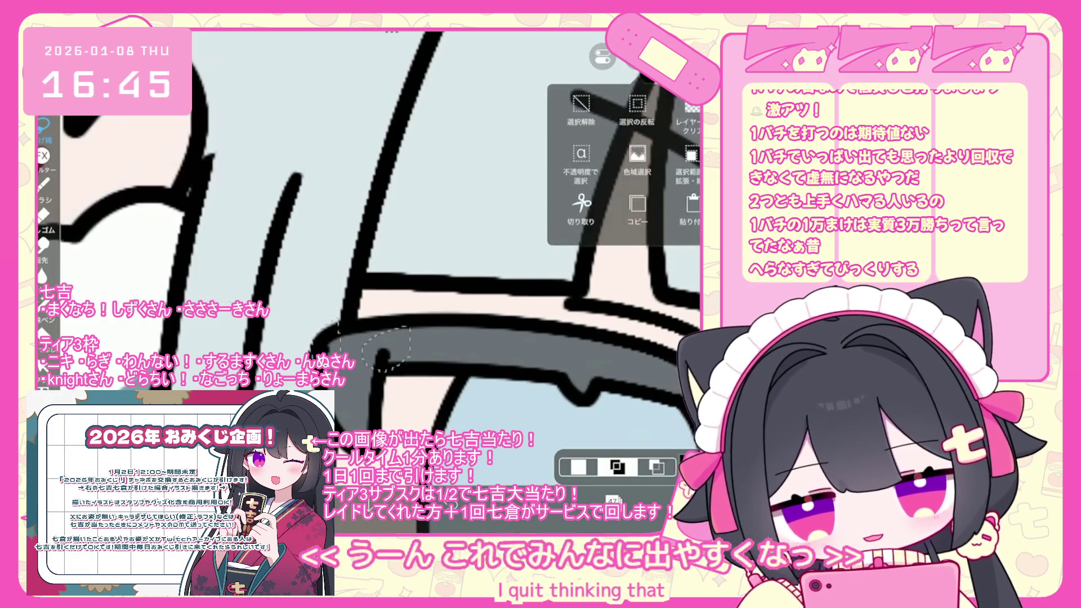
scroll(385, 351, "down", 2)
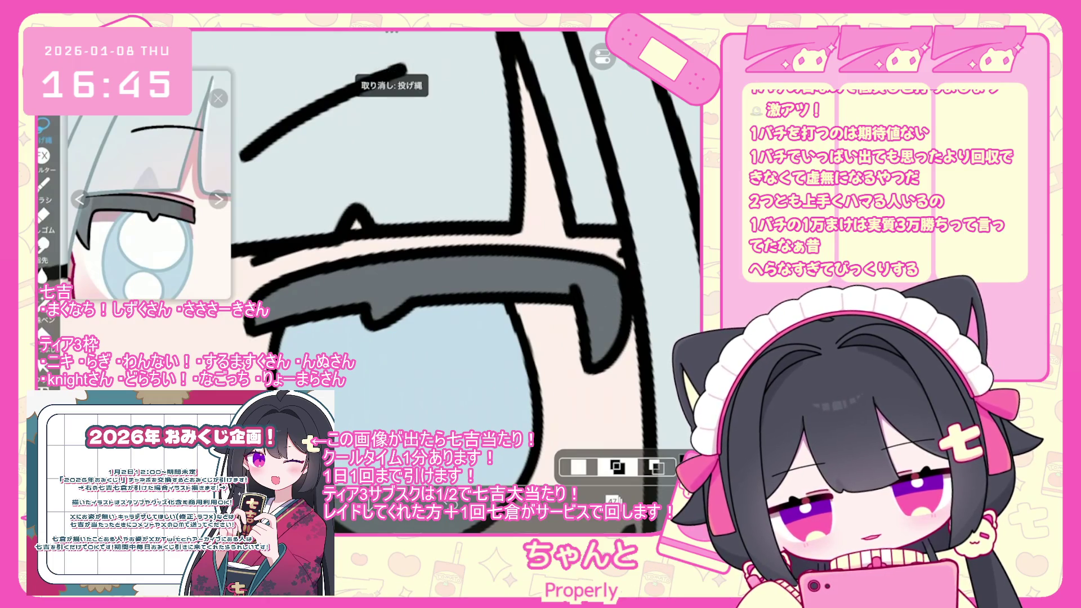
left_click_drag(548, 279, 650, 291)
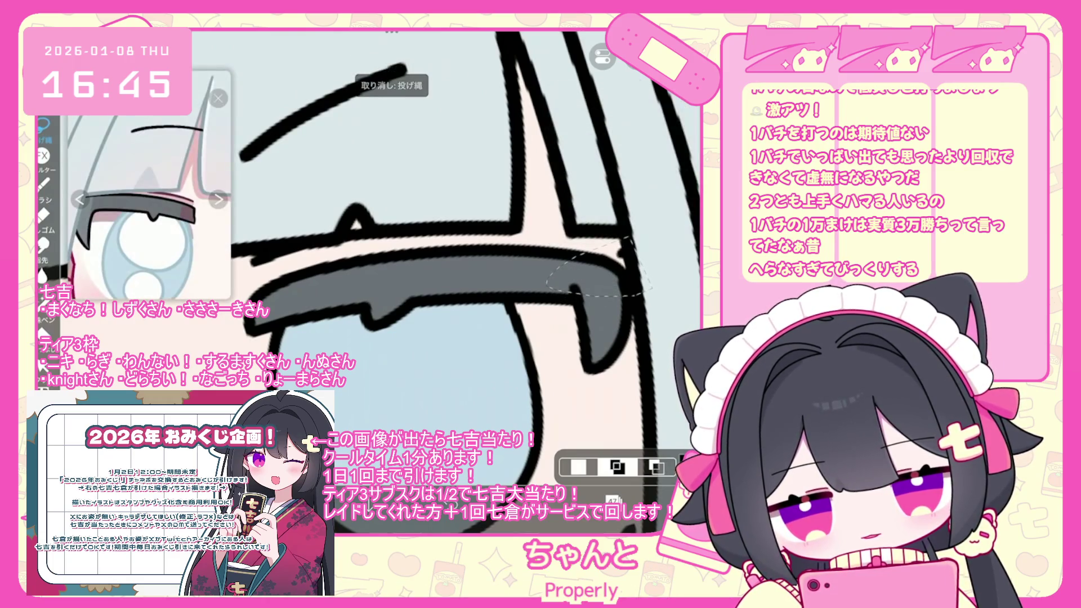
left_click(618, 466)
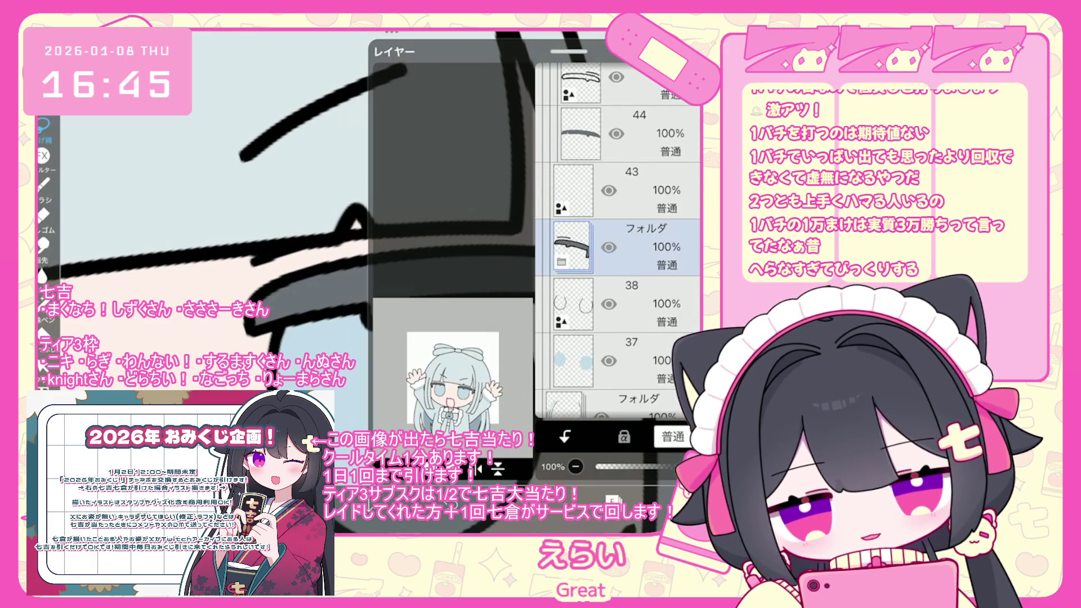
left_click(617, 466)
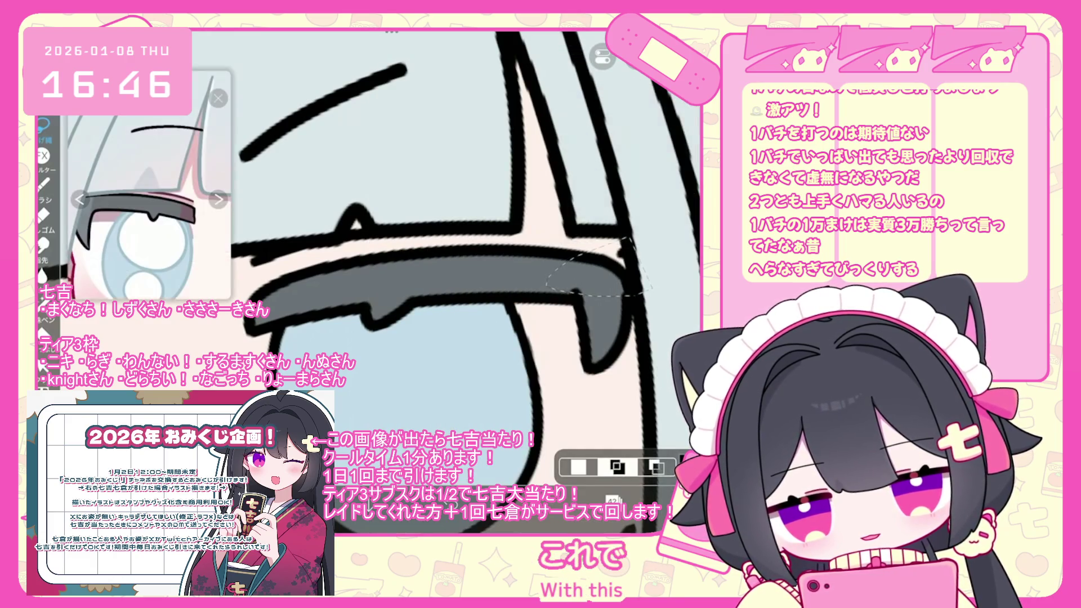
scroll(367, 265, "up", 3)
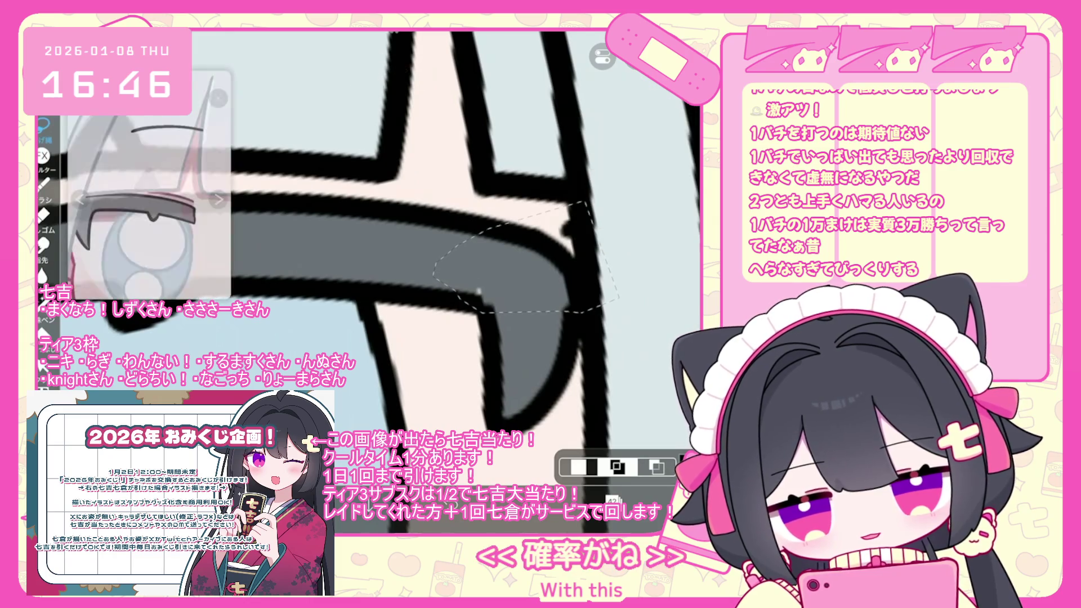
key("ctrl+z")
key("ctrl+z")
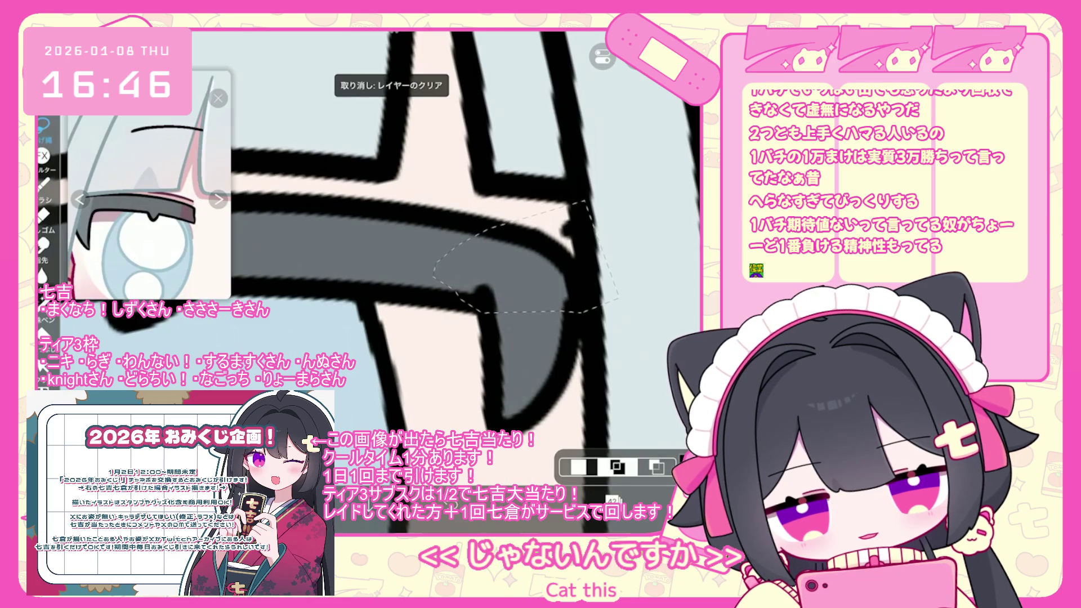
key("ctrl+z")
key("ctrl+z")
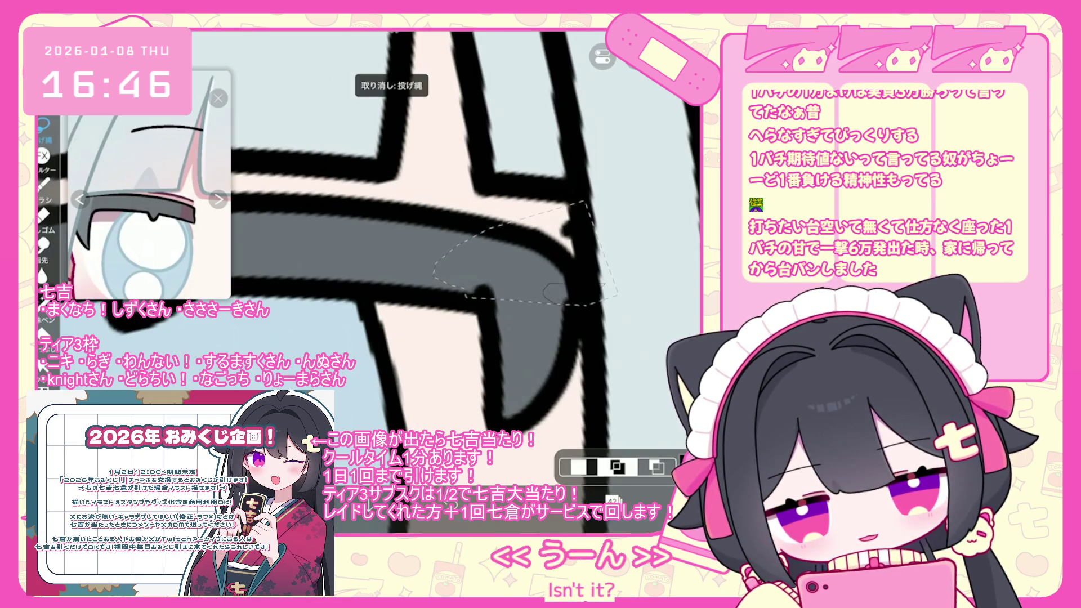
scroll(585, 253, "up", 2)
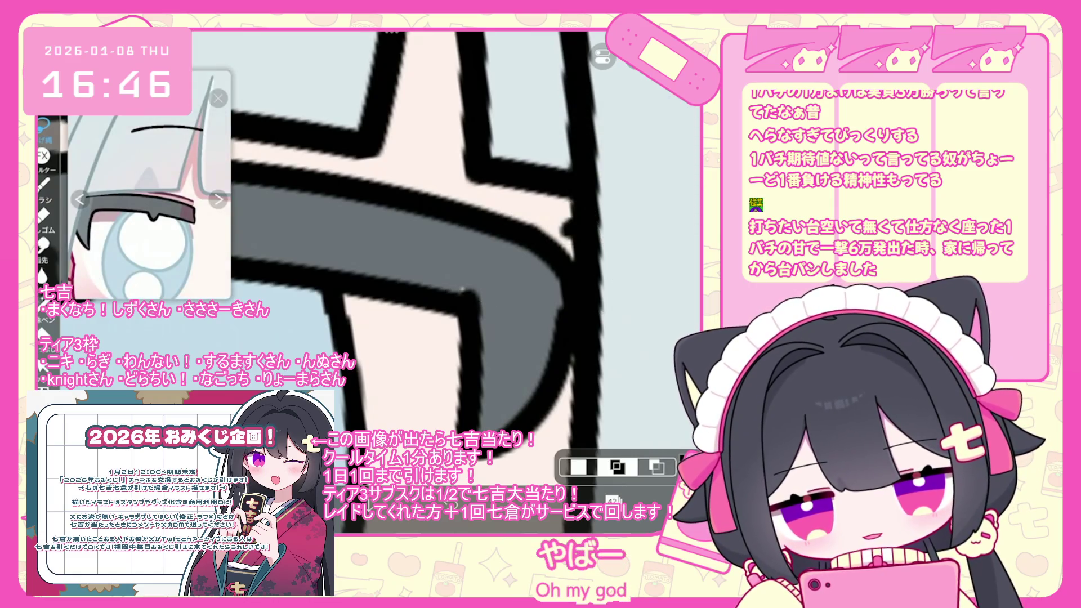
Change the fill's reference layer, hide layer 42's eye line art, and select layer 39.
left_click(507, 304)
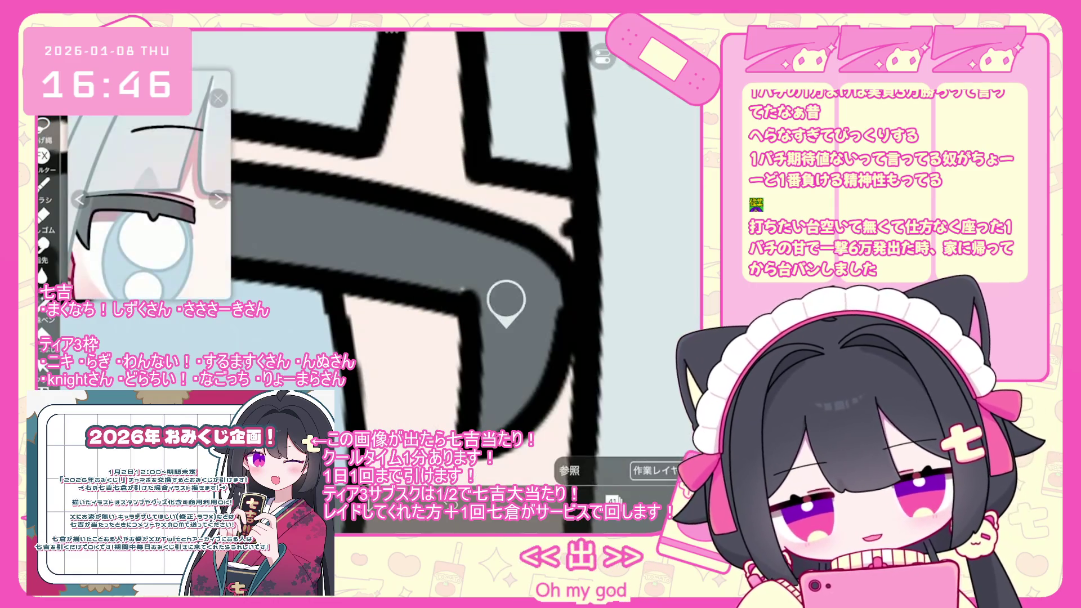
left_click(614, 500)
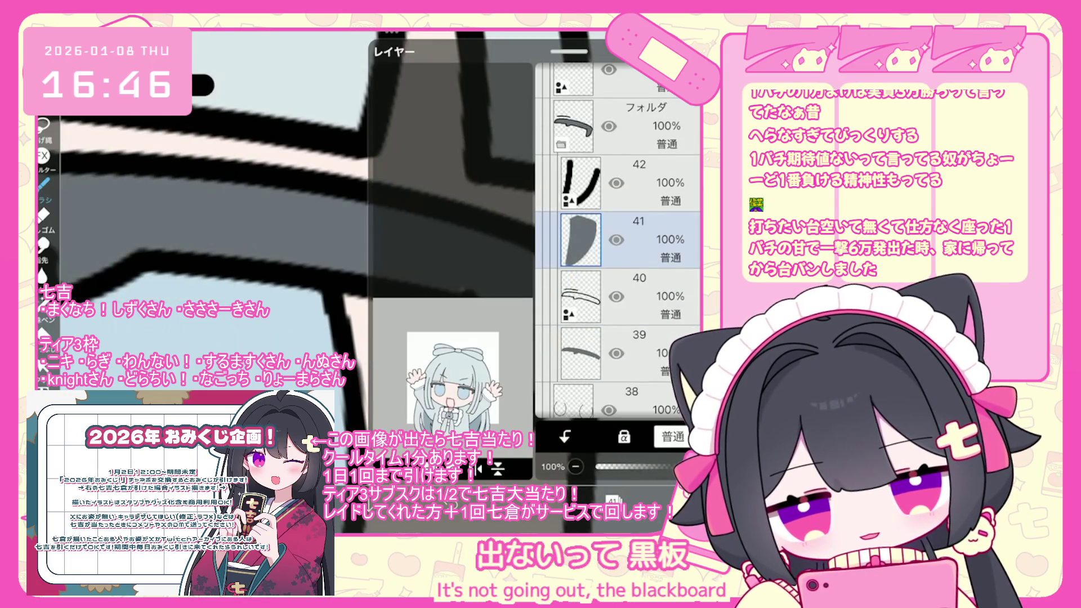
left_click(616, 183)
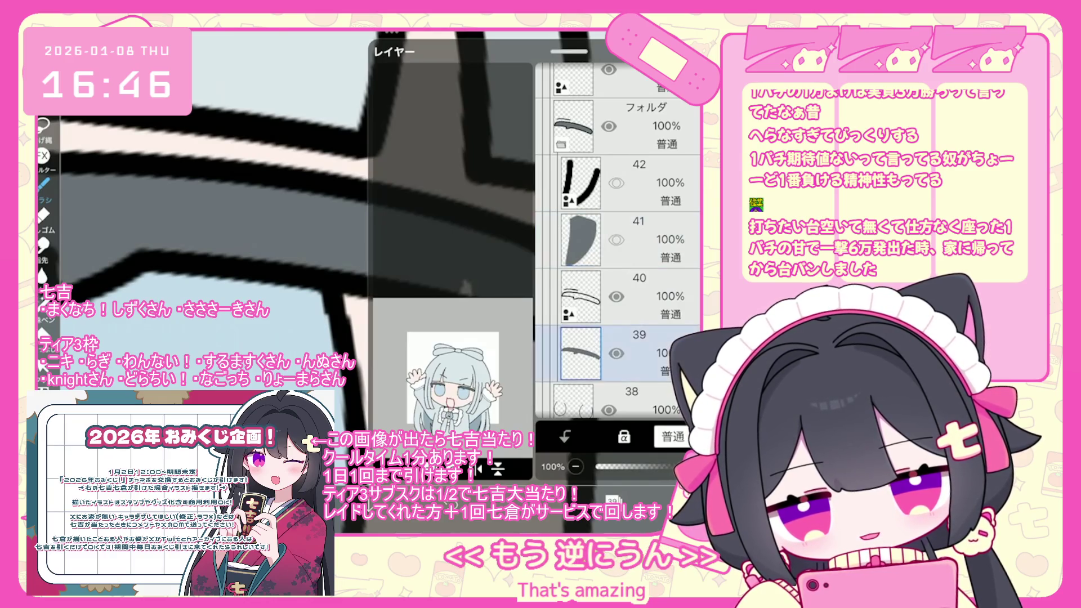
left_click(620, 353)
left_click(614, 501)
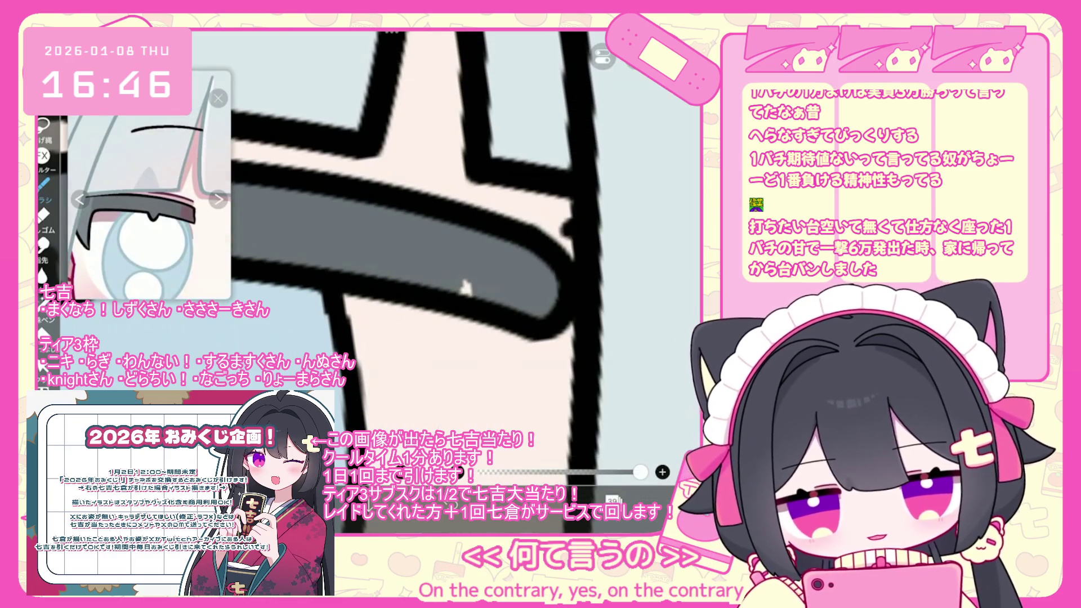
scroll(463, 287, "down", 5)
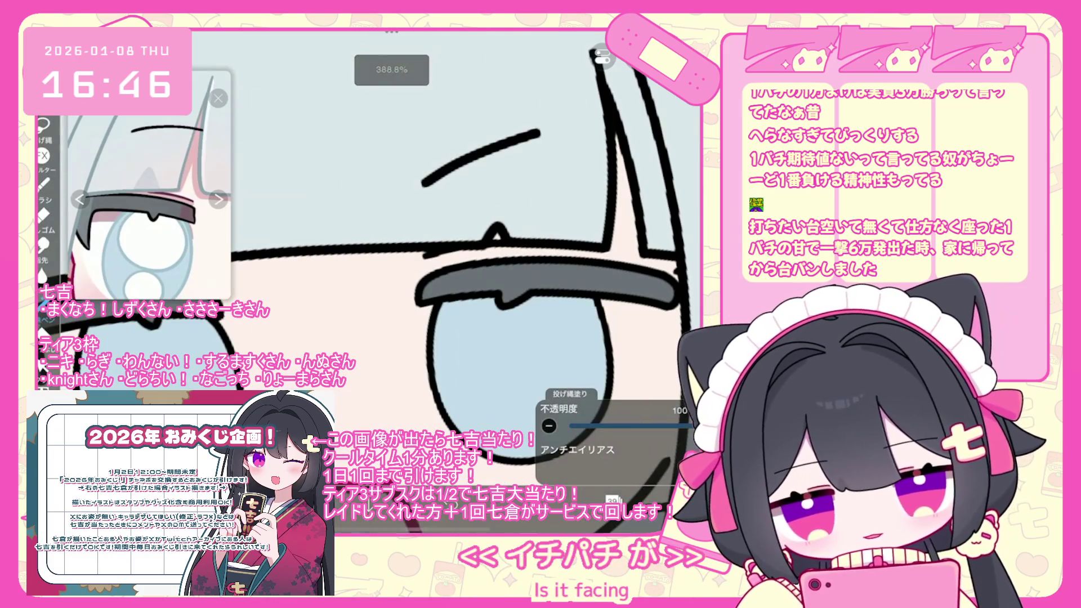
Check layers 45 and 44 holding the first eye's gray rim.
left_click(613, 500)
scroll(619, 242, "up", 5)
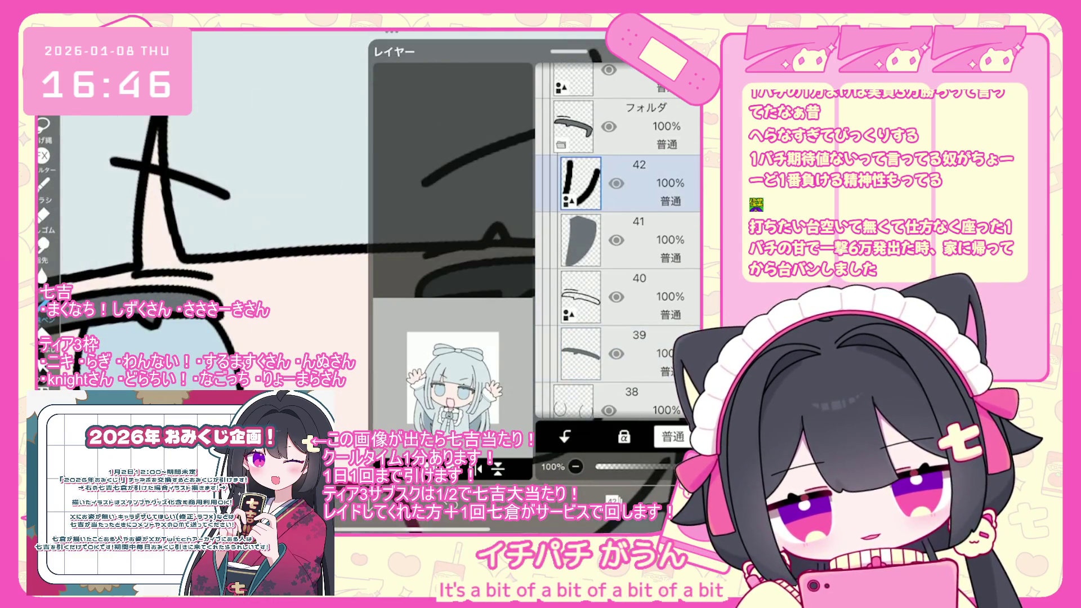
left_click(620, 233)
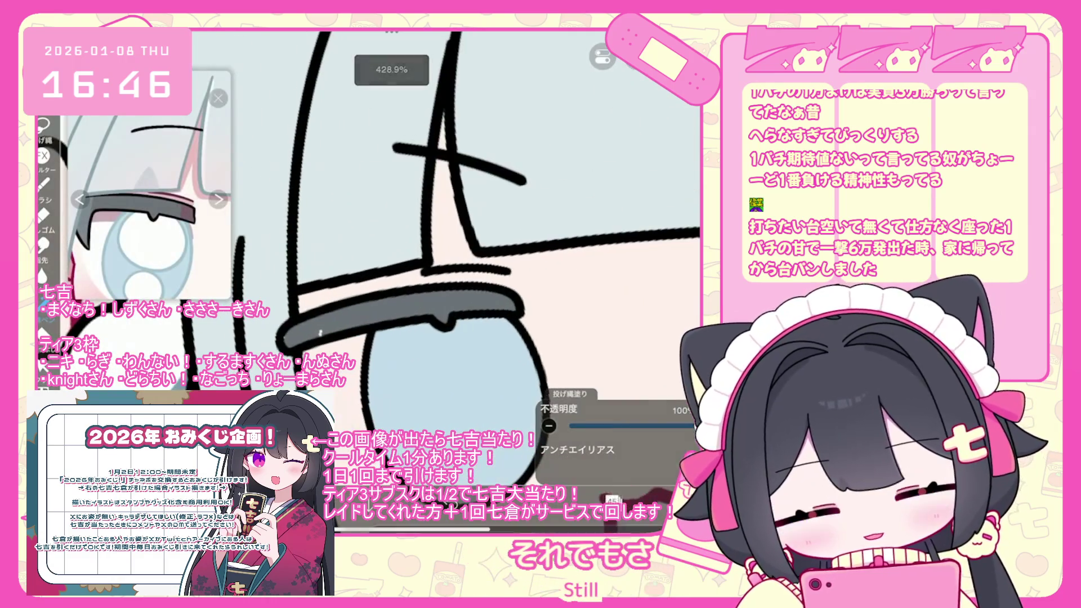
left_click(620, 293)
scroll(479, 253, "up", 3)
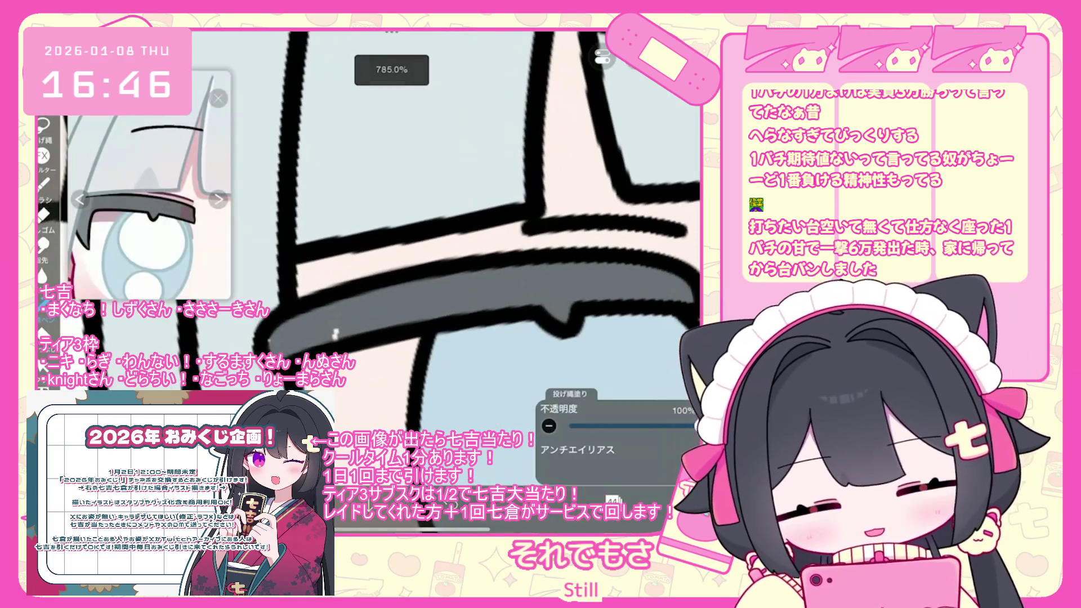
scroll(479, 270, "down", 5)
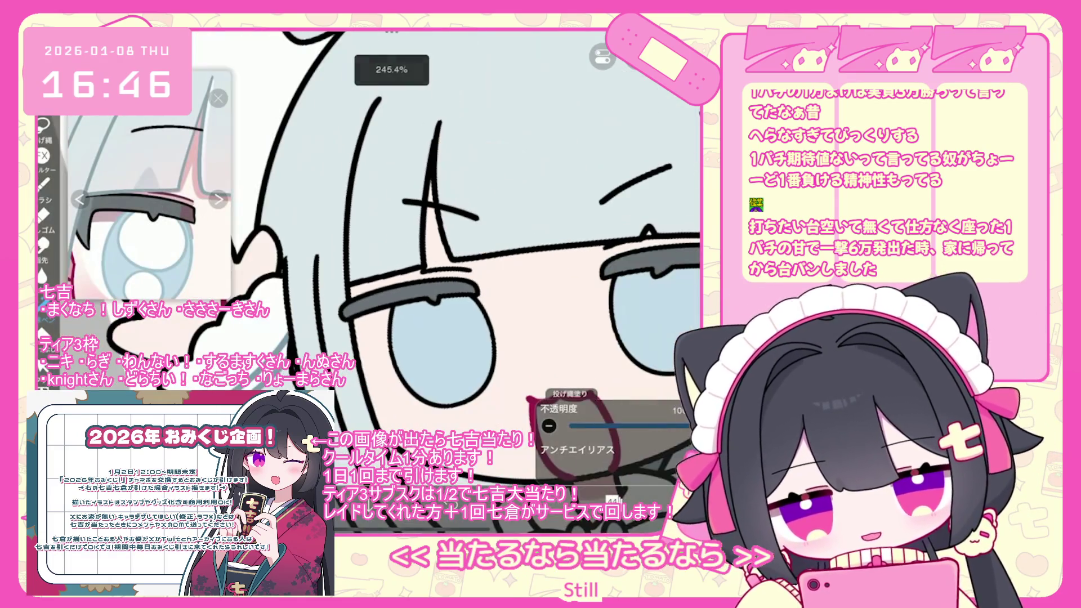
scroll(479, 271, "down", 5)
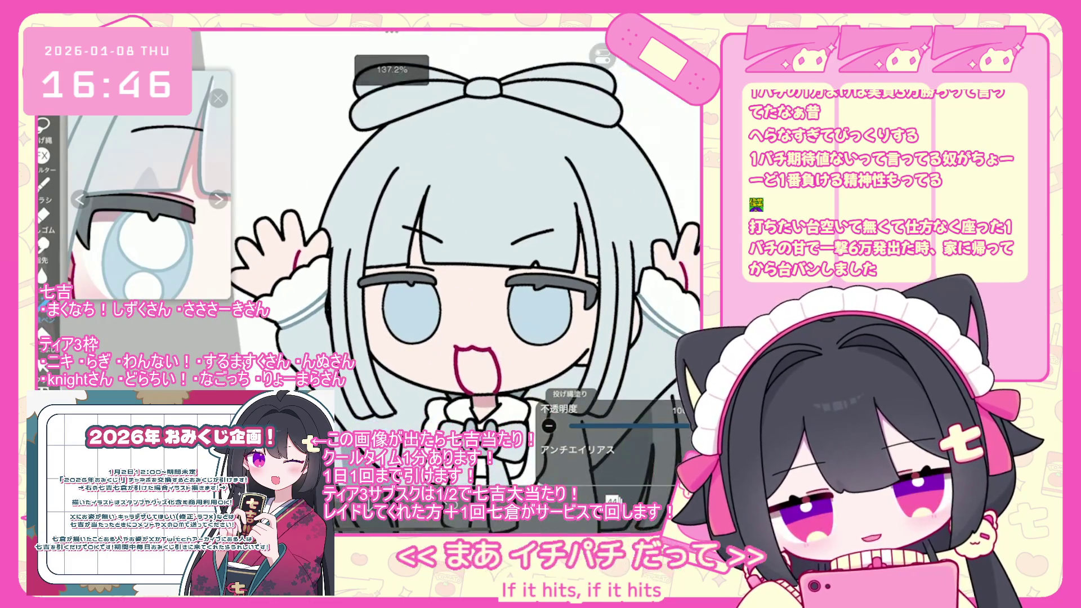
left_click(612, 500)
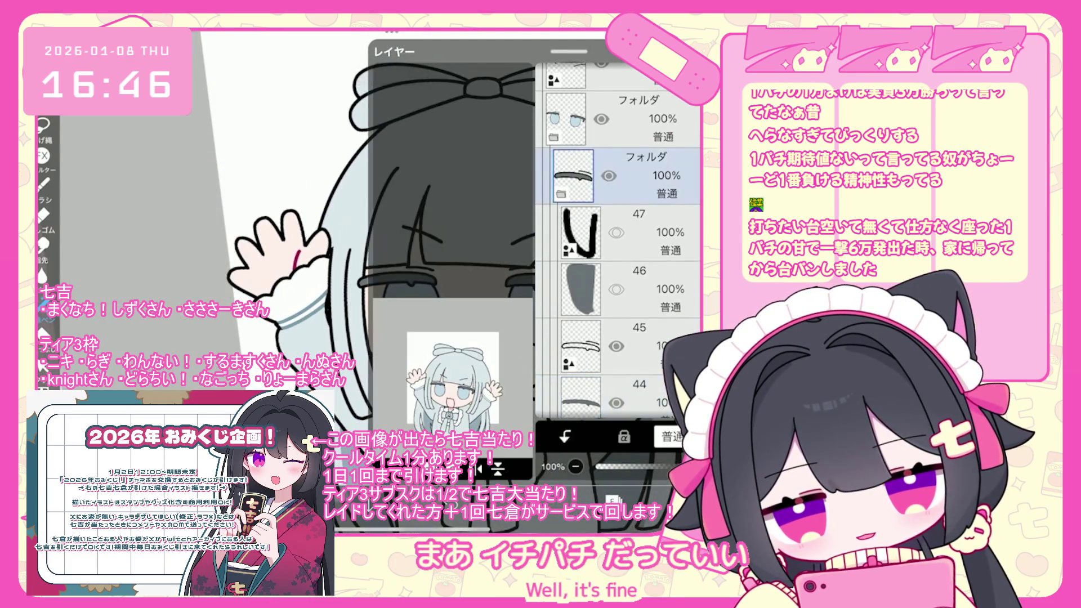
Select the eyebrow folder and move the eyebrow down onto the eye.
left_click(626, 240)
left_click(620, 240)
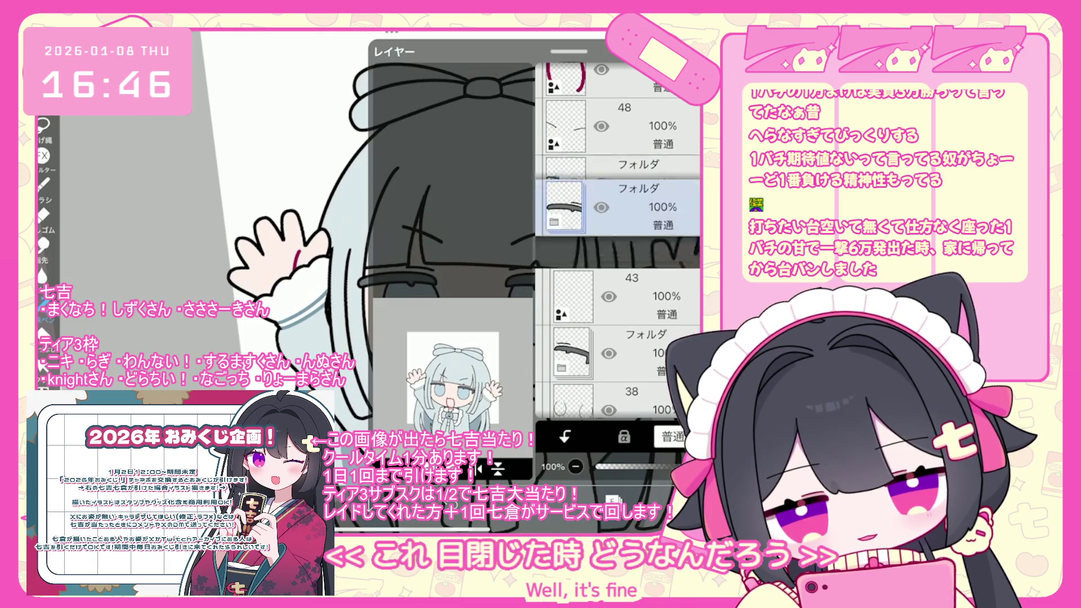
left_click(625, 183)
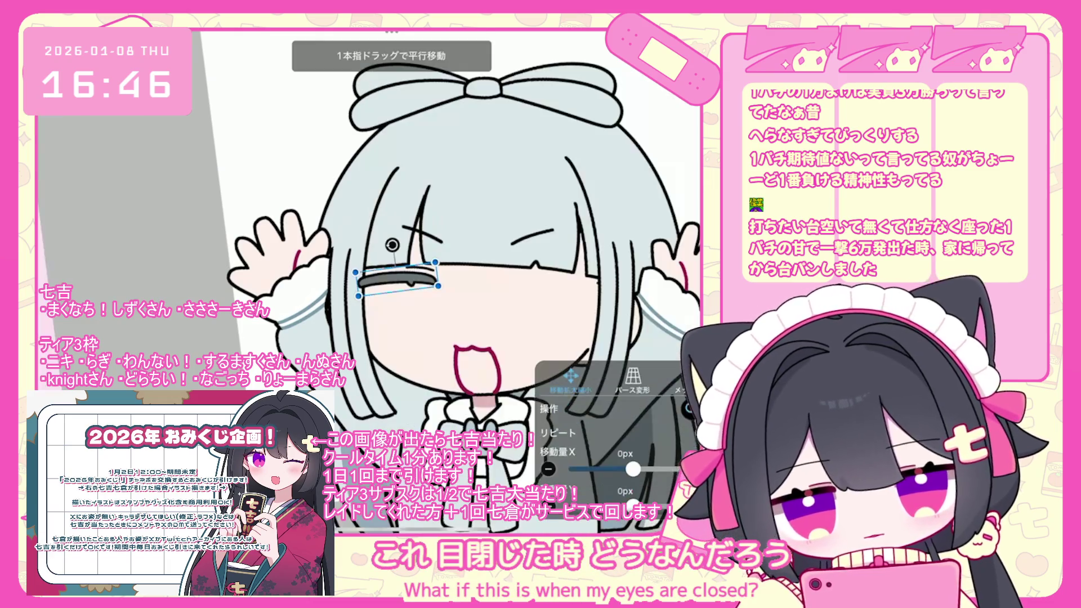
left_click_drag(397, 277, 400, 320)
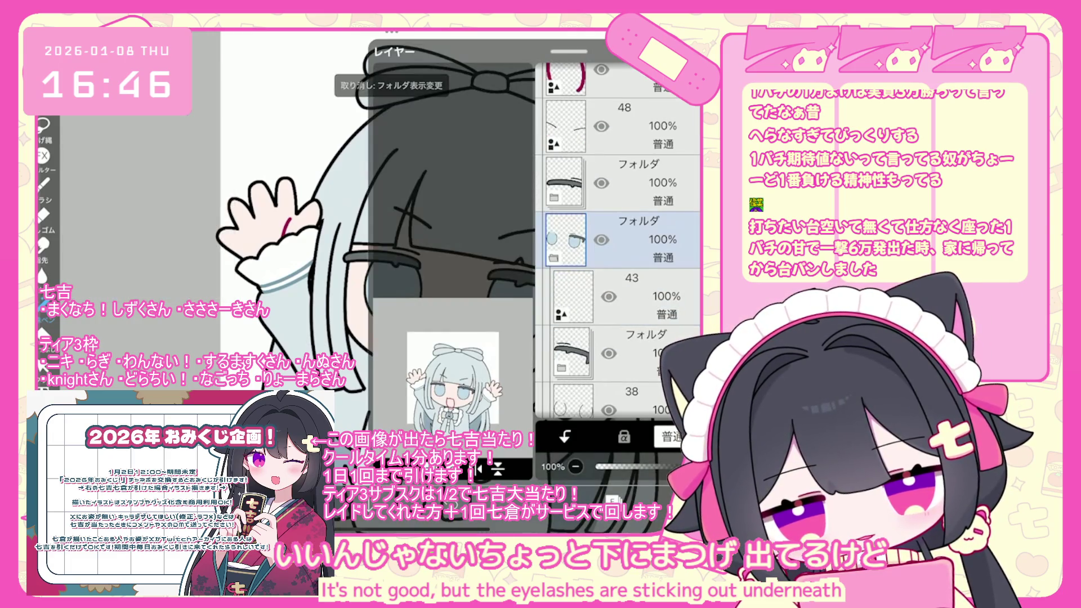
left_click(636, 183)
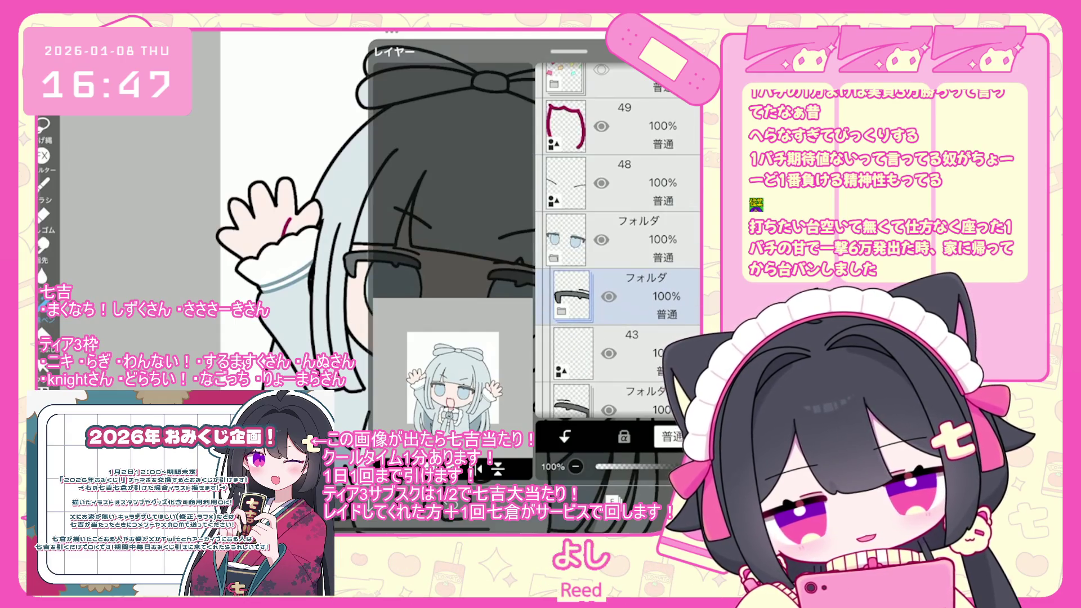
Expand the eyes folder and select layer 37 with the light blue eye fill.
left_click(636, 239)
scroll(619, 243, "down", 3)
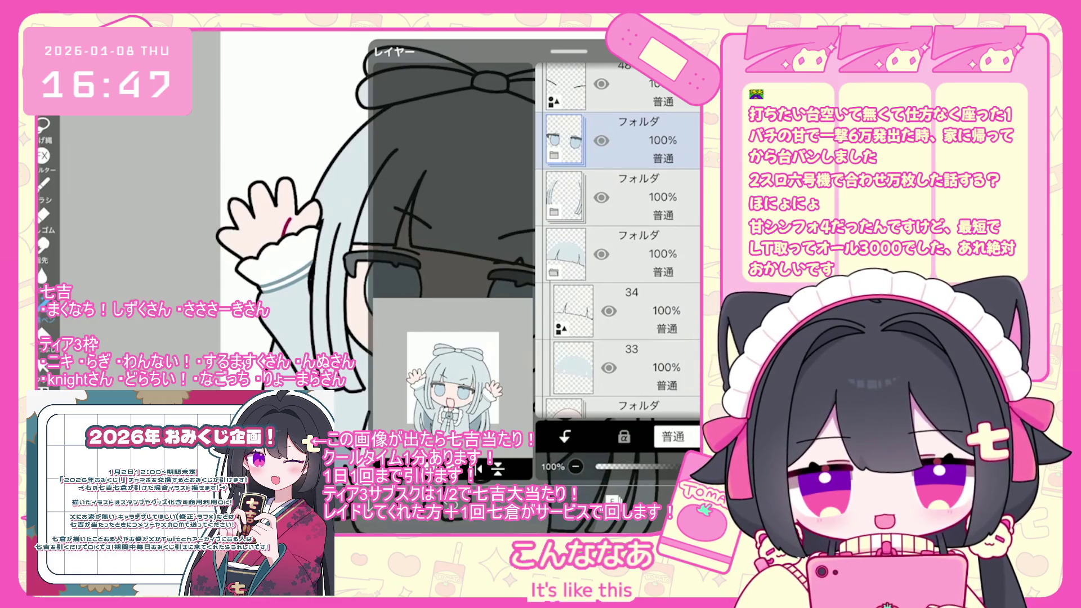
scroll(619, 225, "down", 3)
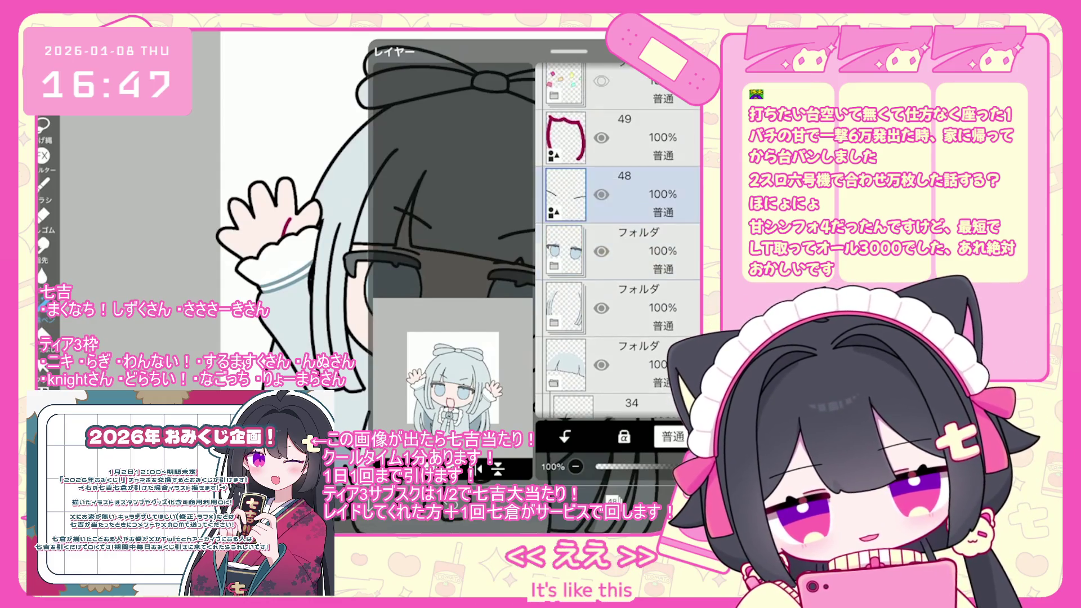
left_click(619, 303)
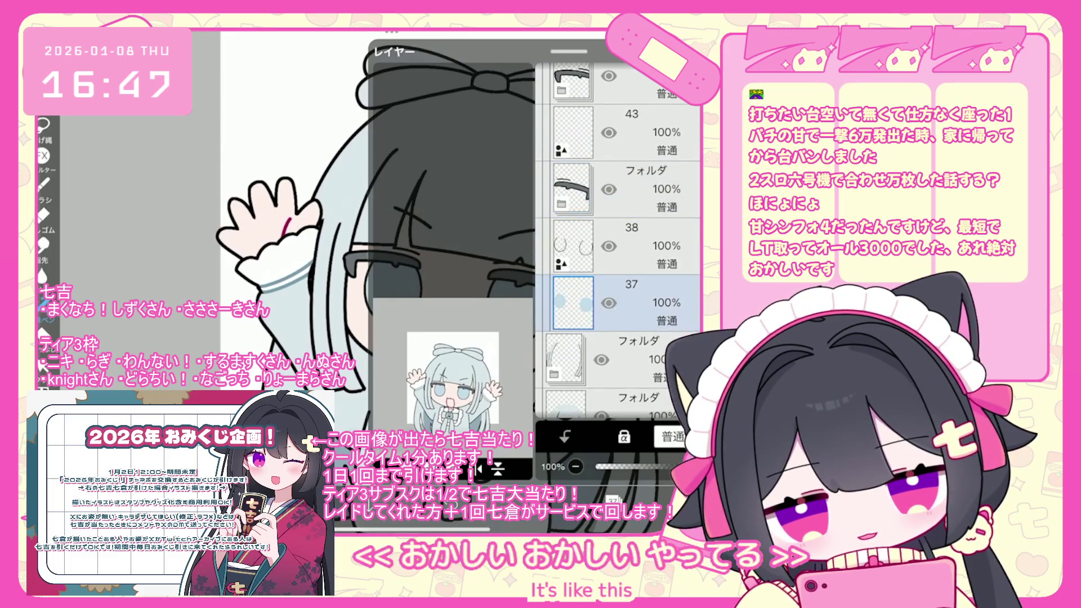
scroll(507, 253, "up", 5)
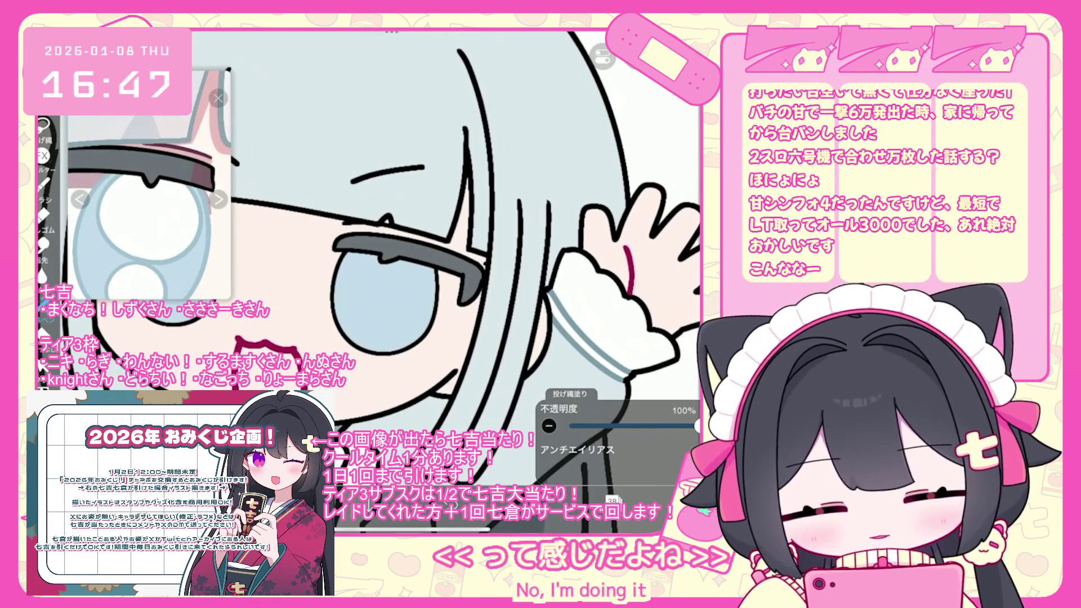
Undo the old lasso fill and lasso-fill a new shadow inside the eye.
scroll(451, 253, "up", 3)
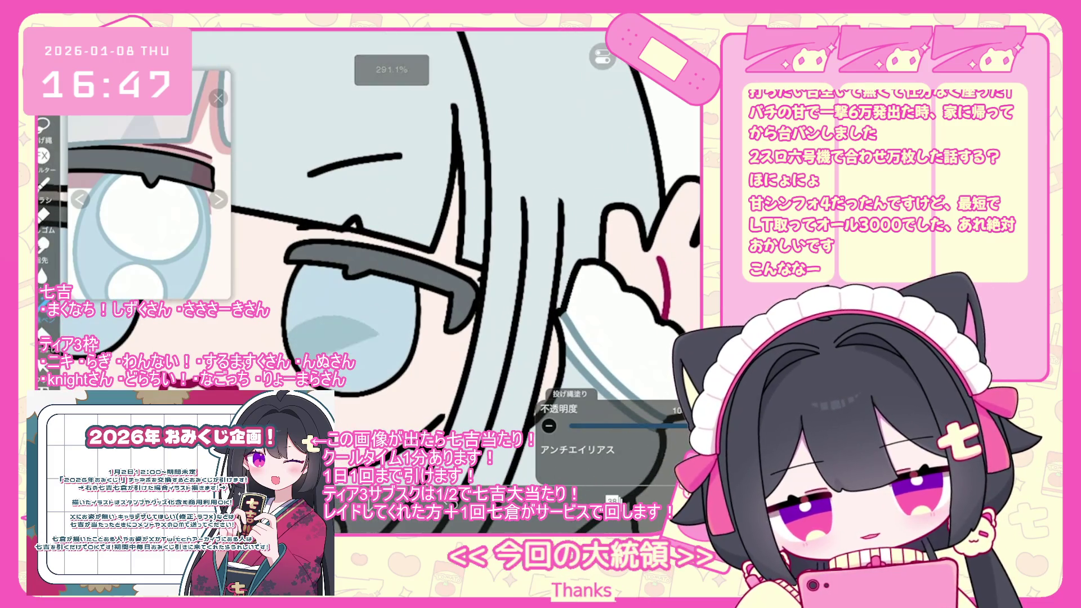
scroll(451, 254, "down", 2)
key("ctrl+z")
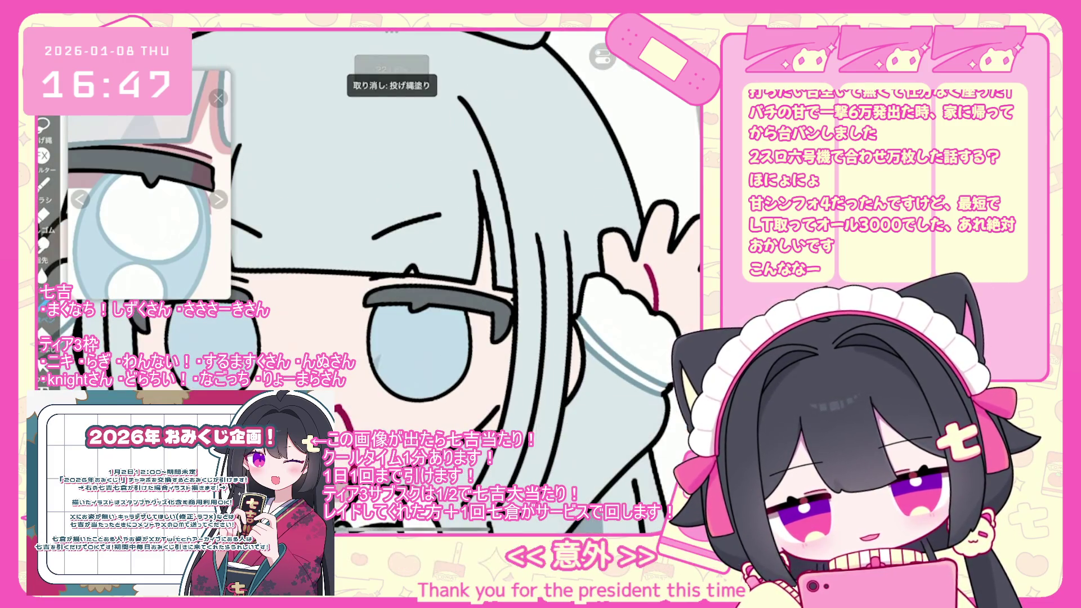
left_click_drag(374, 347, 378, 349)
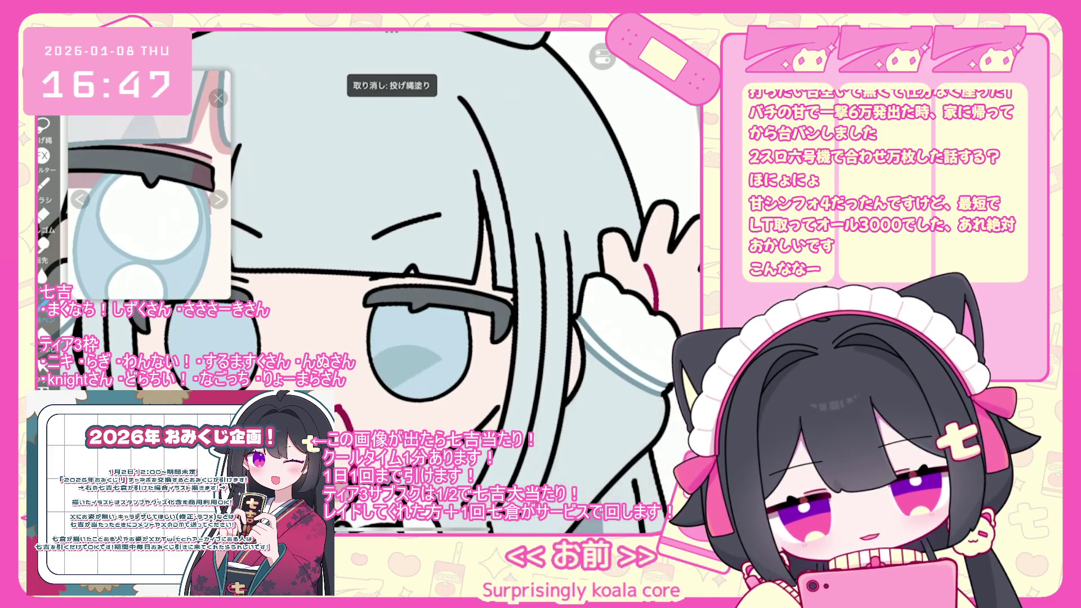
scroll(507, 253, "down", 2)
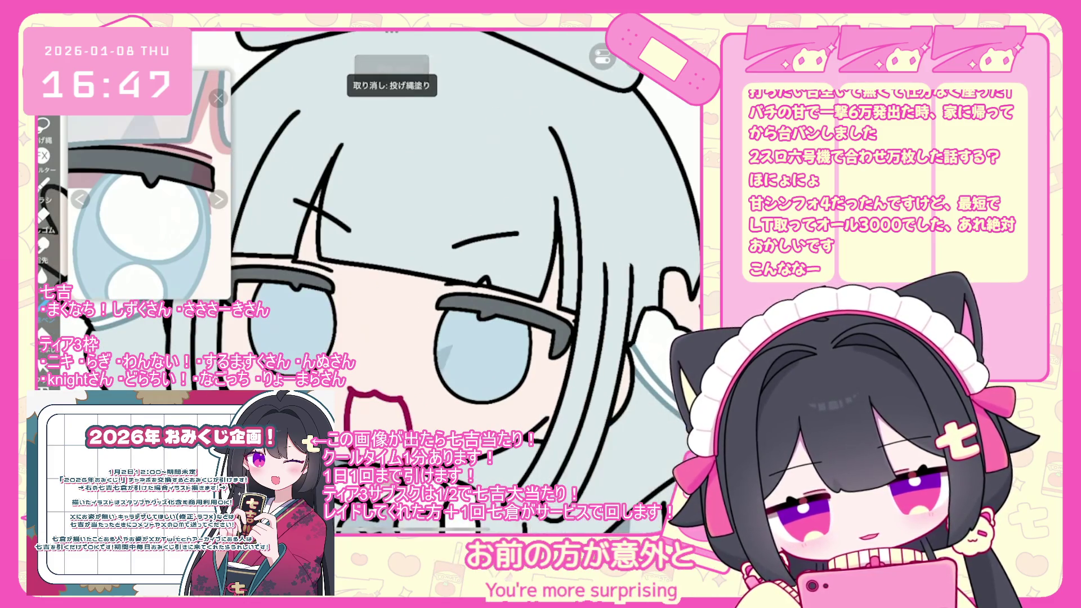
scroll(450, 282, "up", 2)
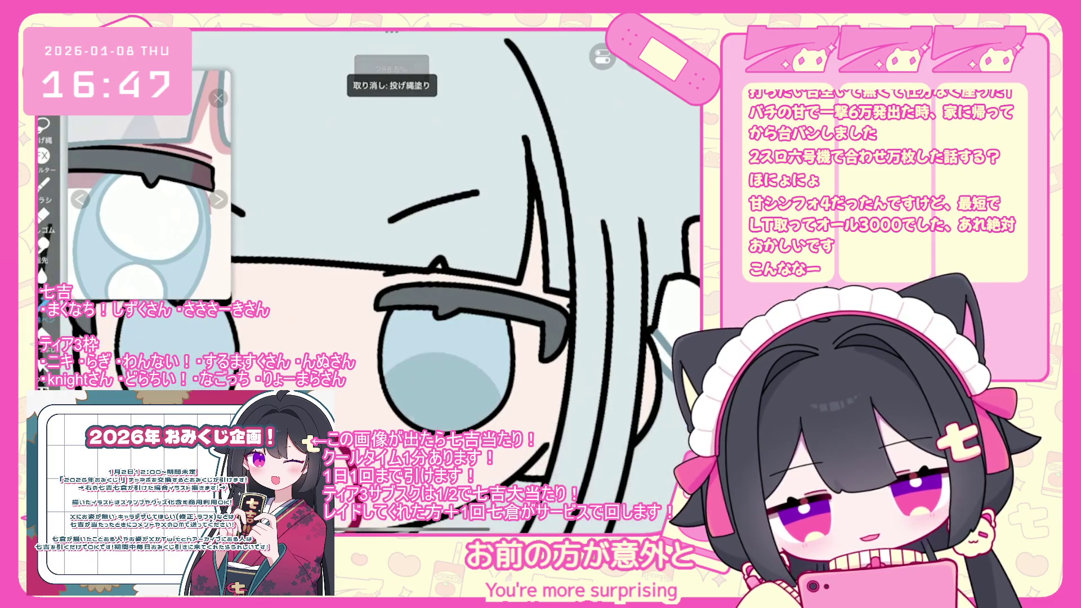
scroll(383, 282, "down", 2)
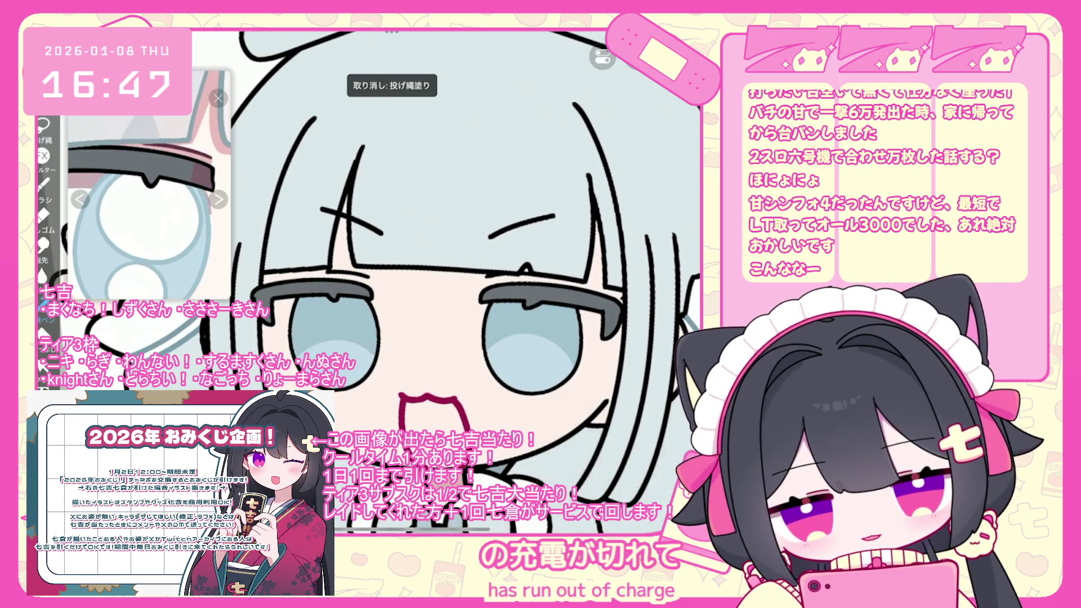
scroll(450, 282, "up", 2)
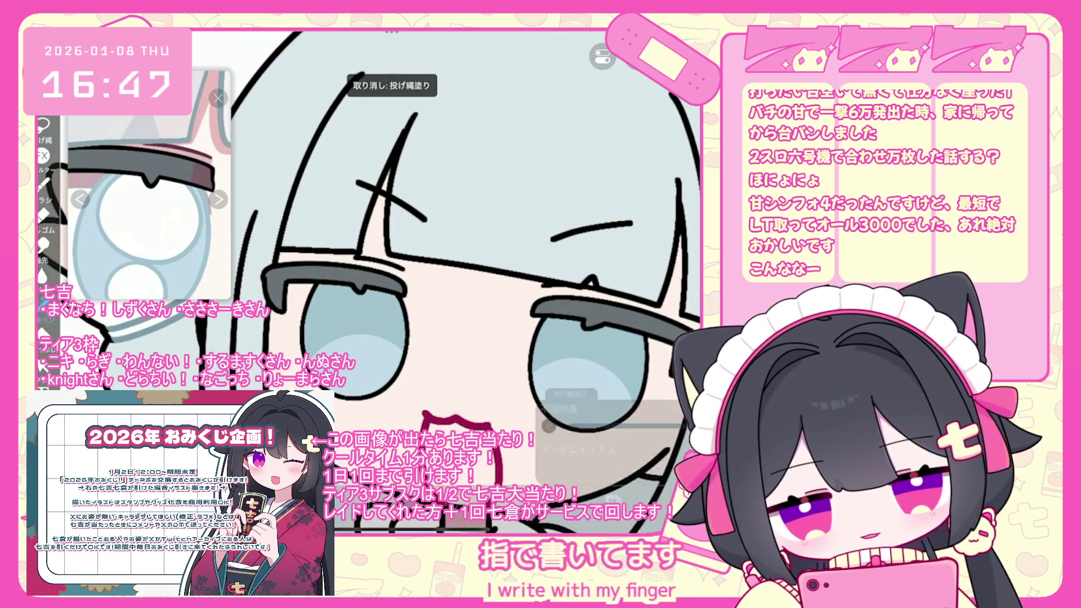
scroll(451, 282, "down", 3)
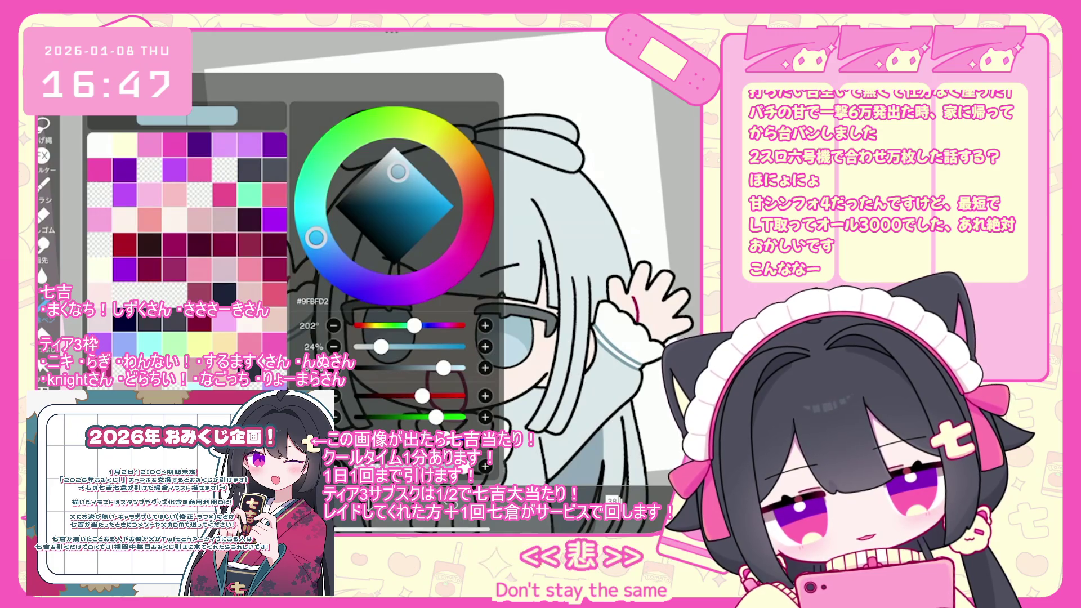
Lighten the paint colour to #A6C5D7.
left_click_drag(444, 368, 446, 367)
scroll(394, 253, "up", 5)
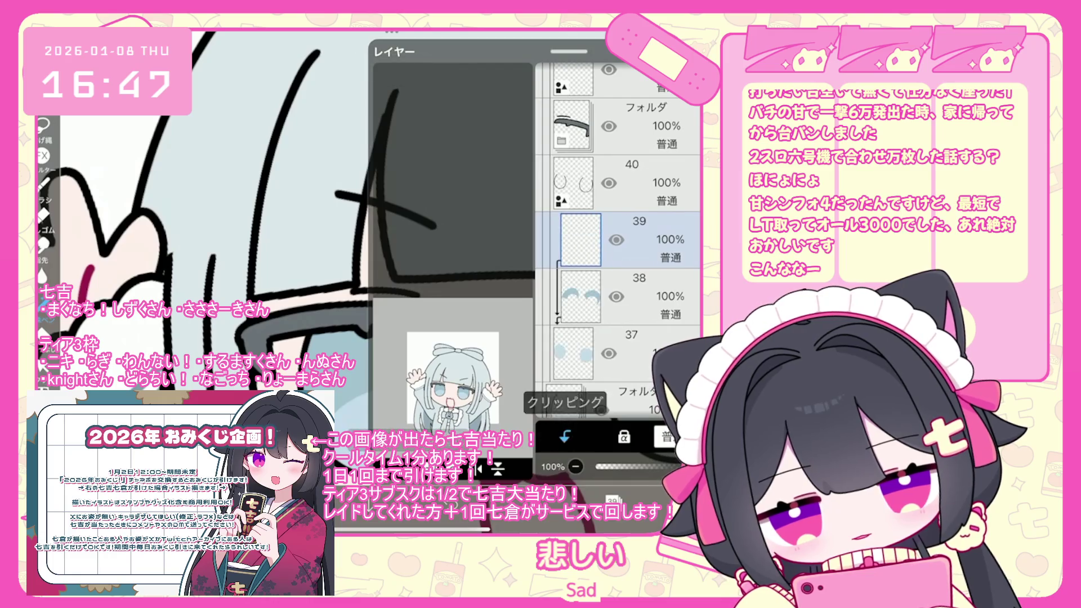
scroll(372, 253, "up", 3)
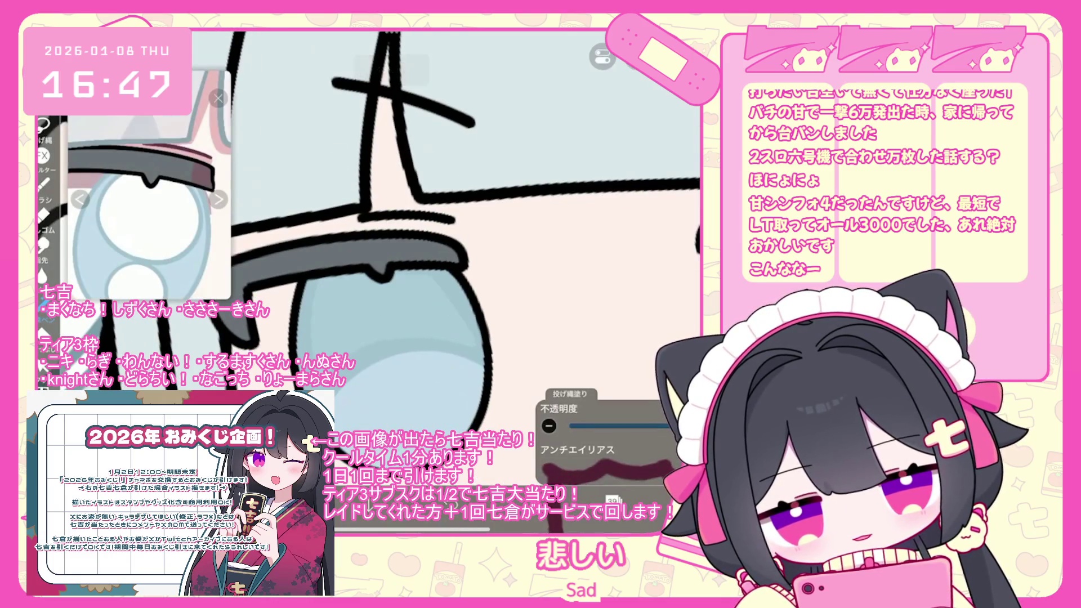
Undo the three failed light blue shading fills in the eye.
key("ctrl+z")
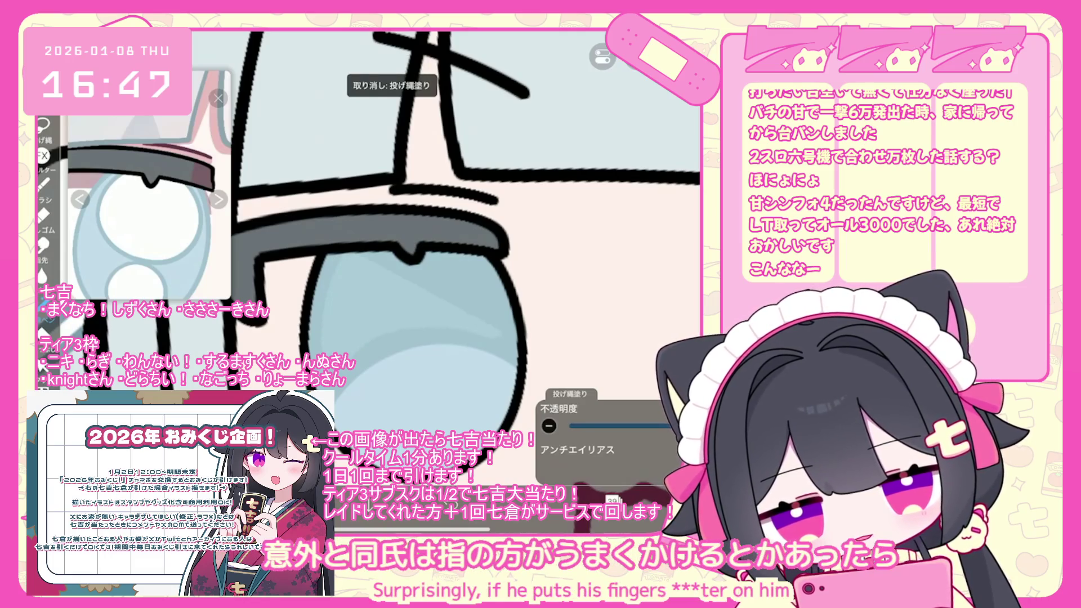
scroll(338, 281, "up", 2)
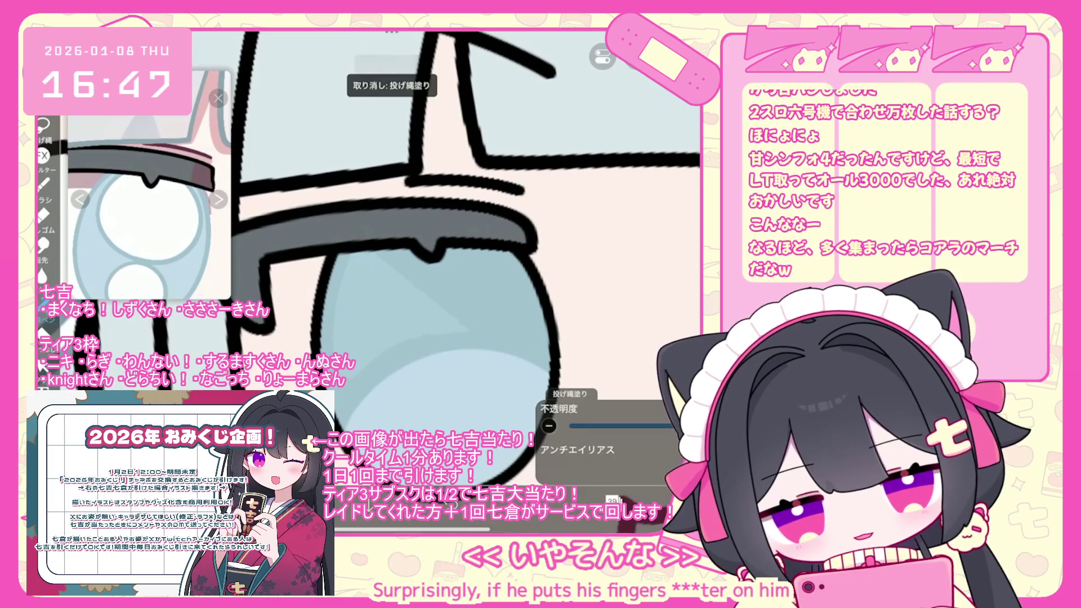
key("ctrl+z")
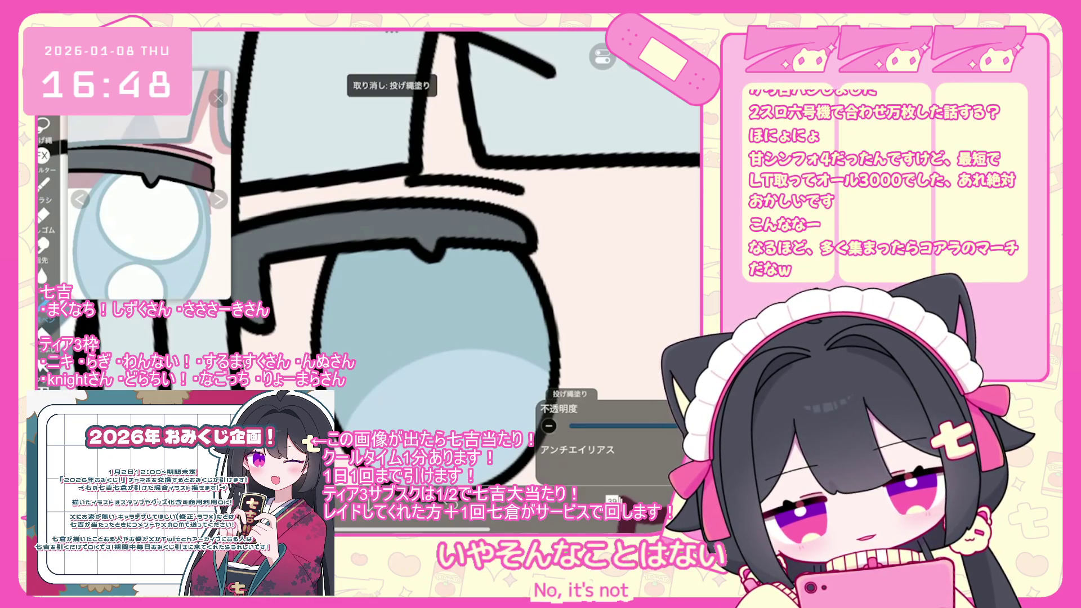
scroll(468, 271, "down", 5)
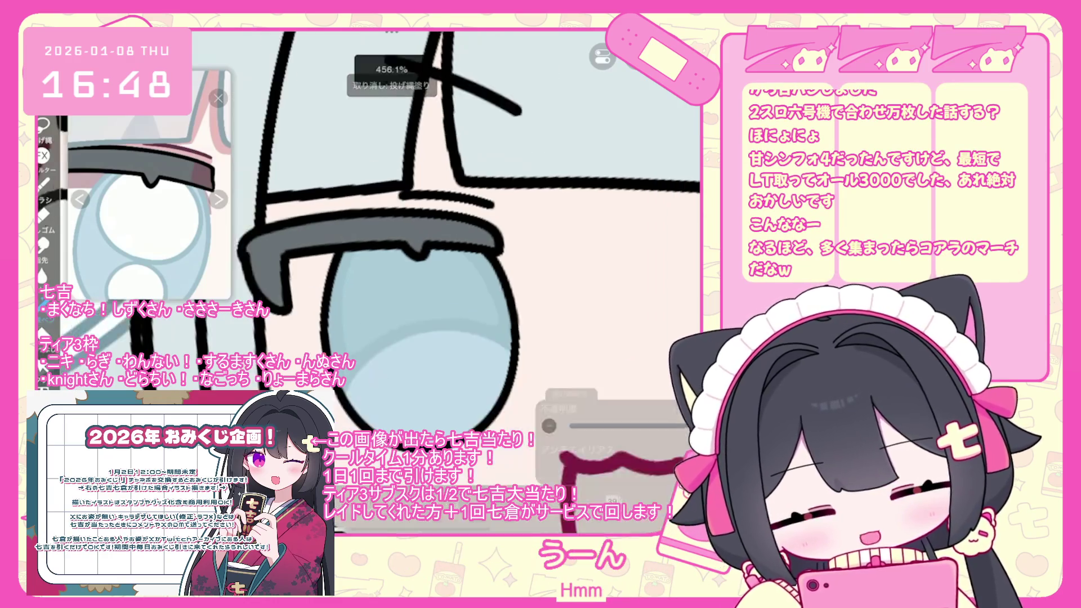
scroll(298, 253, "up", 3)
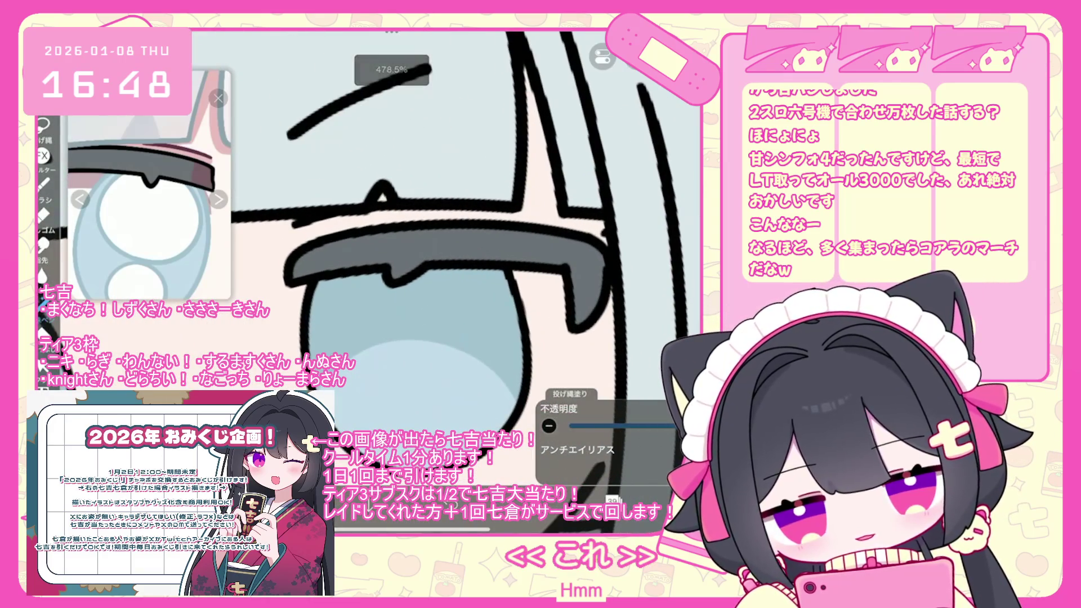
scroll(394, 253, "up", 2)
key("ctrl+z")
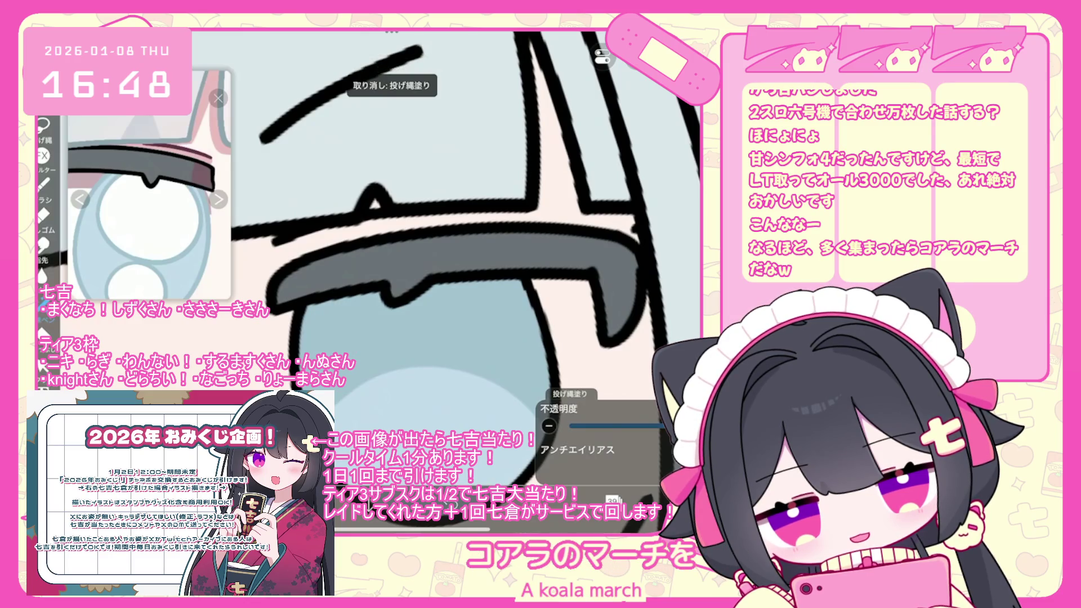
Lasso-fill light blue shading under the glasses rim on clipped layer 39, then show the layer list.
left_click_drag(397, 304, 524, 380)
scroll(461, 254, "down", 2)
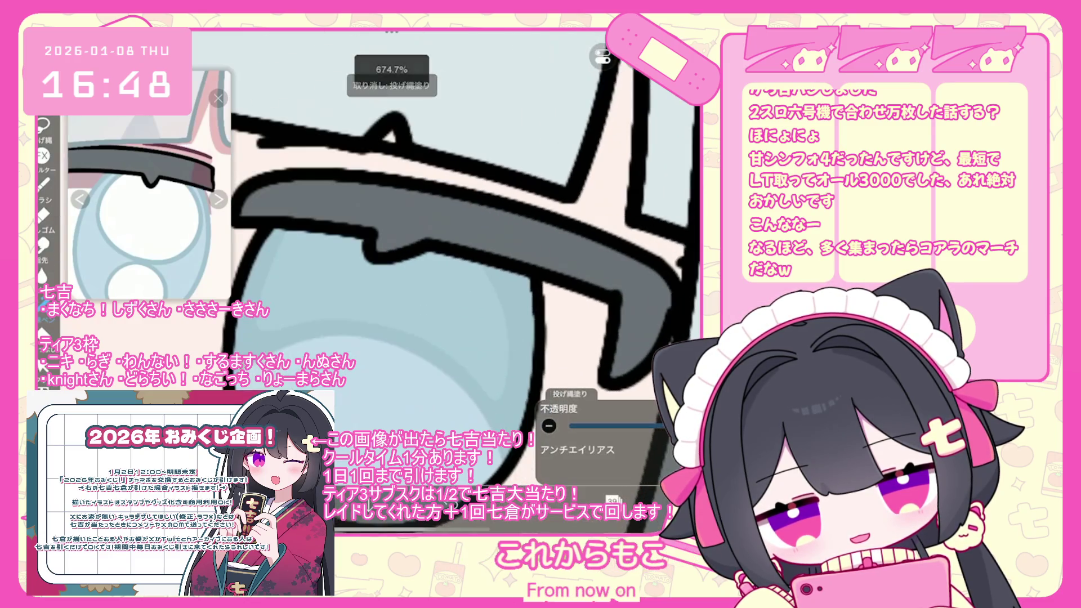
scroll(411, 259, "up", 2)
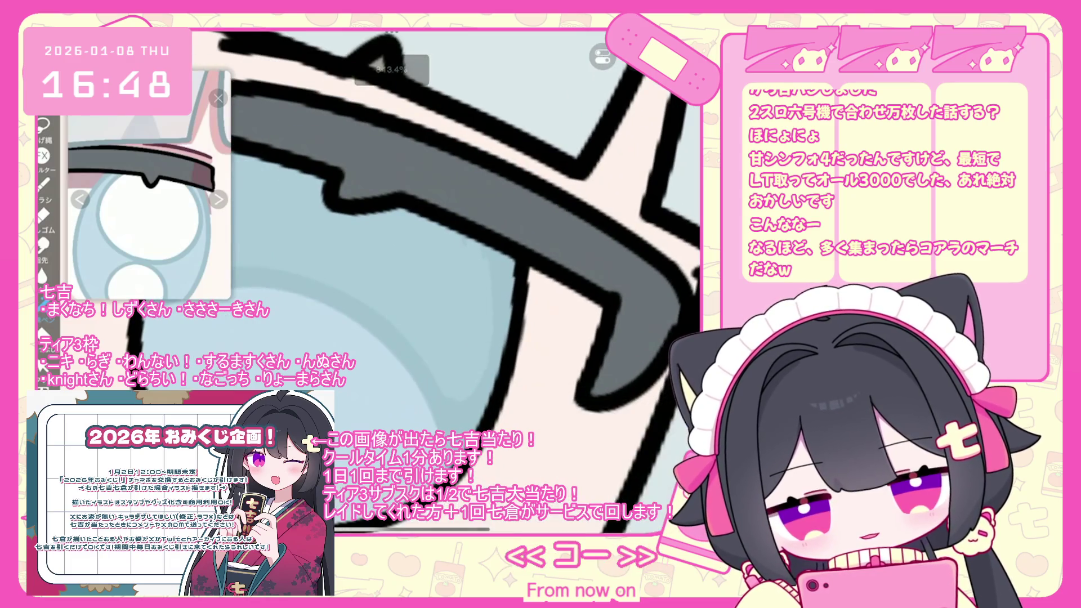
scroll(461, 271, "down", 3)
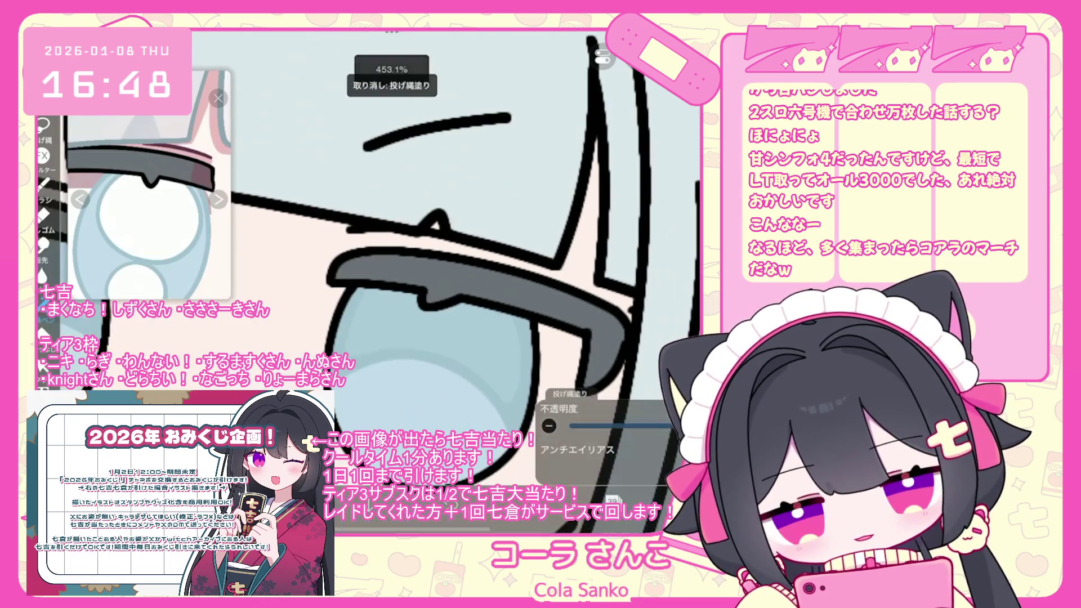
scroll(468, 254, "up", 3)
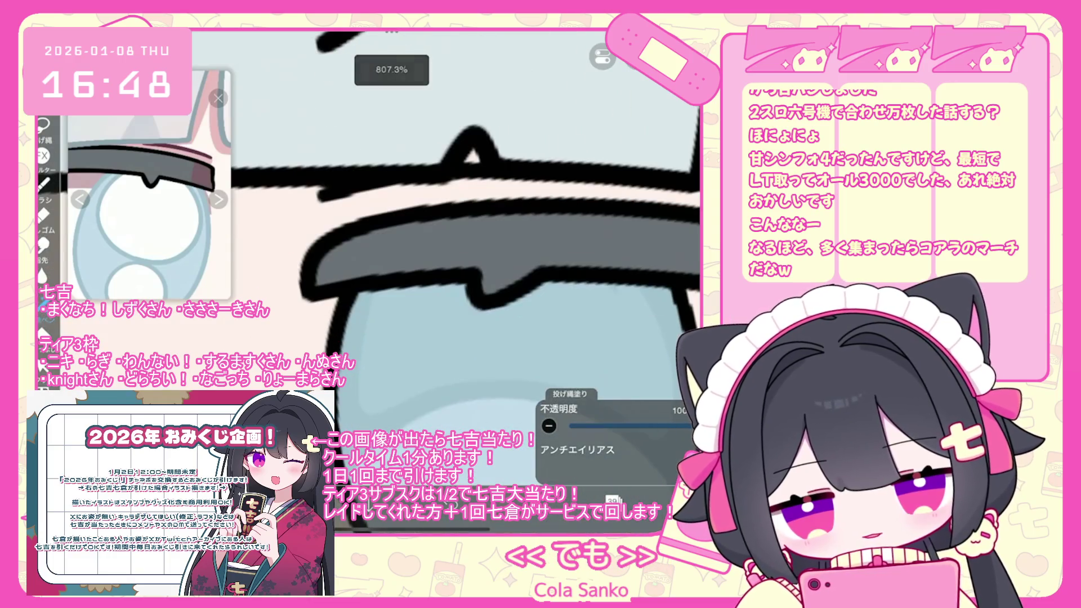
scroll(467, 254, "down", 3)
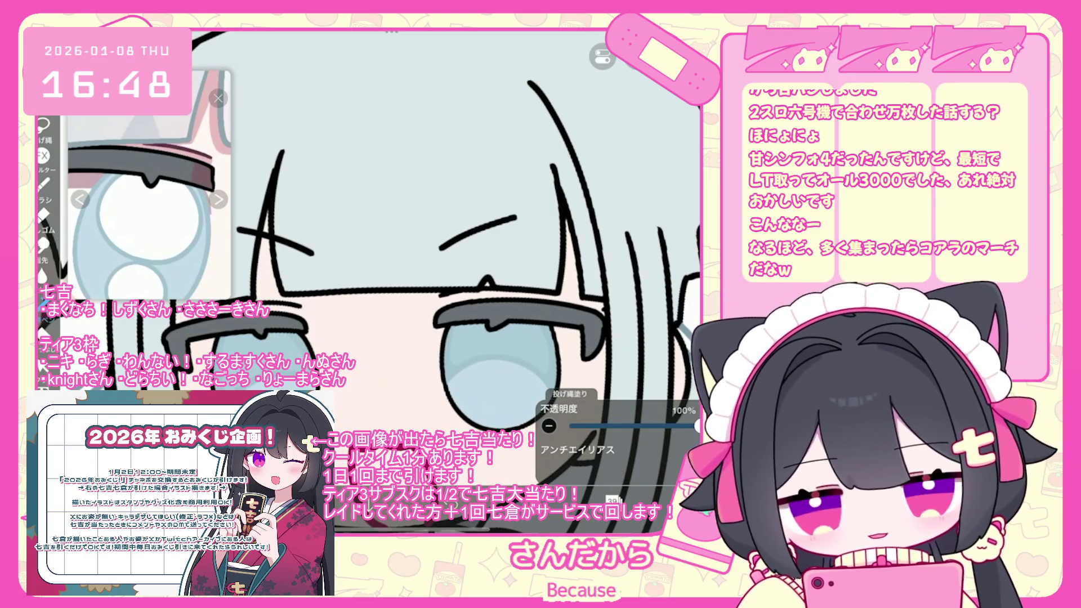
scroll(467, 253, "down", 2)
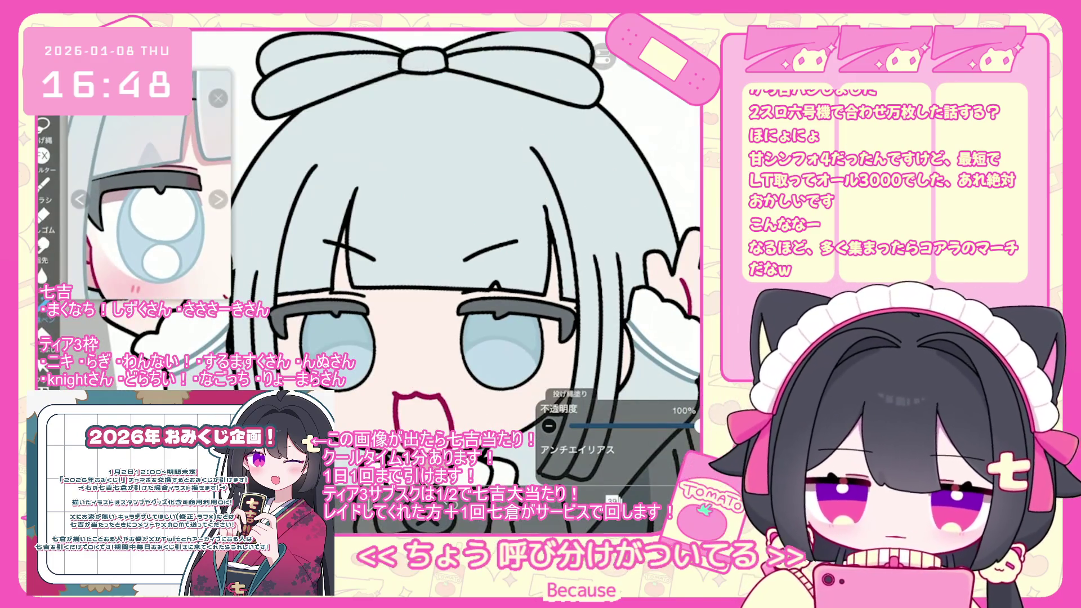
scroll(467, 253, "down", 1)
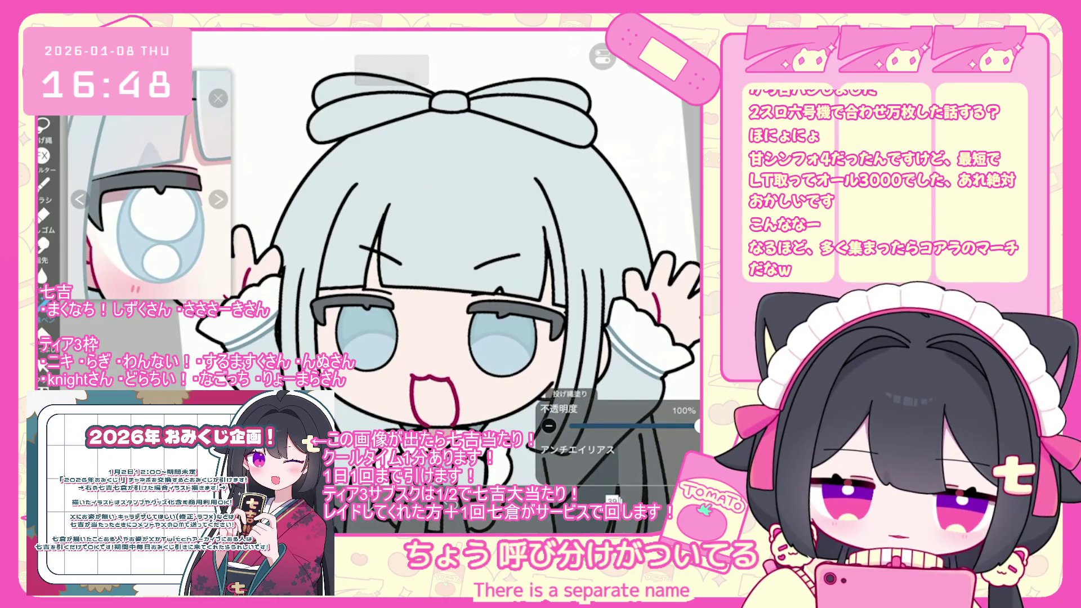
left_click(613, 500)
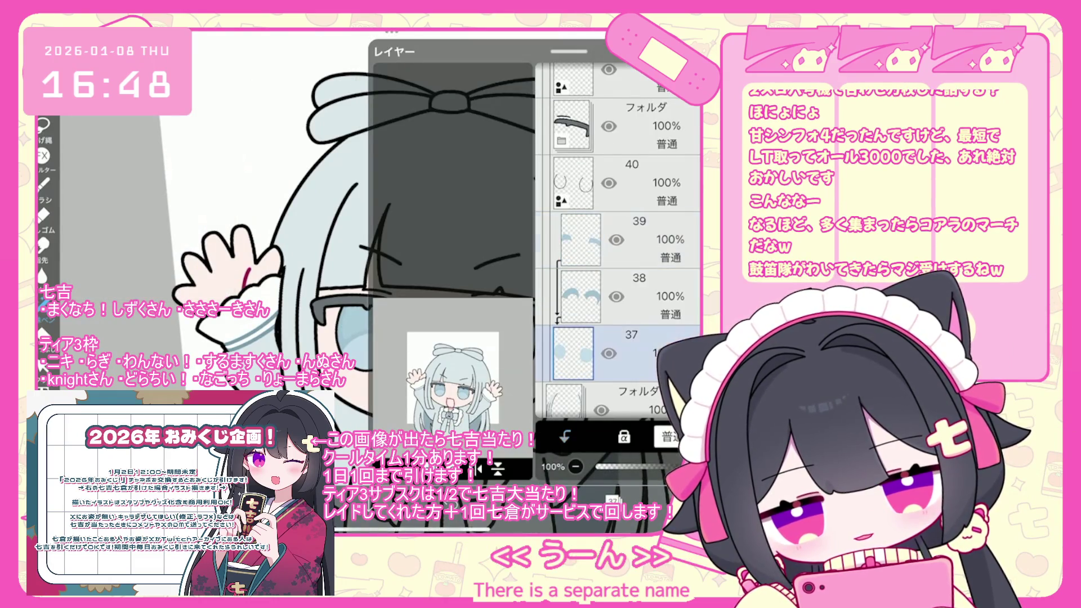
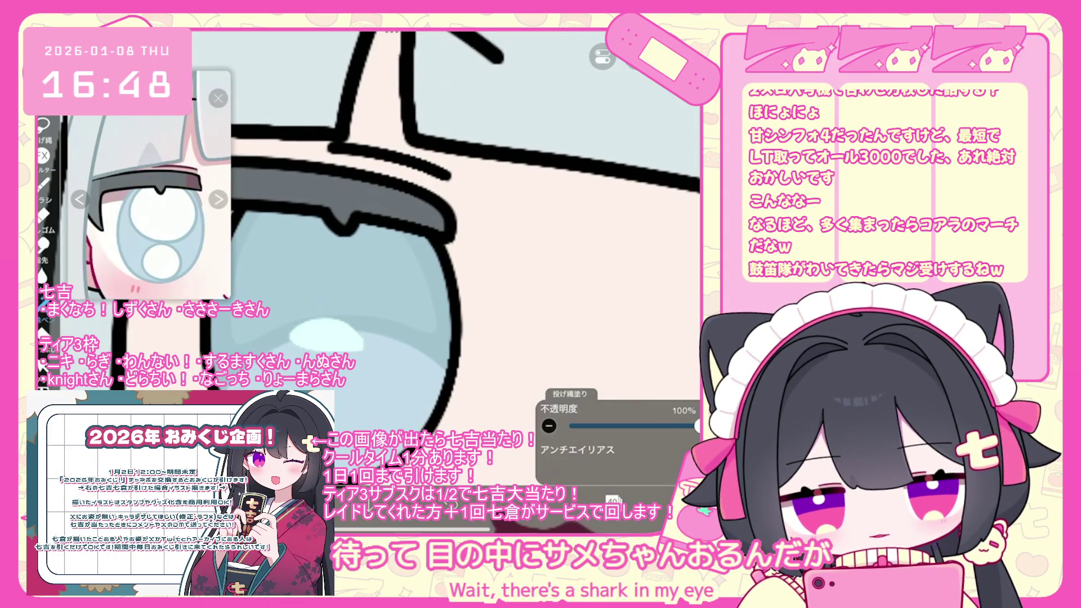
Zoom in on the right eye and check layer 41 in the layer list.
scroll(349, 242, "up", 3)
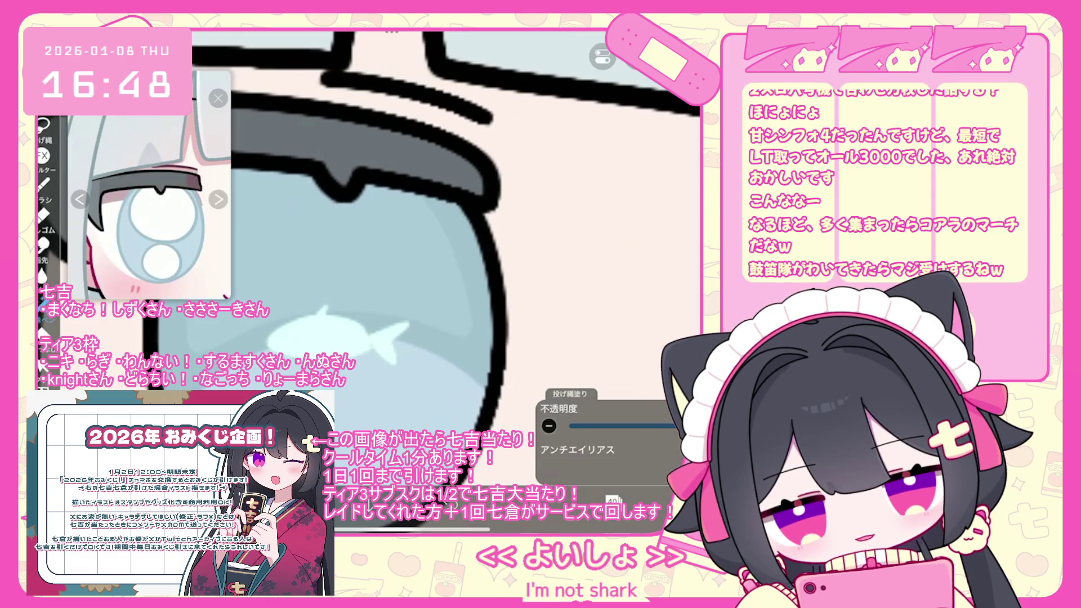
scroll(372, 265, "down", 5)
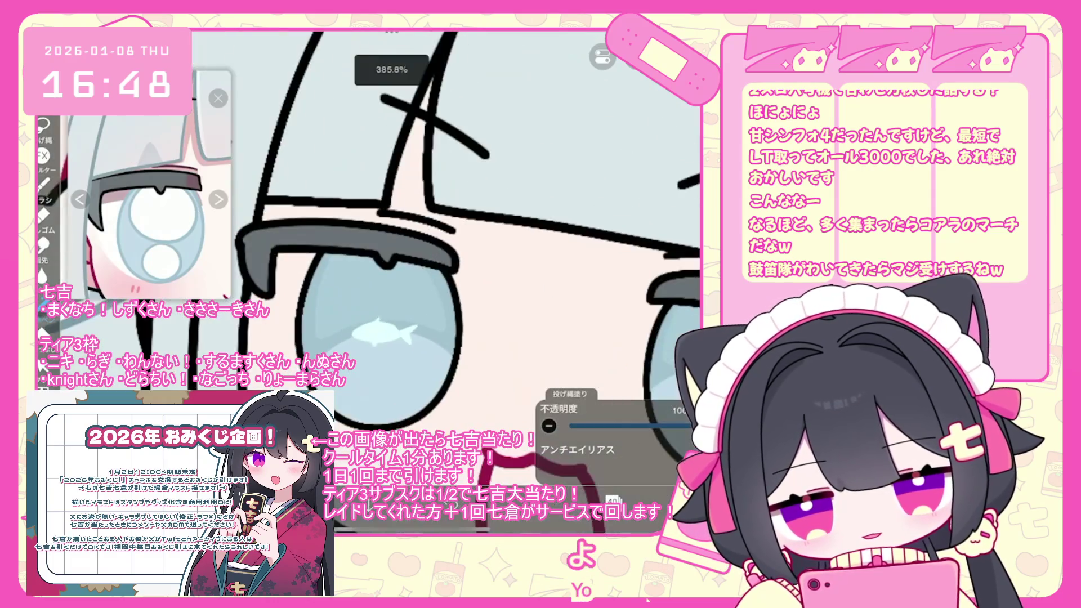
scroll(403, 343, "up", 2)
scroll(360, 306, "up", 3)
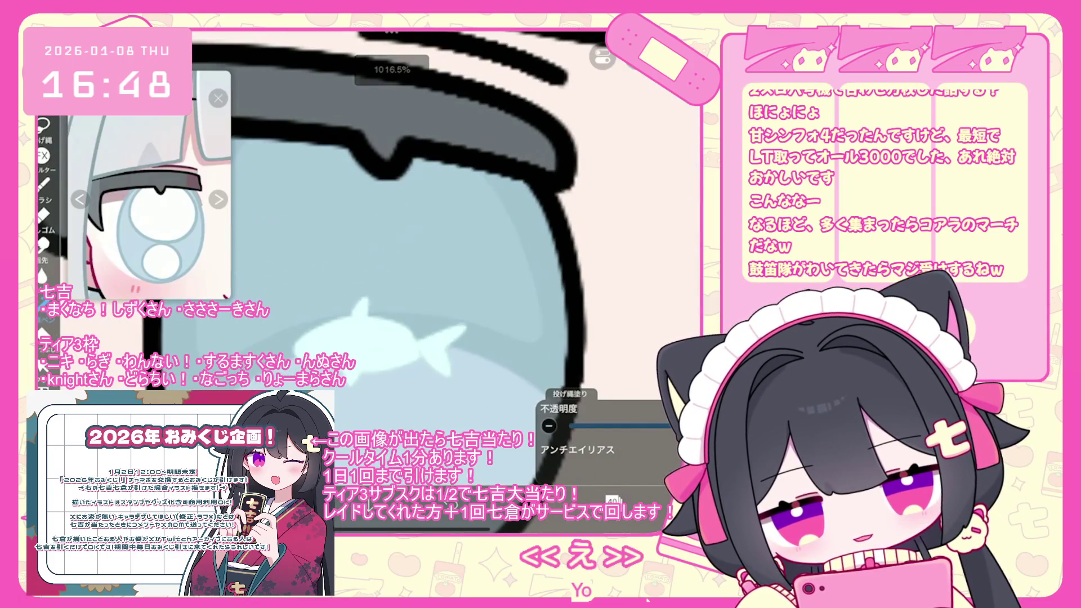
scroll(366, 281, "down", 10)
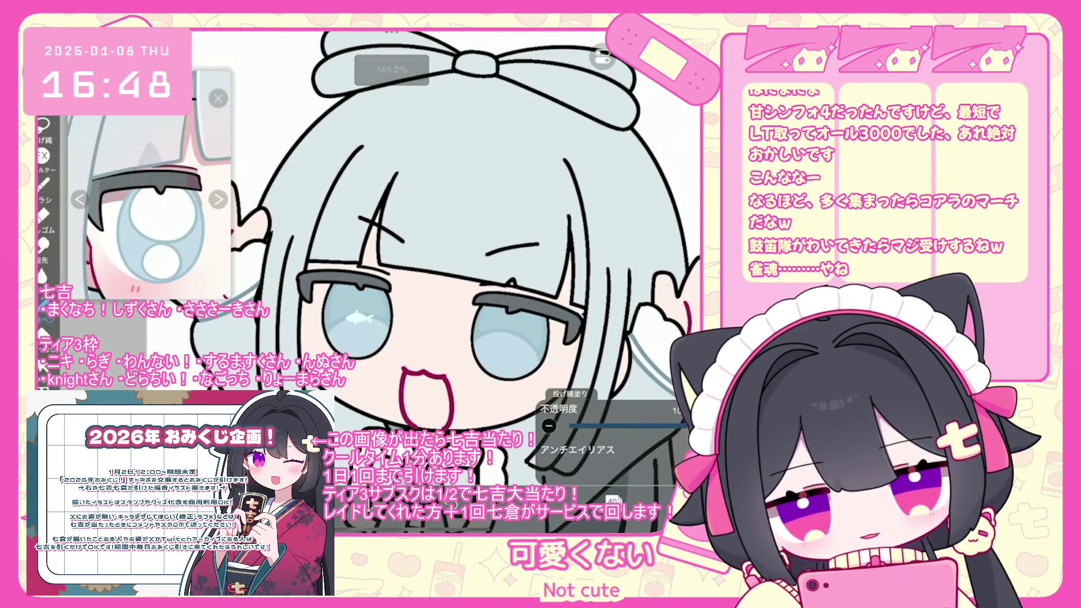
scroll(349, 319, "up", 3)
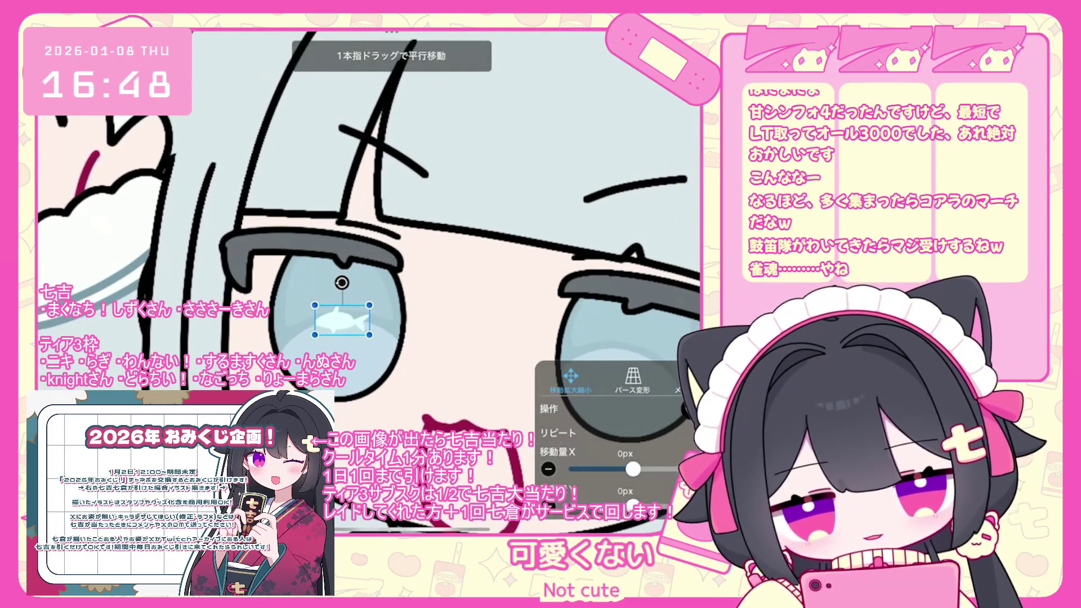
scroll(360, 282, "down", 2)
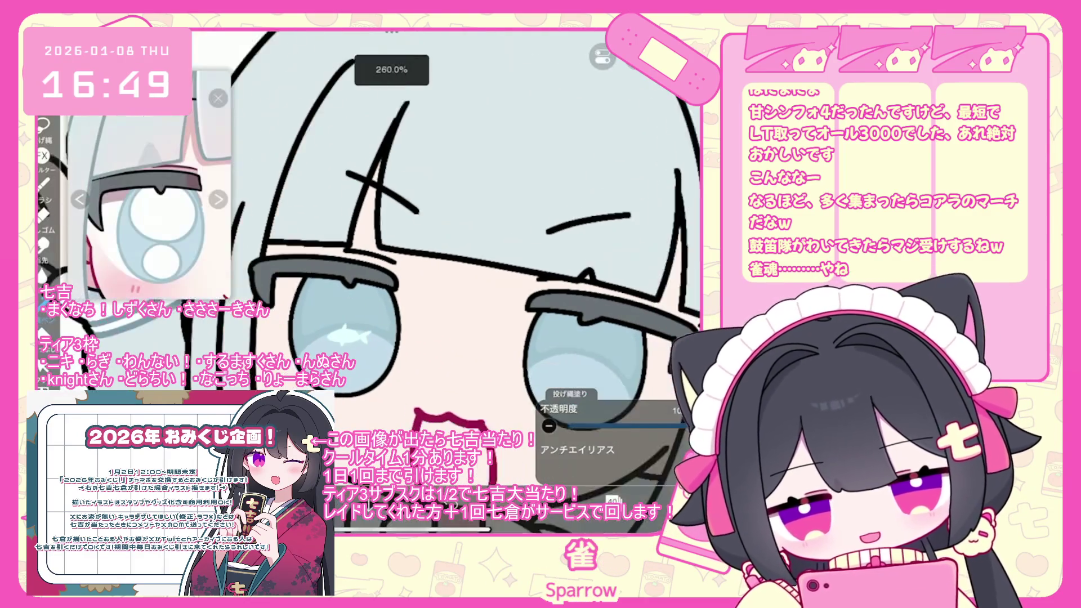
left_click(613, 500)
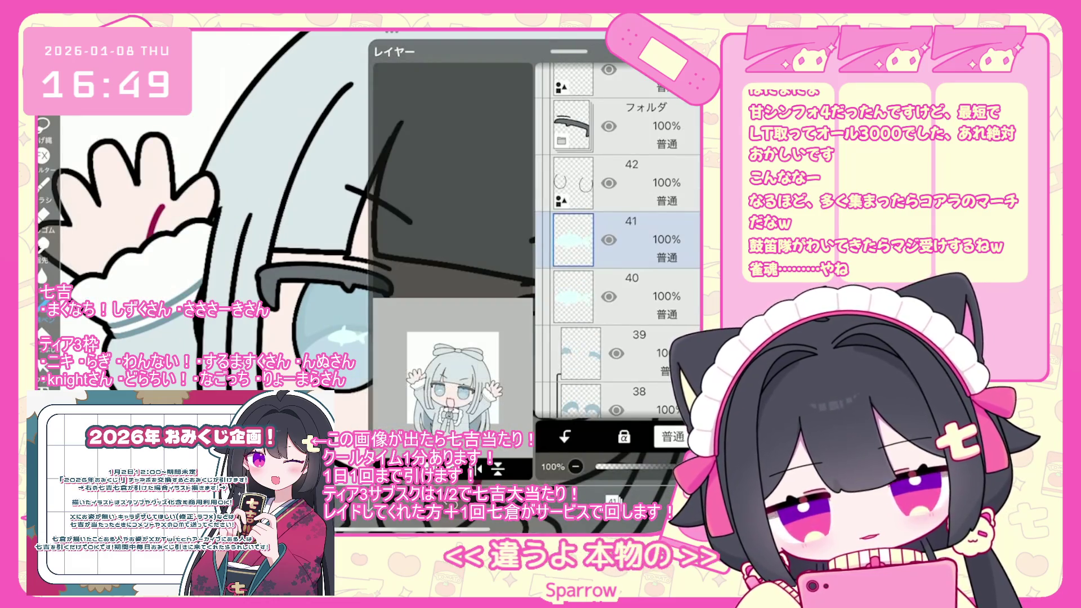
Transform the fish highlight, moving it lower and further right inside the right iris.
key("ctrl+t")
scroll(372, 281, "up", 3)
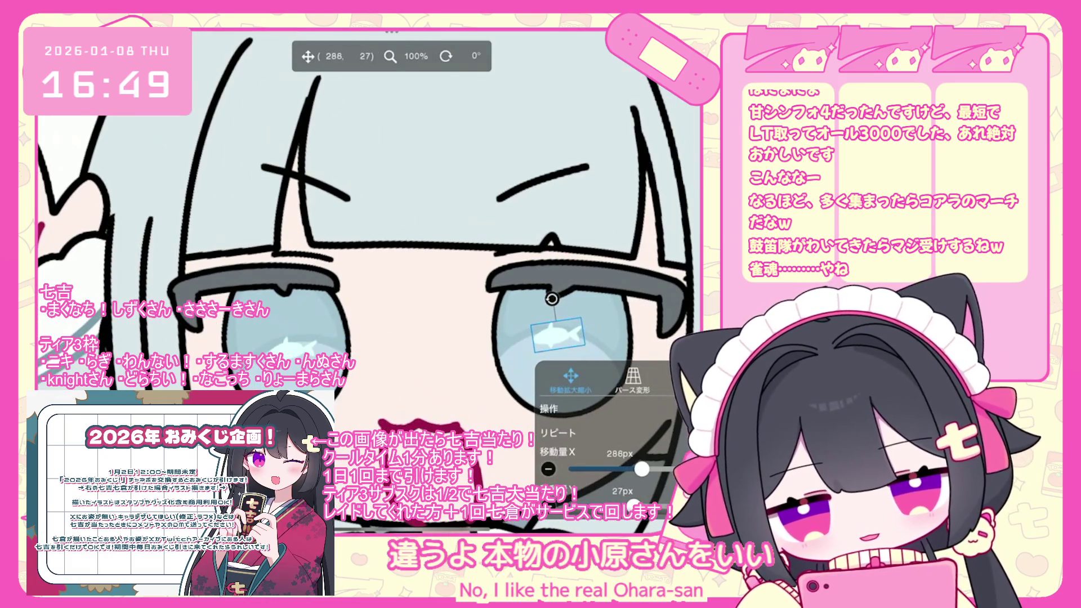
scroll(372, 225, "up", 1)
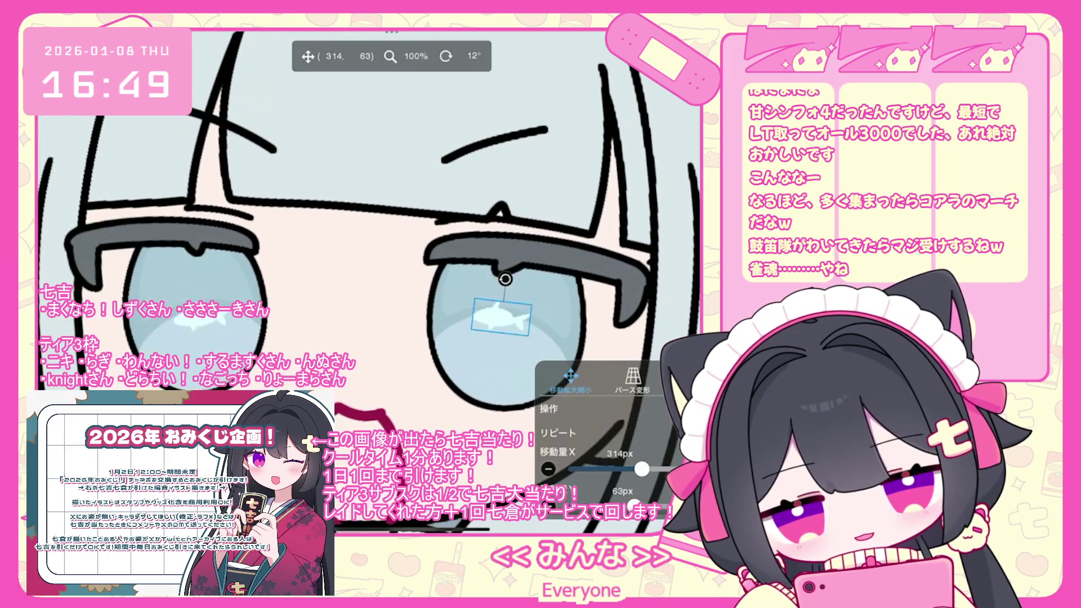
left_click_drag(496, 307, 503, 326)
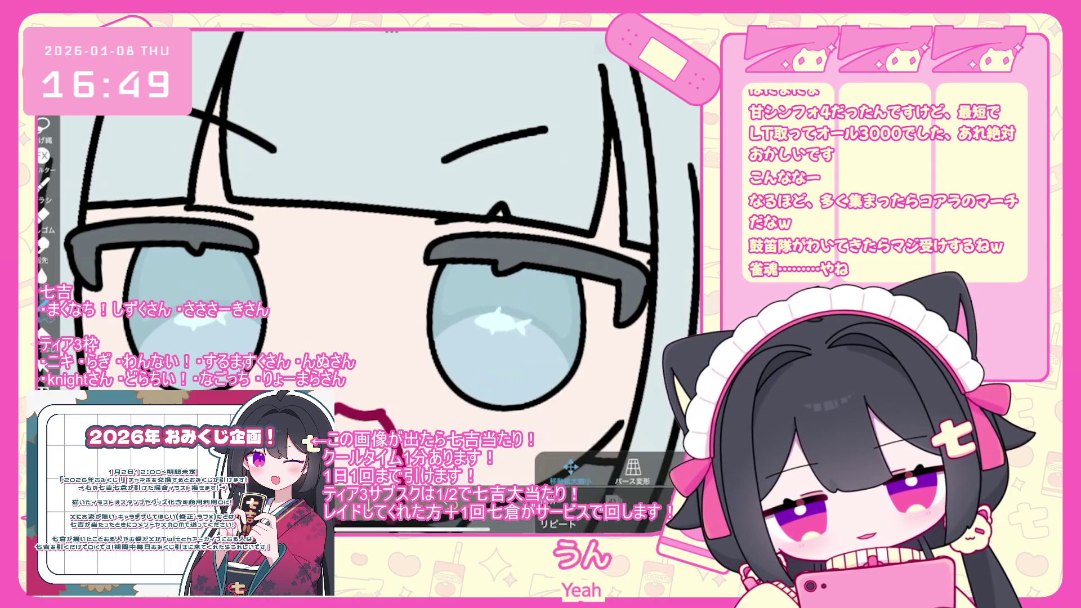
scroll(372, 254, "down", 5)
scroll(456, 281, "down", 1)
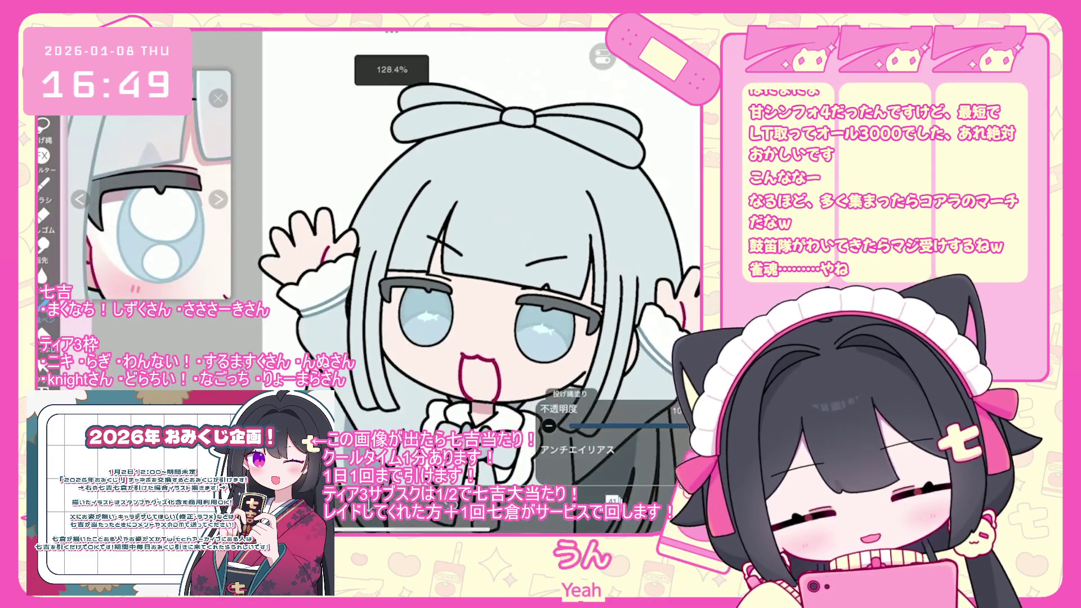
left_click(613, 500)
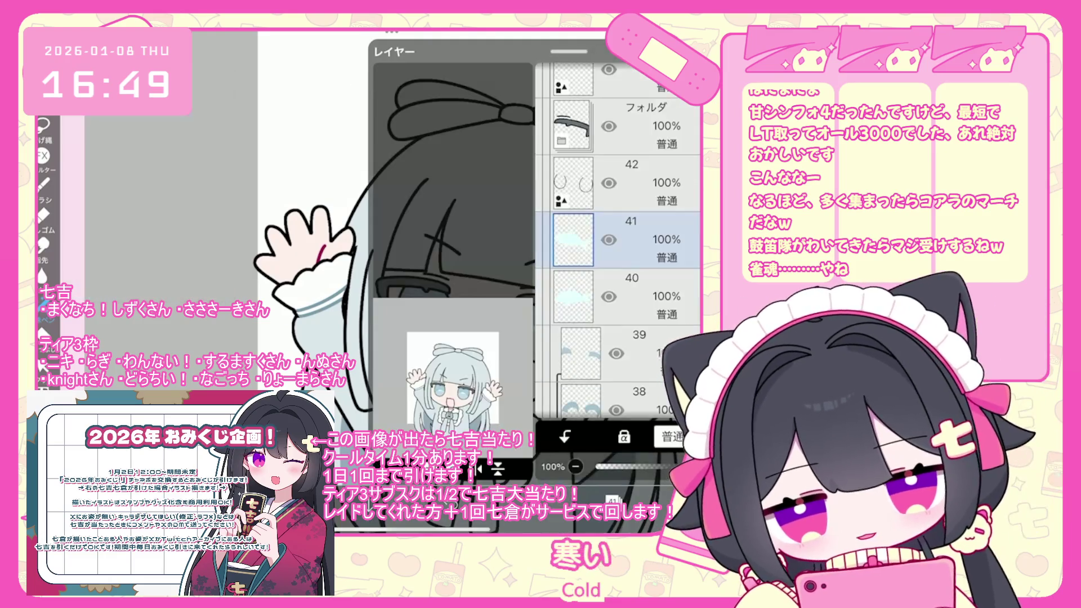
Select layer 39 and undo its most recent lasso fill.
scroll(395, 254, "up", 5)
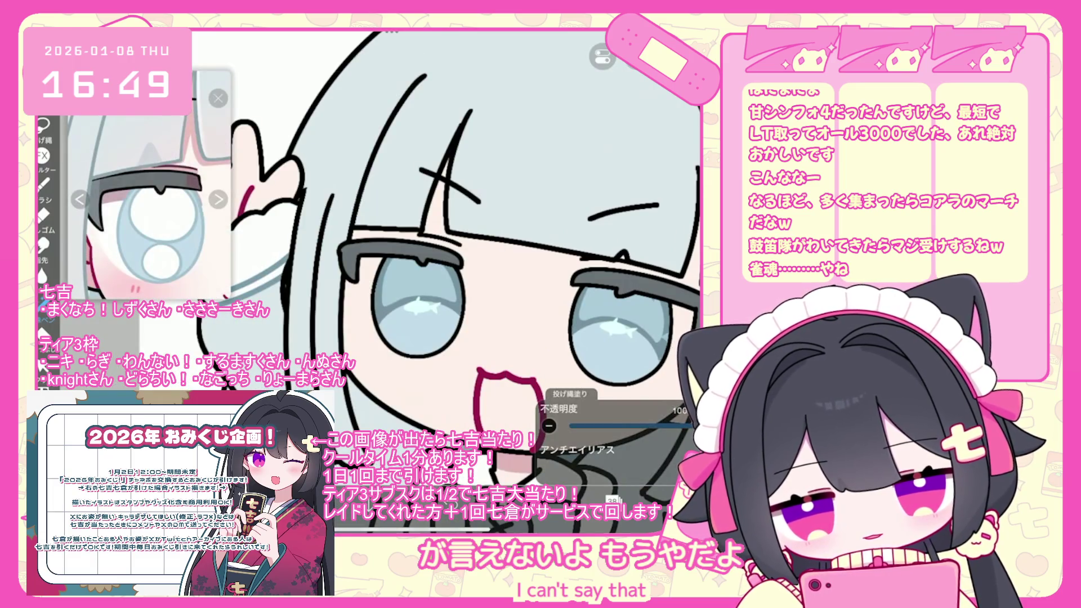
scroll(451, 253, "up", 2)
left_click(647, 183)
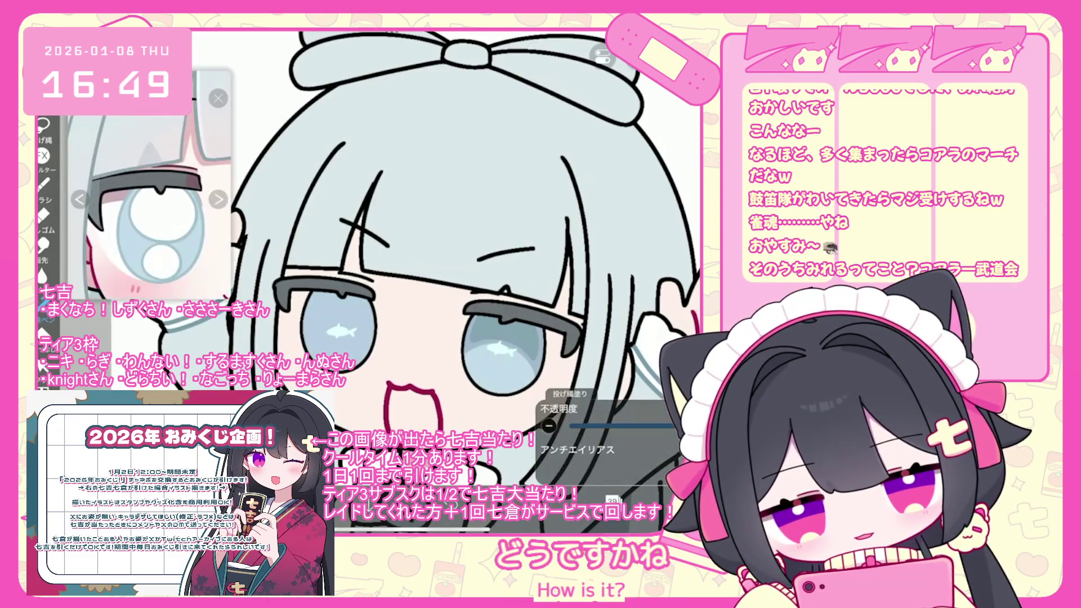
key("ctrl+z")
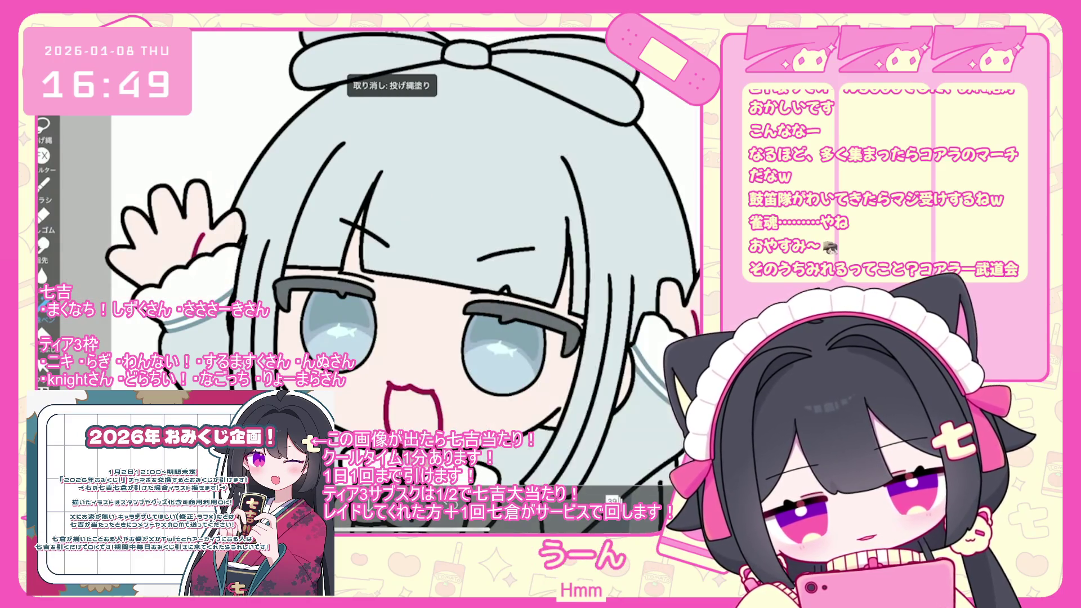
scroll(405, 270, "down", 5)
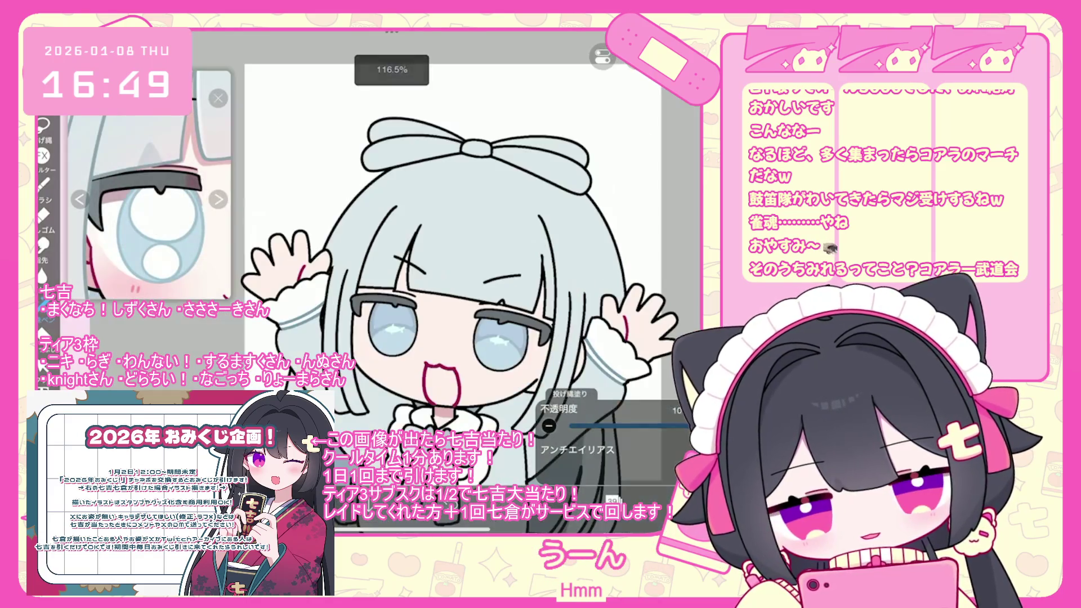
scroll(462, 270, "up", 5)
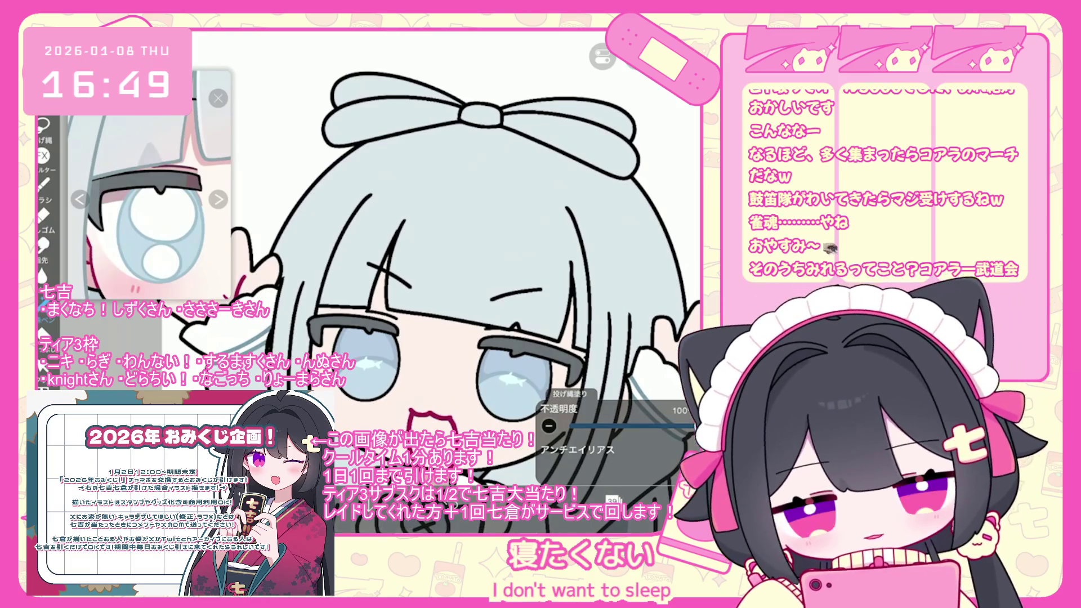
scroll(620, 237, "up", 3)
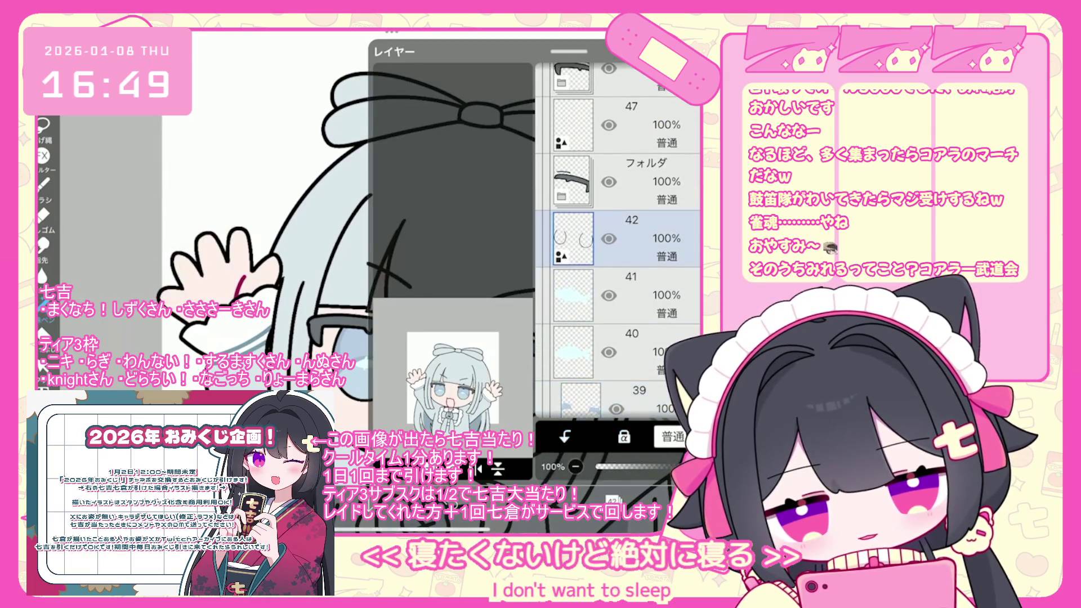
Pick a darker blue and shade the upper half of both irises on new layer 43.
scroll(394, 254, "up", 5)
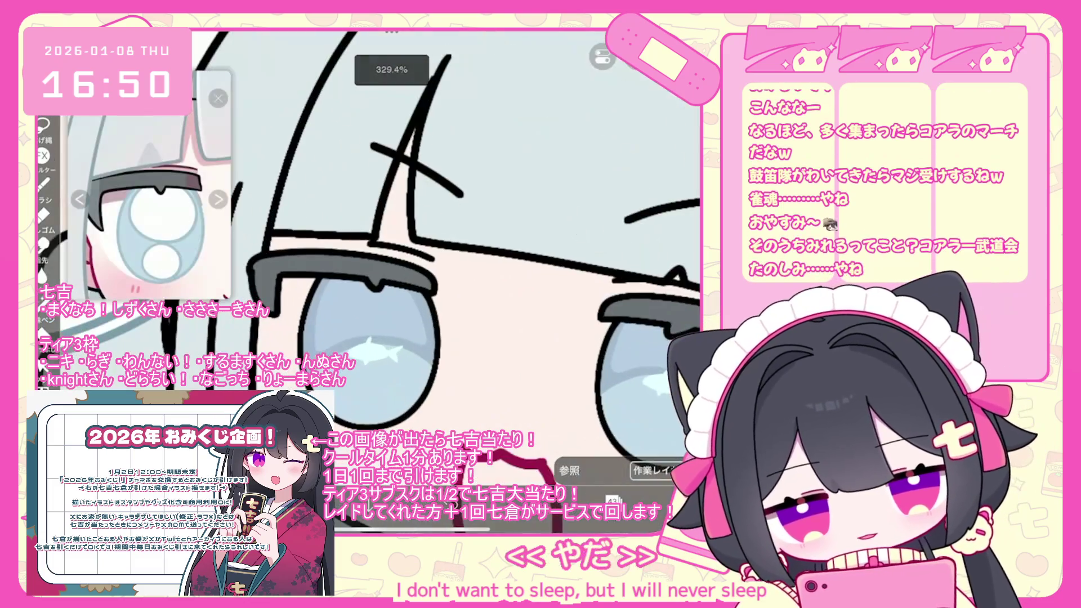
key("F6")
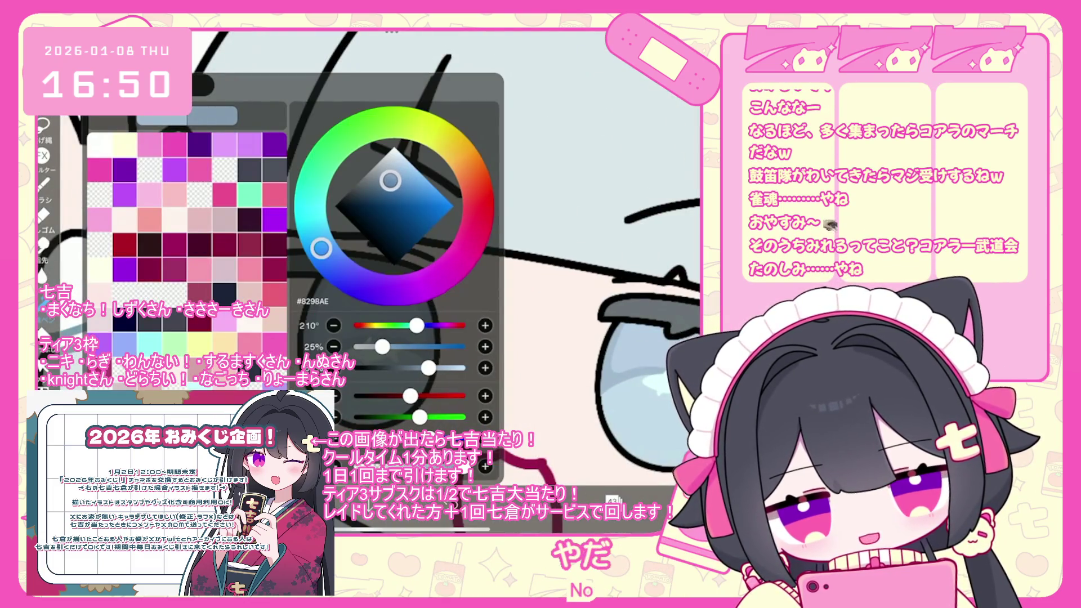
scroll(394, 254, "down", 2)
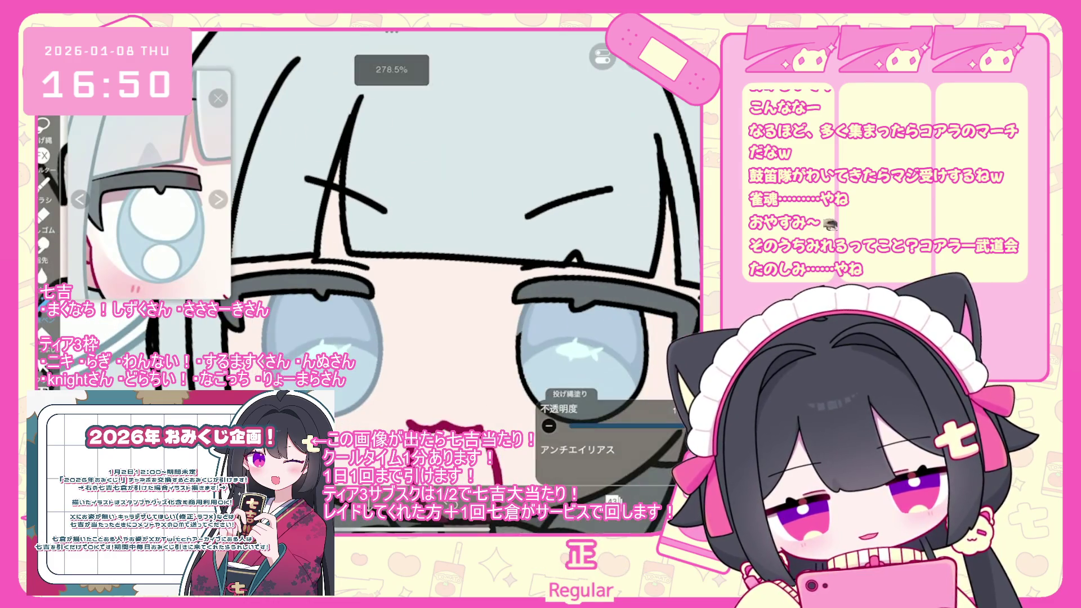
scroll(394, 253, "up", 2)
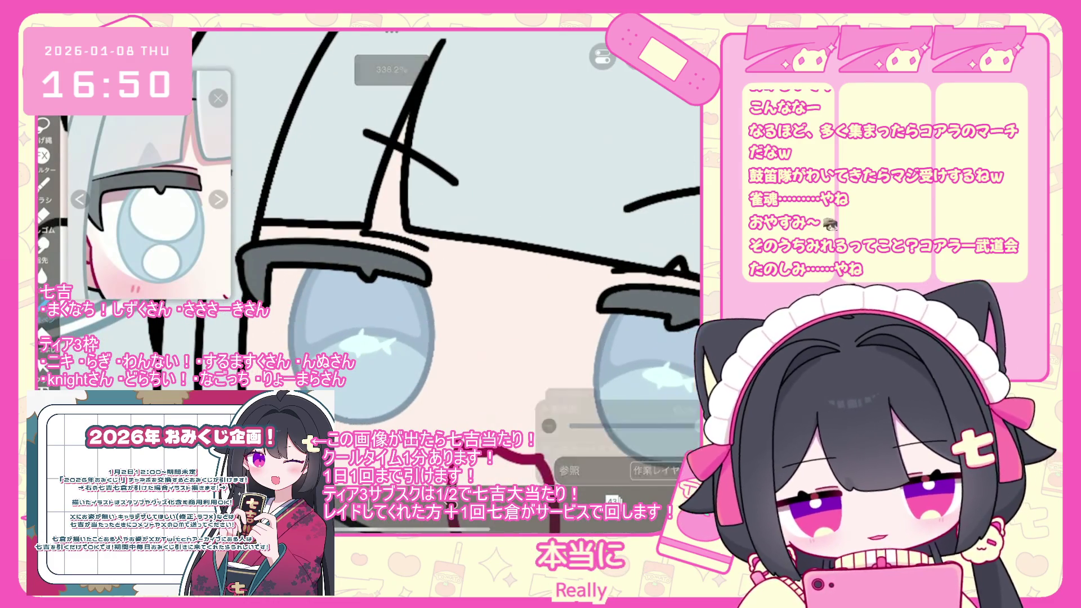
key("F6")
key("F6")
scroll(394, 225, "up", 5)
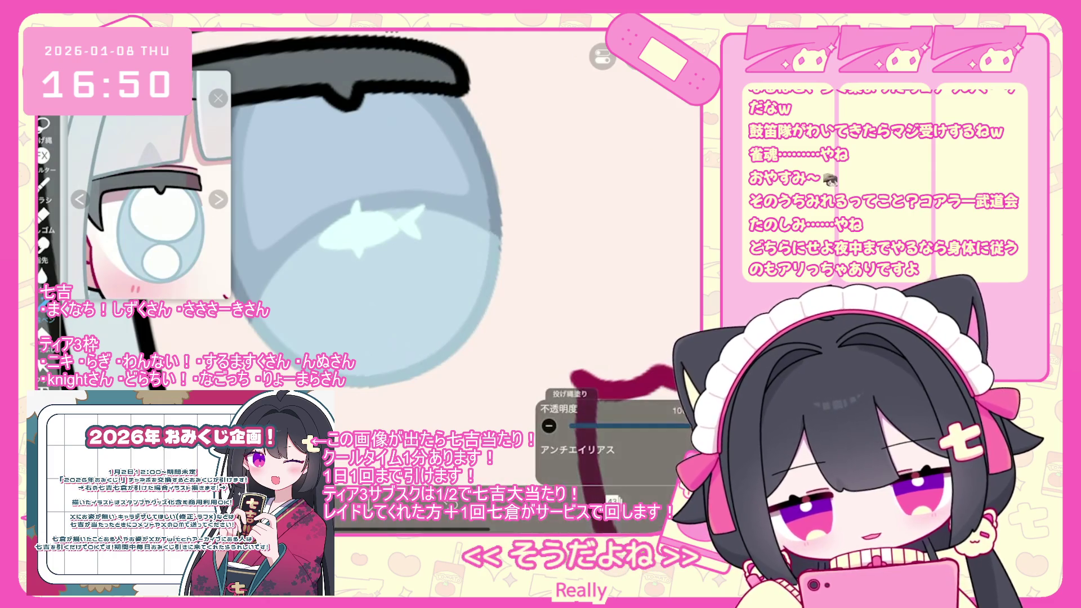
scroll(445, 231, "down", 4)
scroll(428, 264, "up", 3)
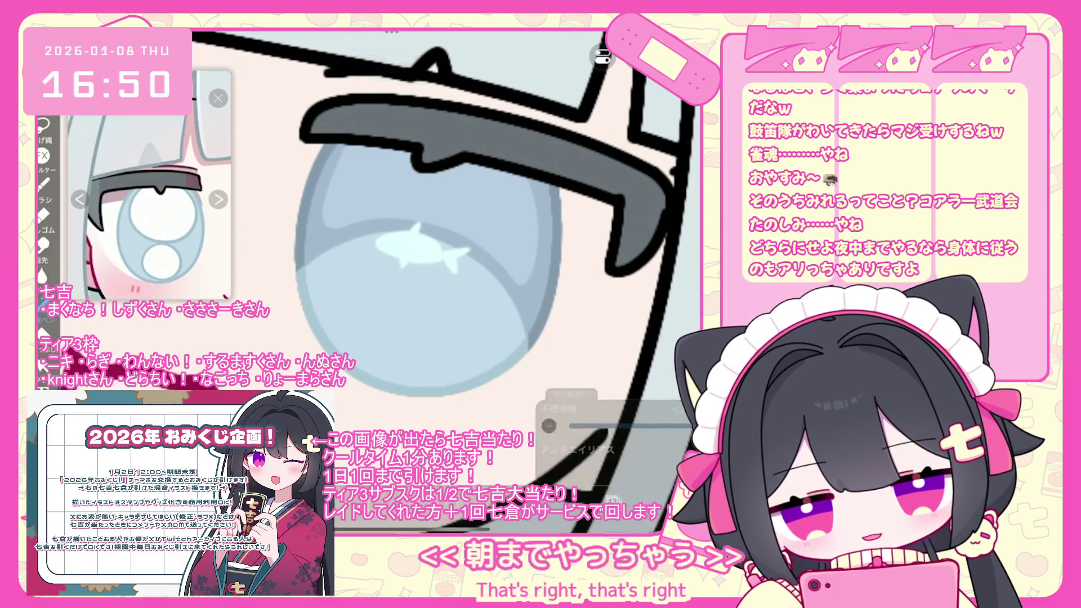
scroll(445, 225, "down", 5)
scroll(445, 254, "down", 3)
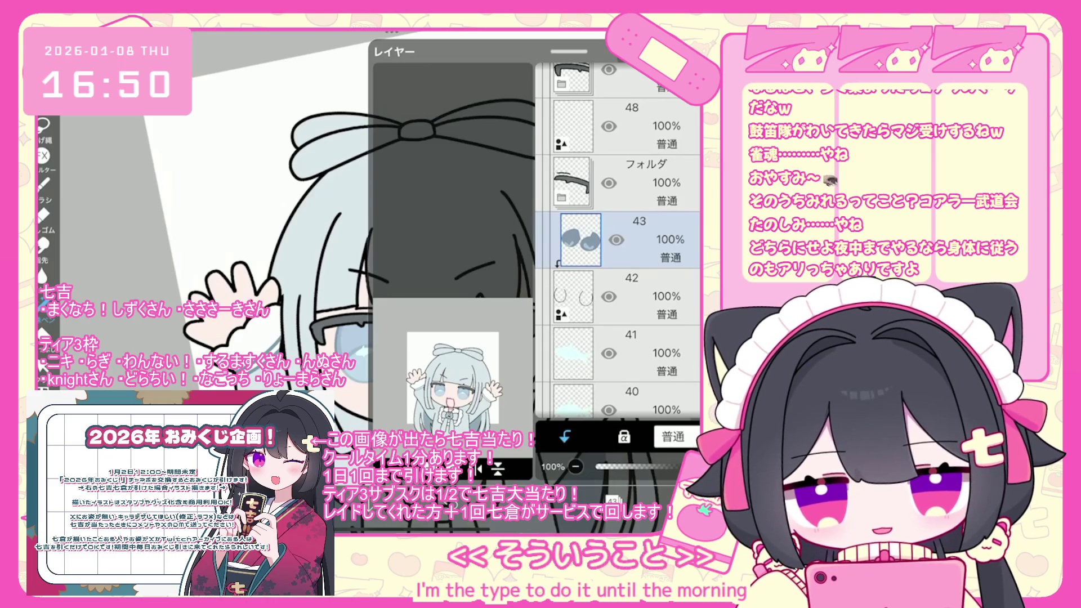
Select layer 44 and shift the drawing colour toward a muted pink.
left_click(619, 315)
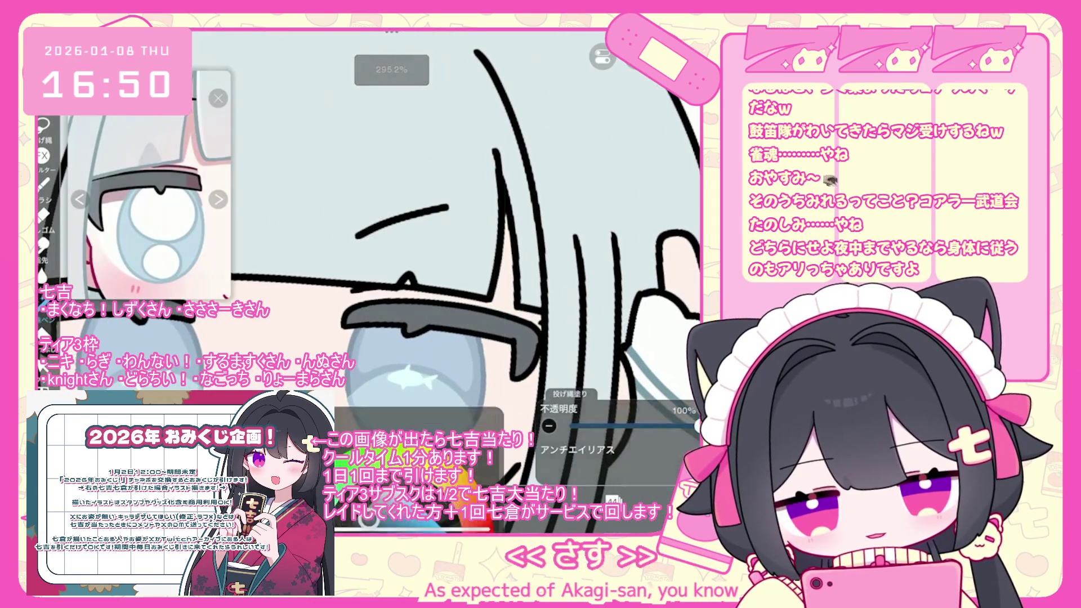
left_click_drag(316, 239, 476, 223)
left_click_drag(368, 184, 394, 188)
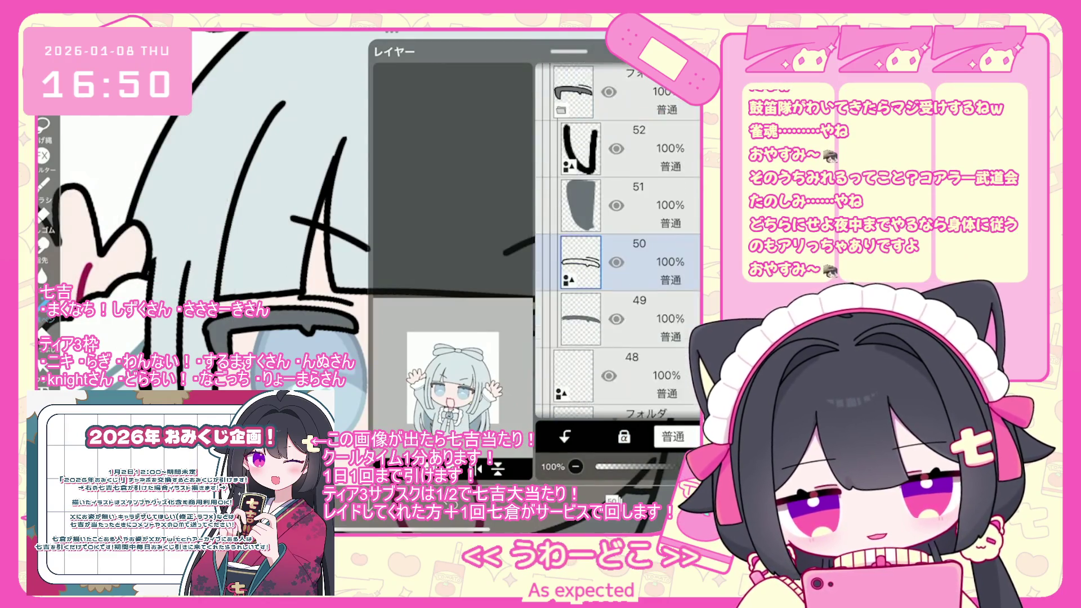
Check the glasses fill on layer 46, then select outline layer 47 above it.
left_click(581, 284)
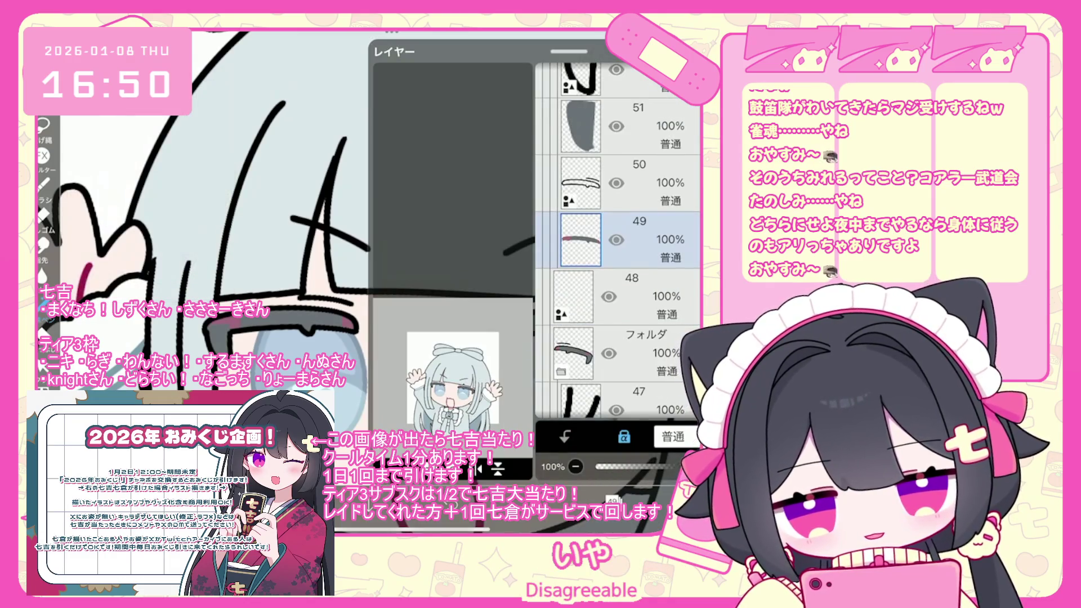
left_click(581, 126)
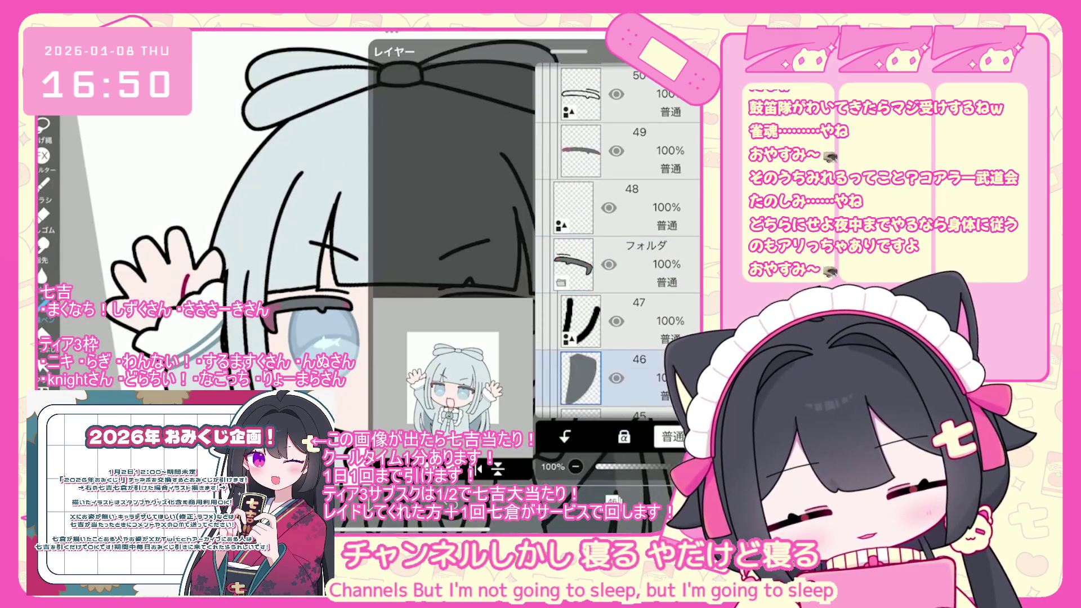
left_click(581, 267)
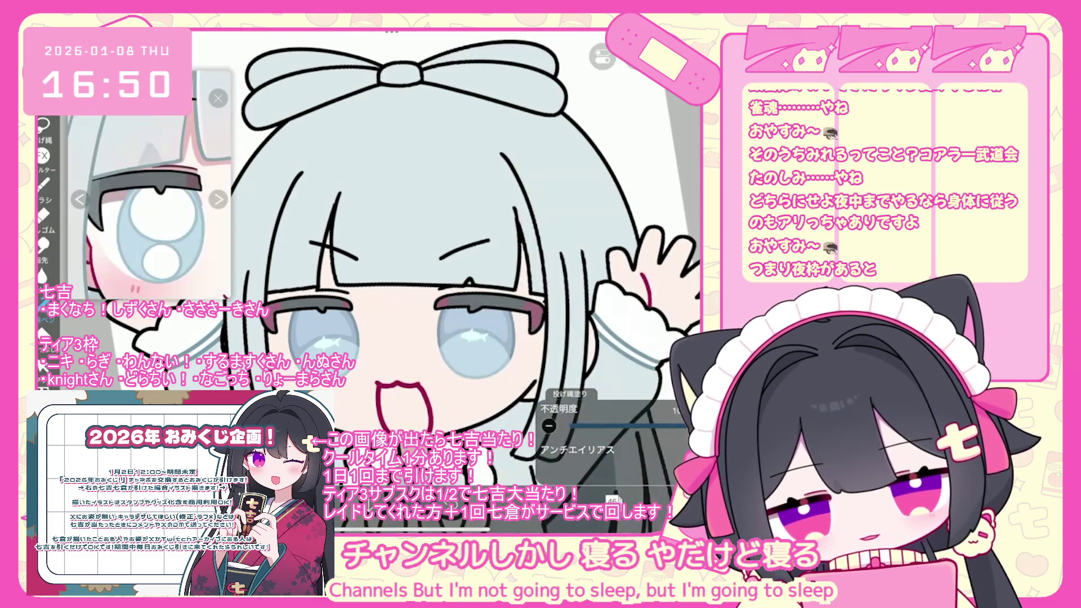
left_click(611, 500)
left_click(611, 500)
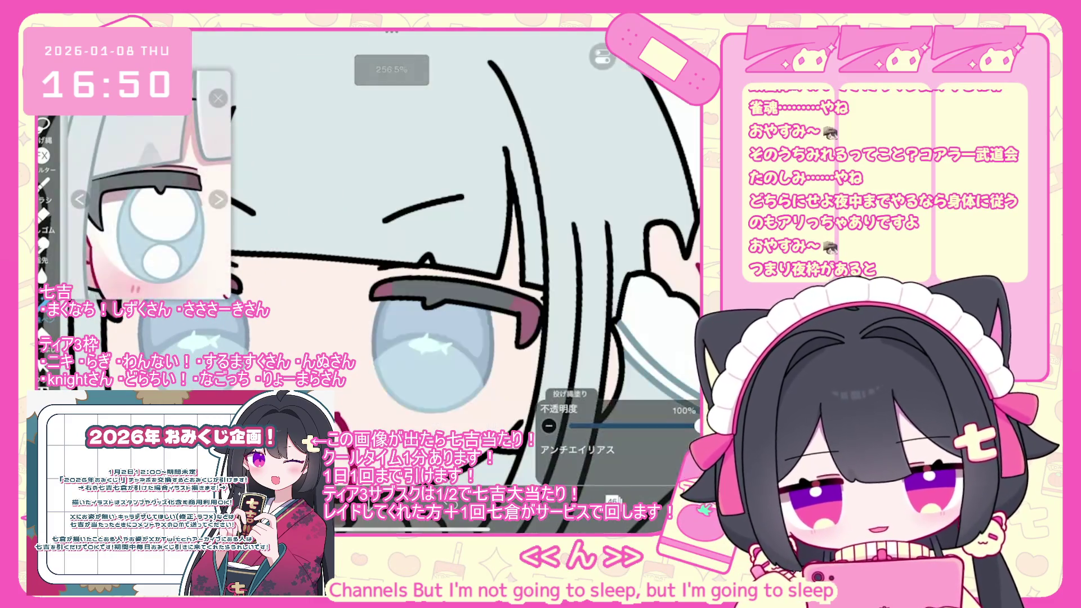
left_click(611, 500)
left_click(648, 183)
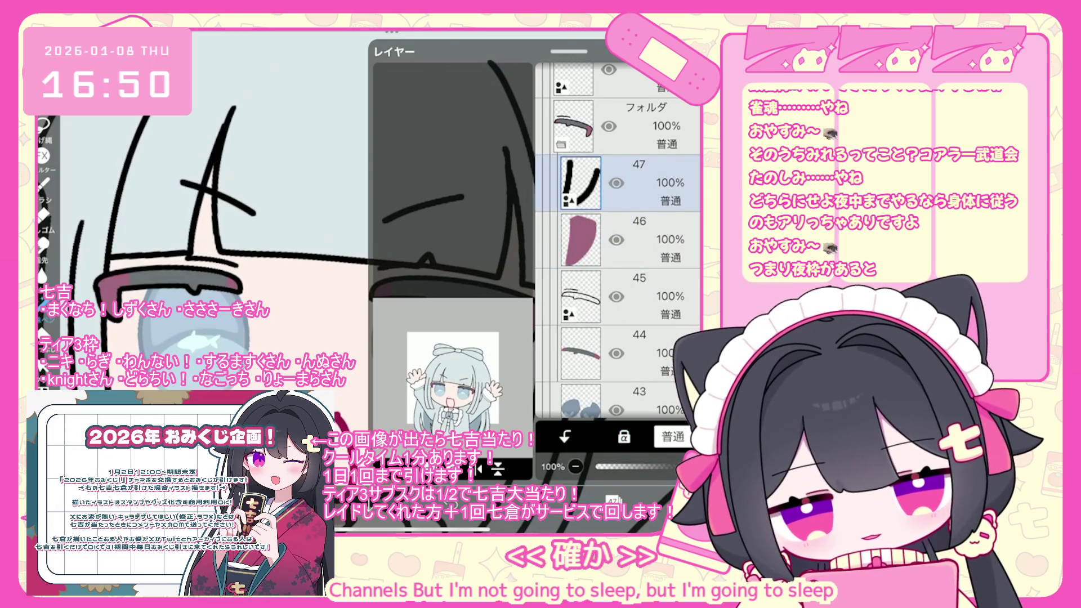
Set the drawing colour to the dark maroon #60303F.
left_click(611, 500)
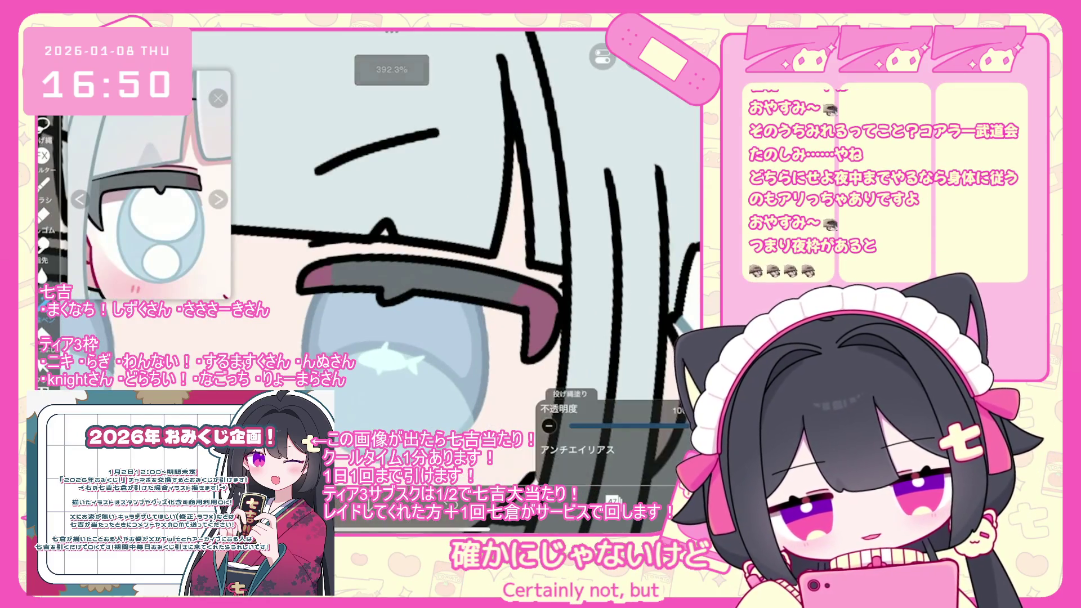
left_click(569, 500)
left_click(386, 213)
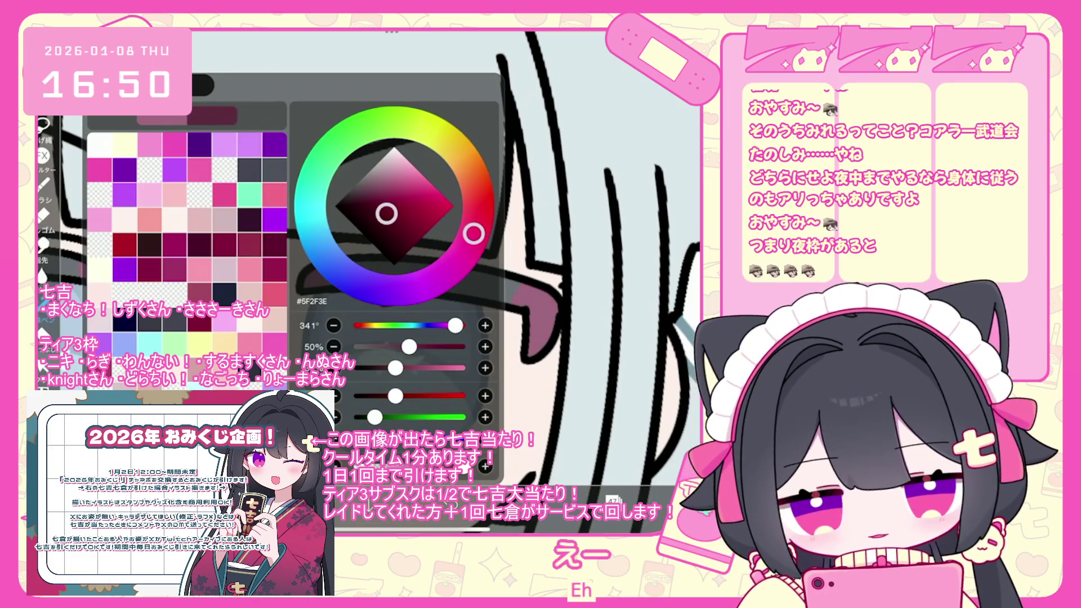
left_click(569, 500)
Add a new shading layer above layer 47 and switch to Lasso Fill.
left_click(612, 500)
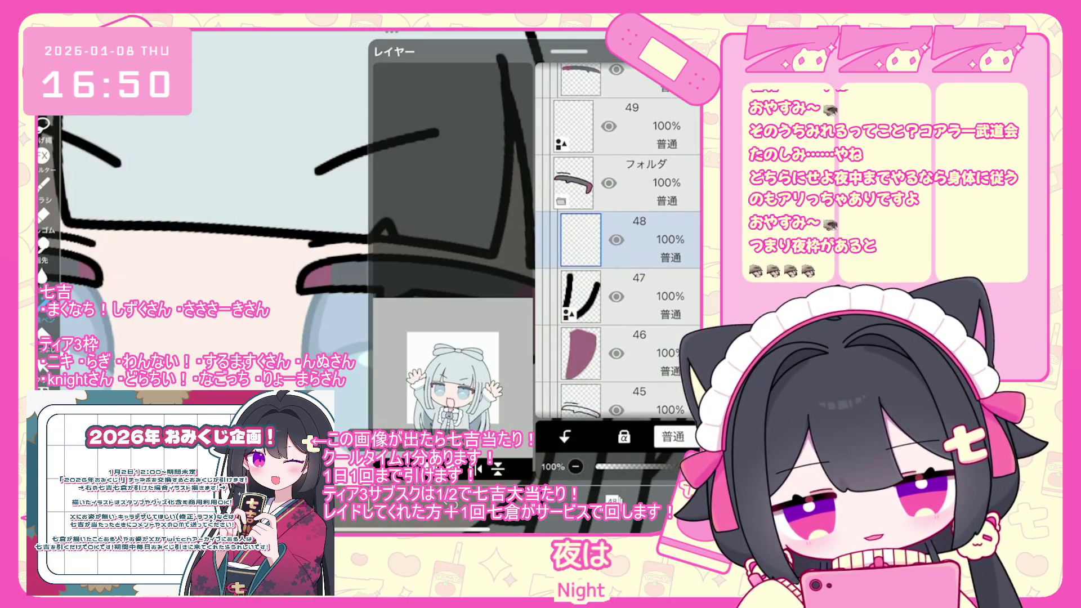
left_click(612, 500)
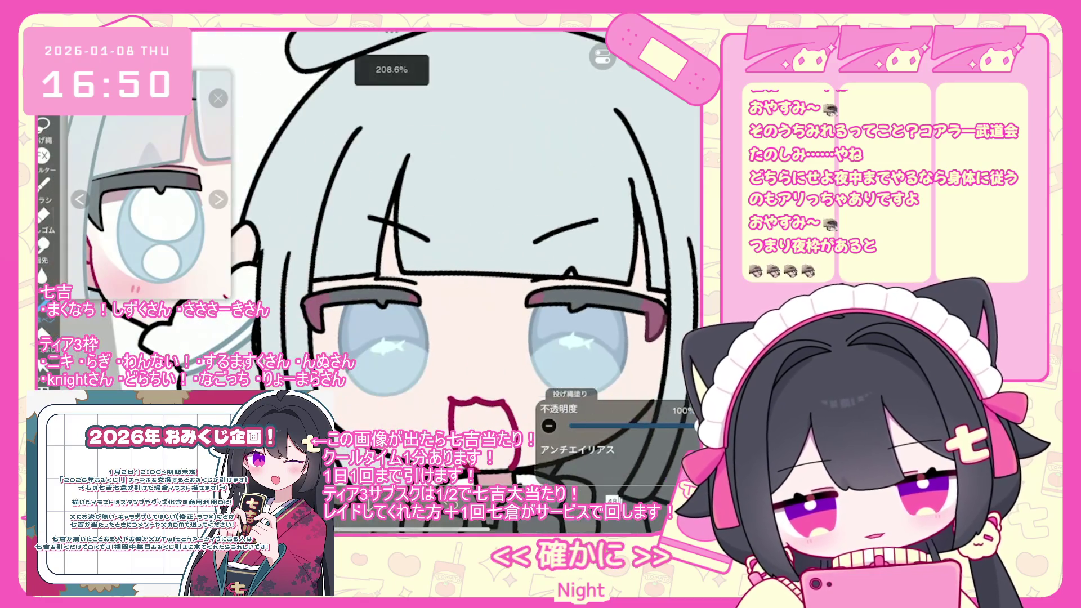
left_click(612, 500)
left_click(636, 271)
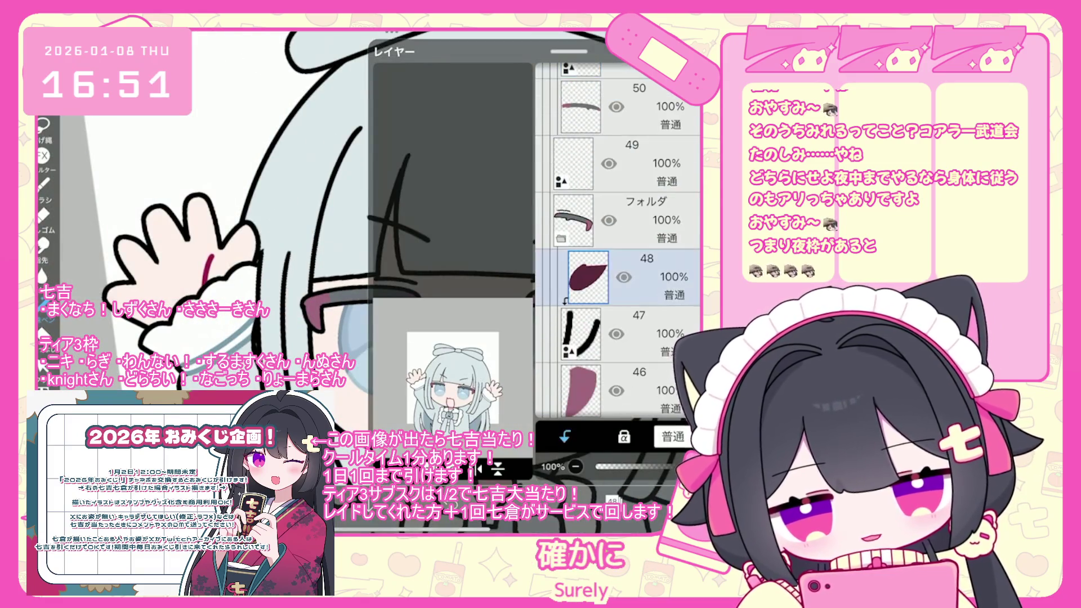
left_click(612, 500)
left_click(612, 500)
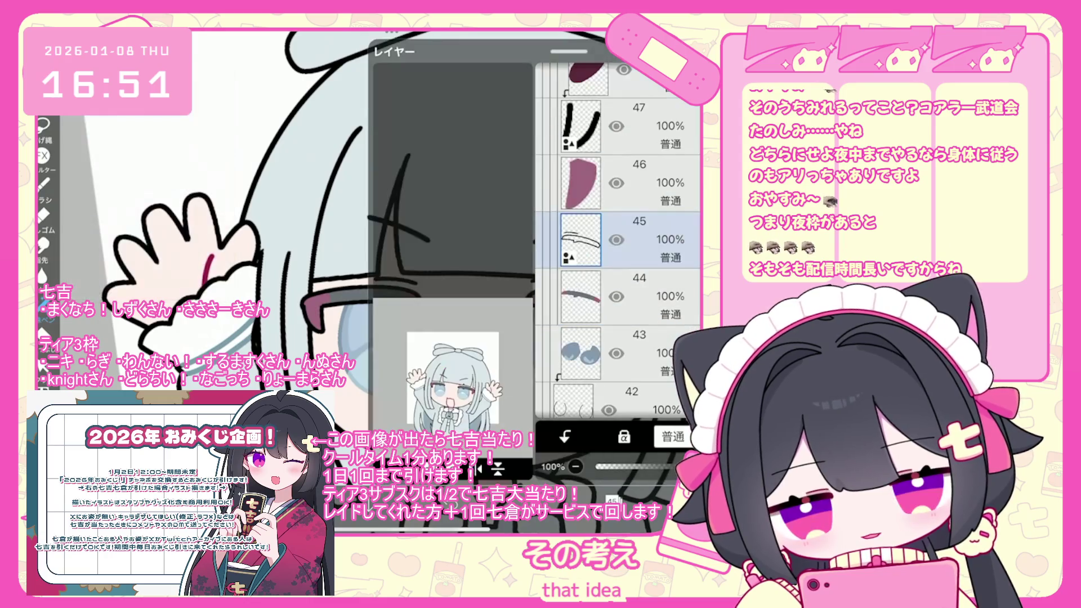
left_click(612, 500)
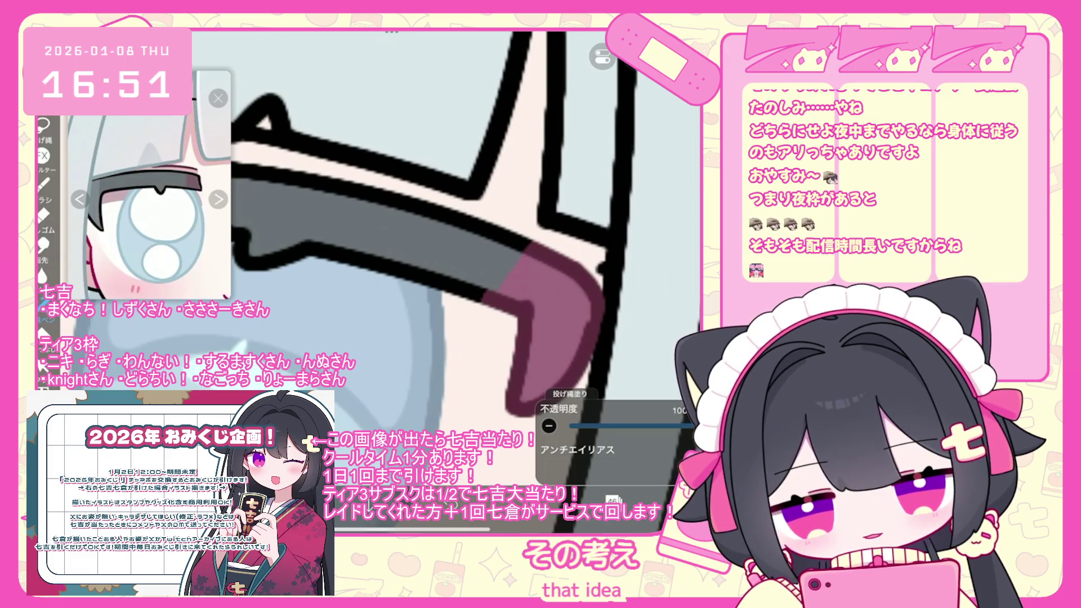
Lasso-fill maroon shading under the glasses rims, including a thin band along the rim.
scroll(389, 237, "down", 1)
scroll(432, 236, "down", 5)
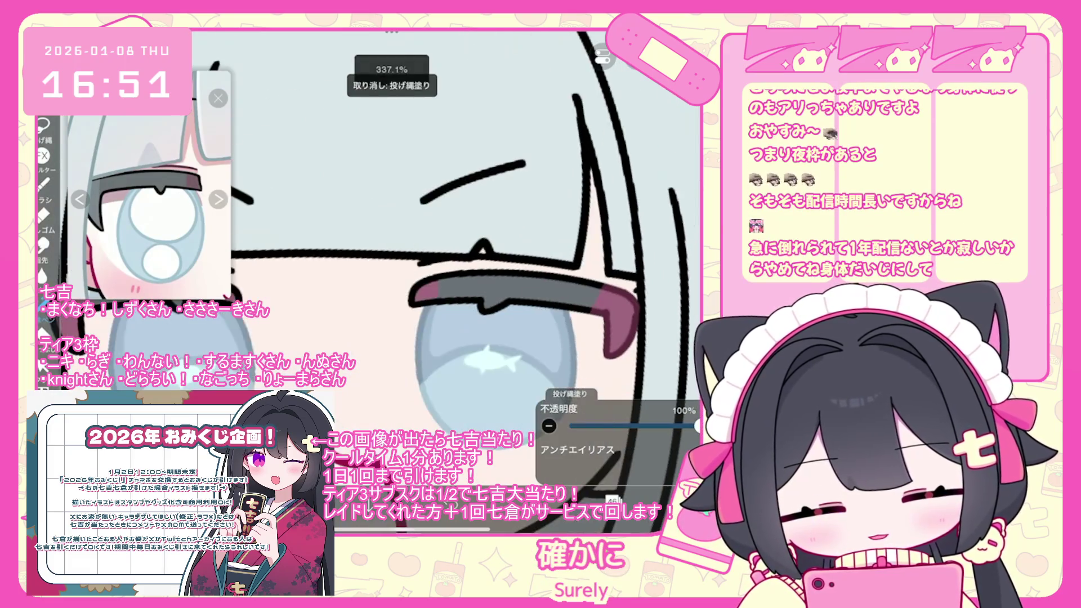
left_click(612, 500)
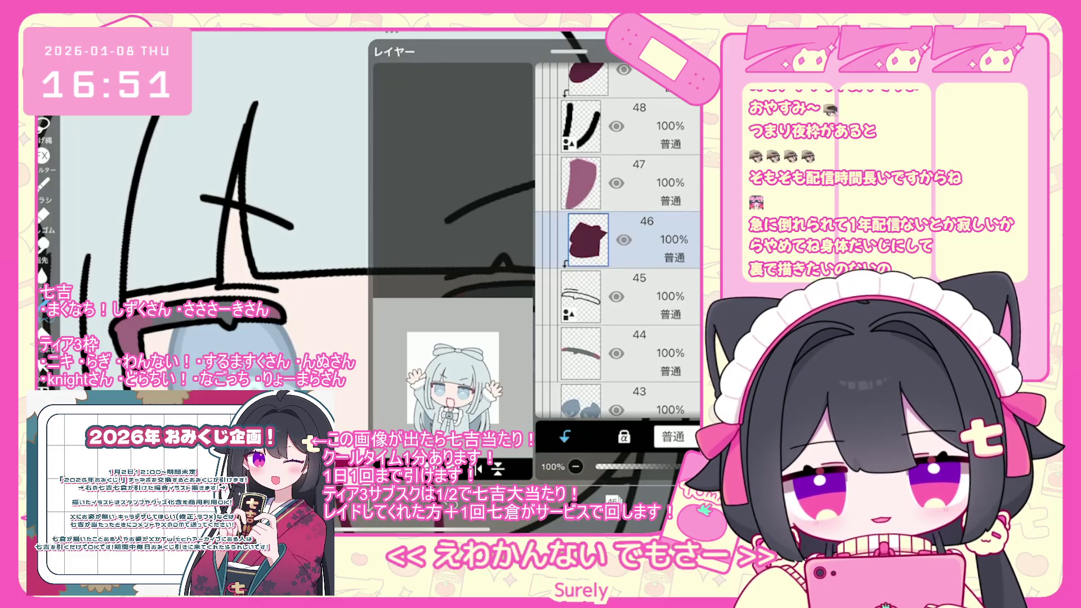
left_click(612, 501)
scroll(450, 237, "up", 4)
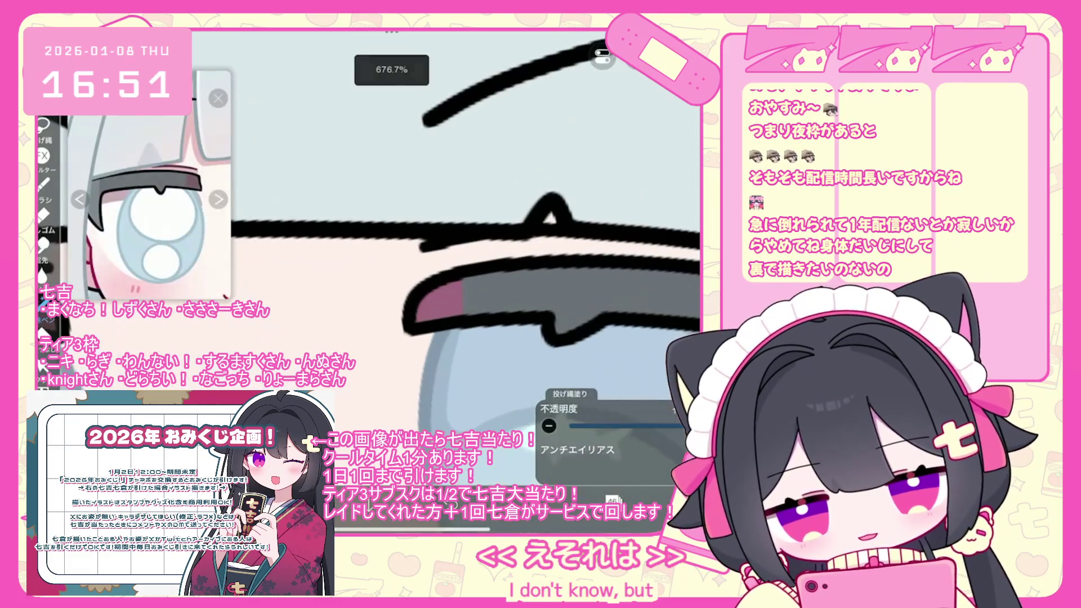
left_click_drag(459, 270, 453, 321)
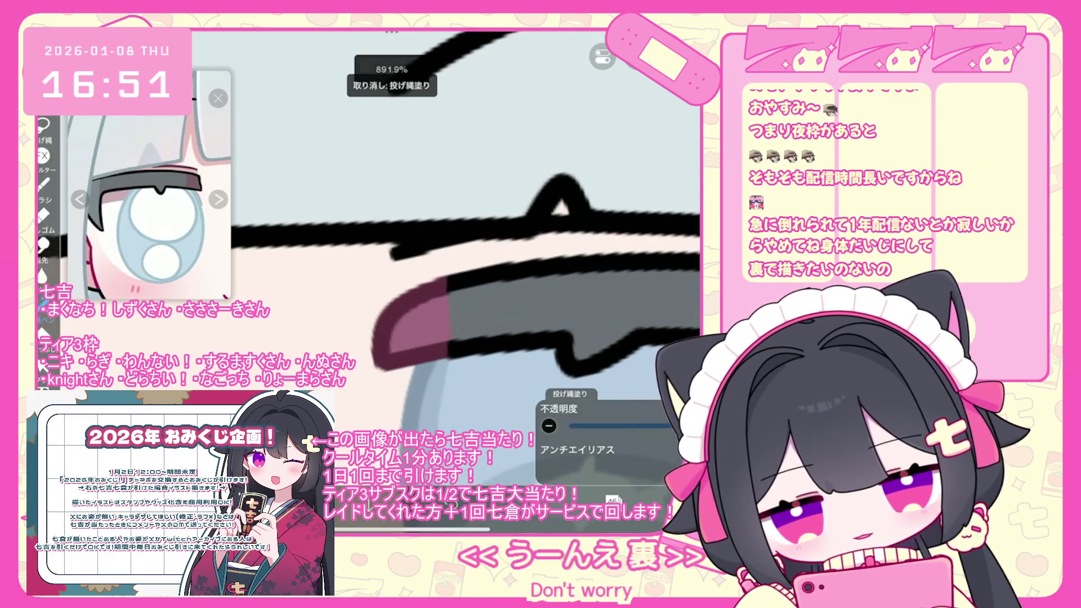
scroll(536, 305, "up", 1)
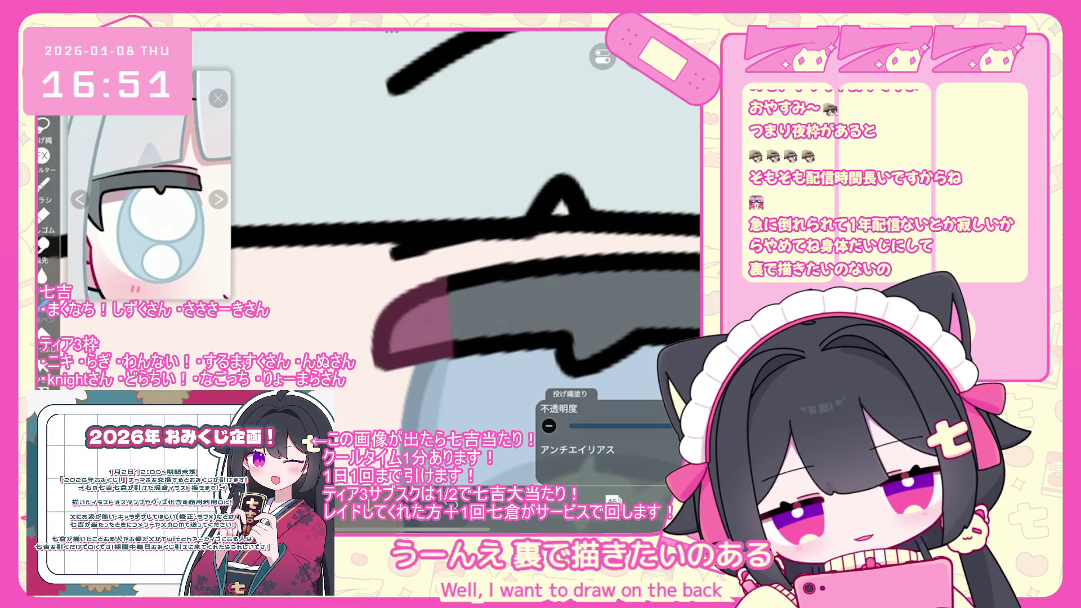
left_click_drag(394, 254, 606, 220)
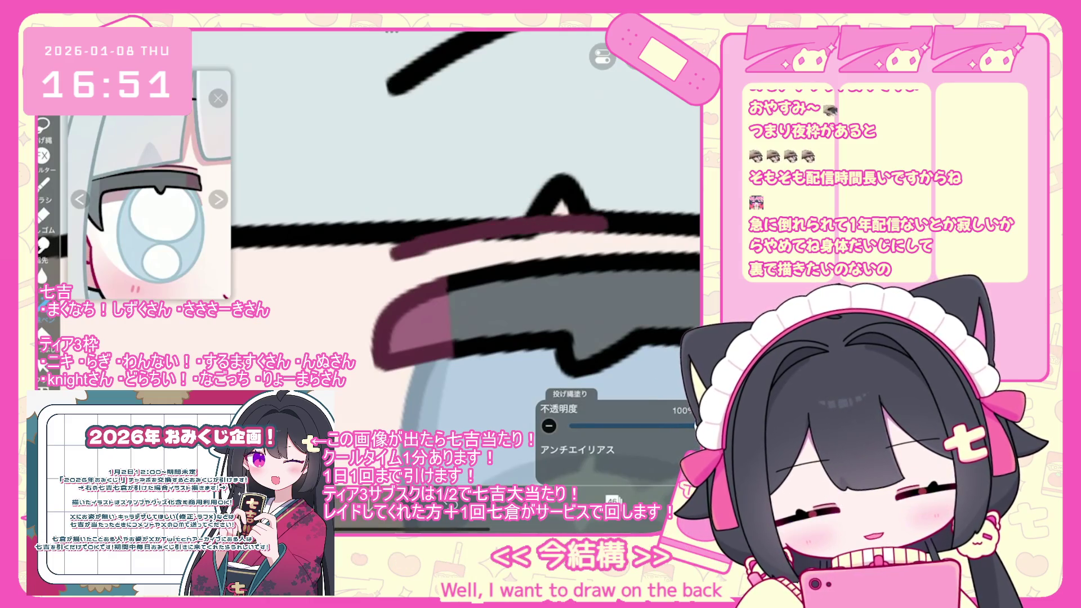
scroll(467, 254, "down", 3)
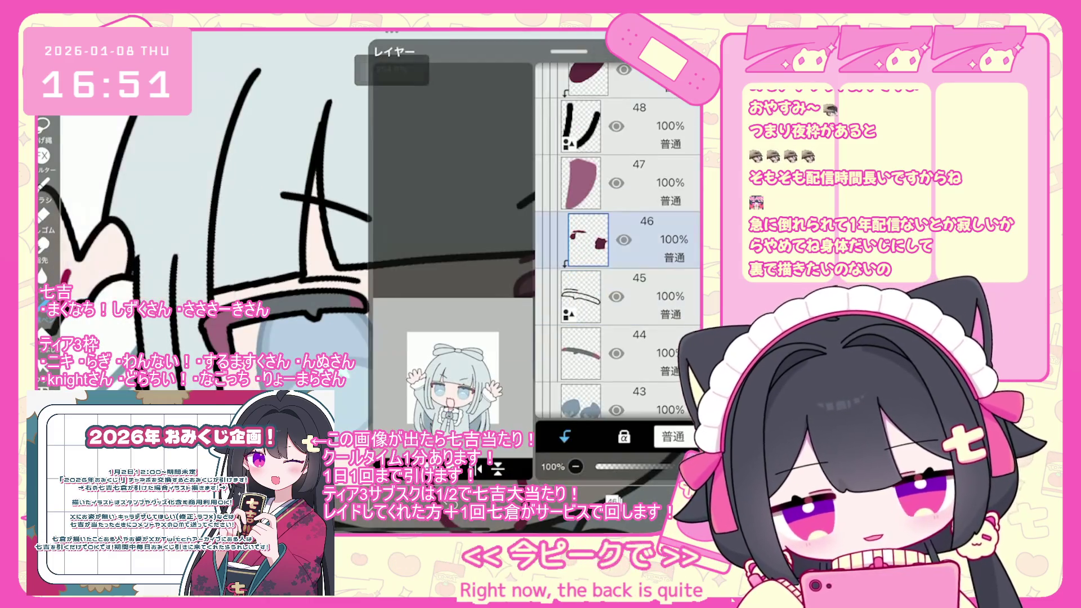
Select layer 52, then drag layer 50 into the glasses folder.
scroll(618, 243, "up", 3)
left_click(580, 246)
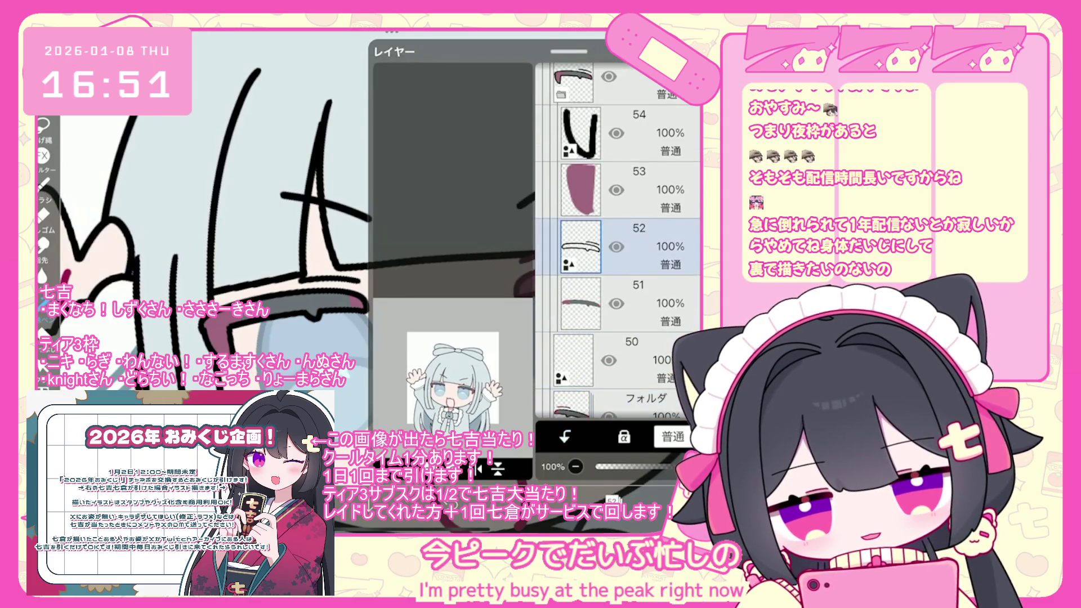
scroll(366, 253, "up", 5)
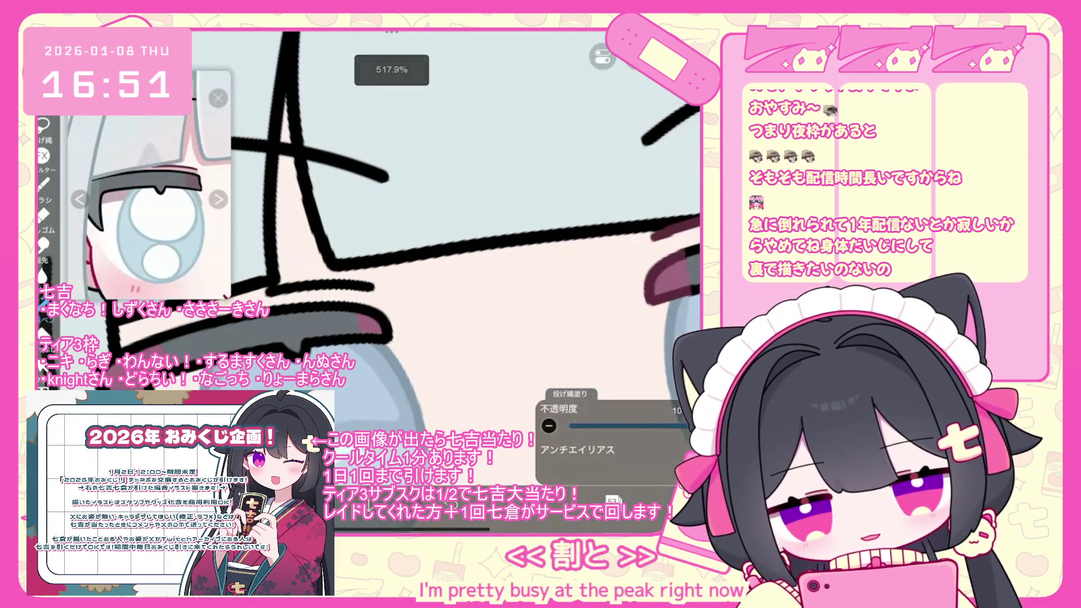
scroll(321, 324, "up", 2)
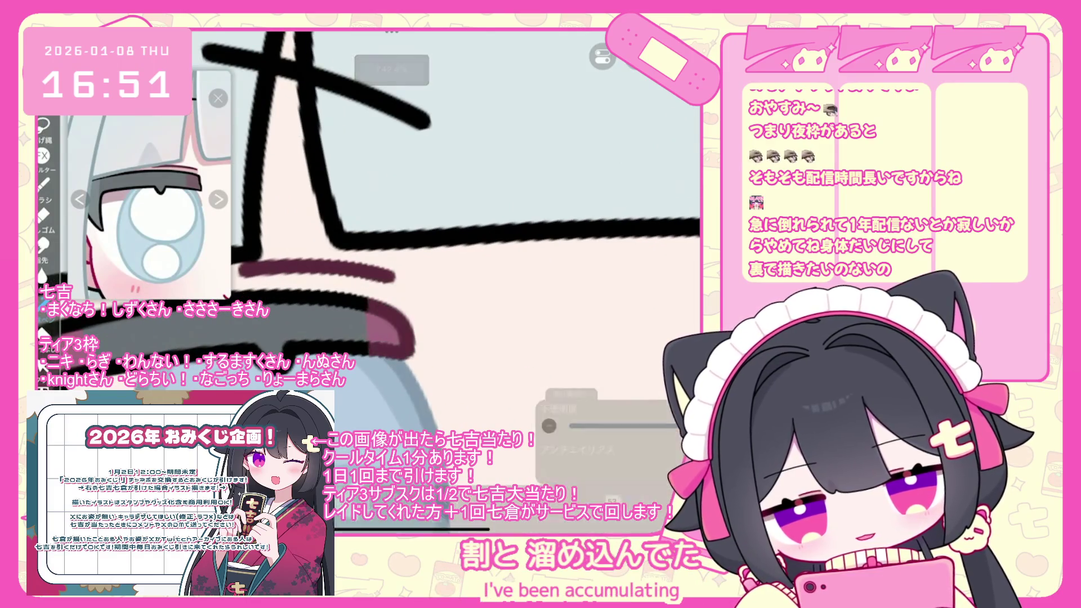
scroll(366, 254, "down", 3)
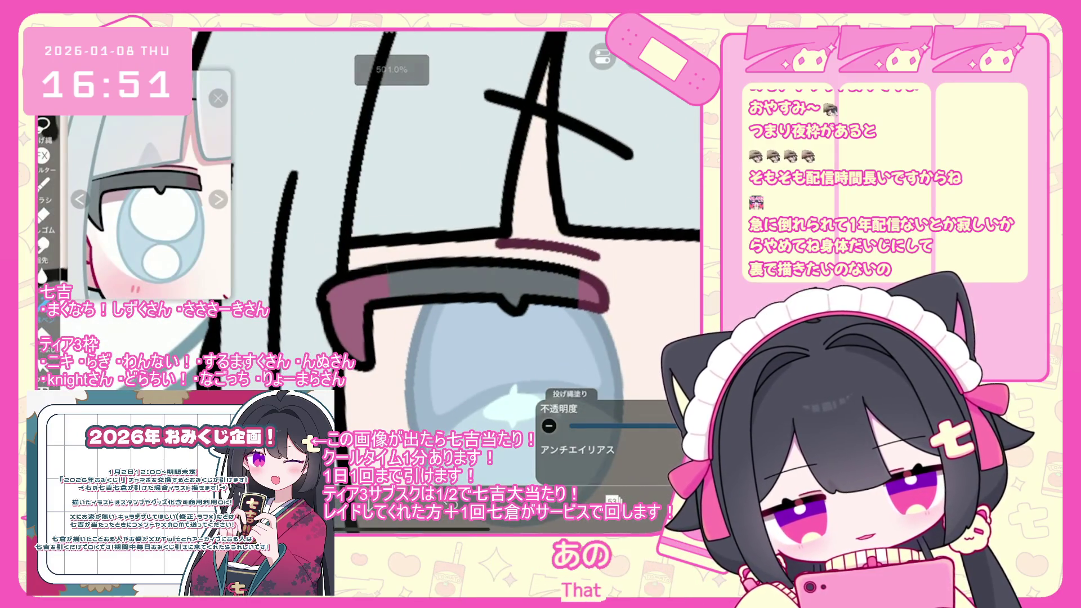
left_click(613, 500)
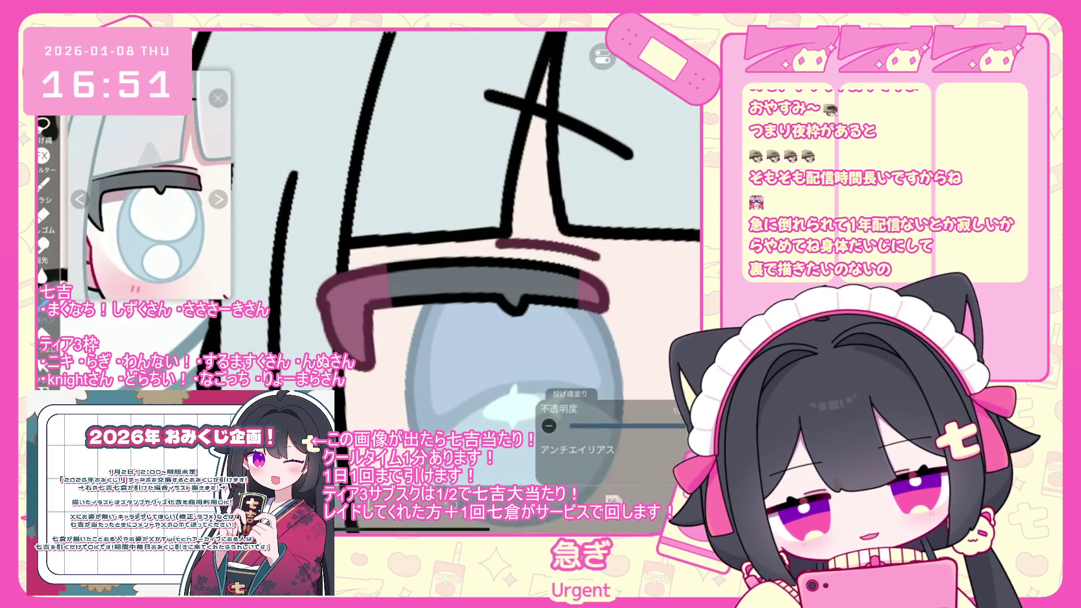
scroll(507, 282, "down", 3)
scroll(507, 282, "down", 2)
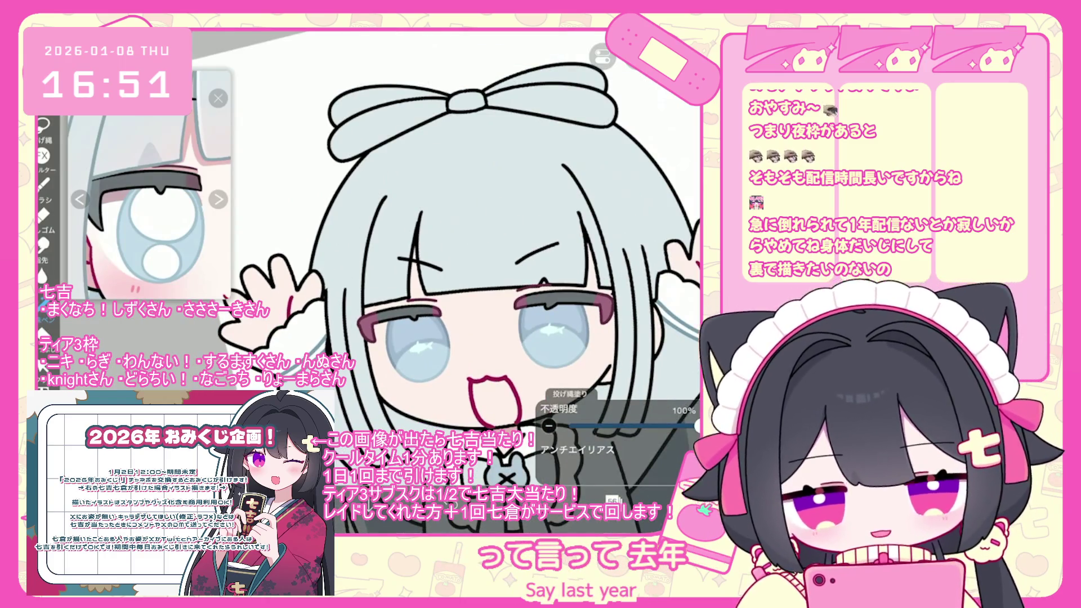
left_click(613, 500)
left_click(647, 240)
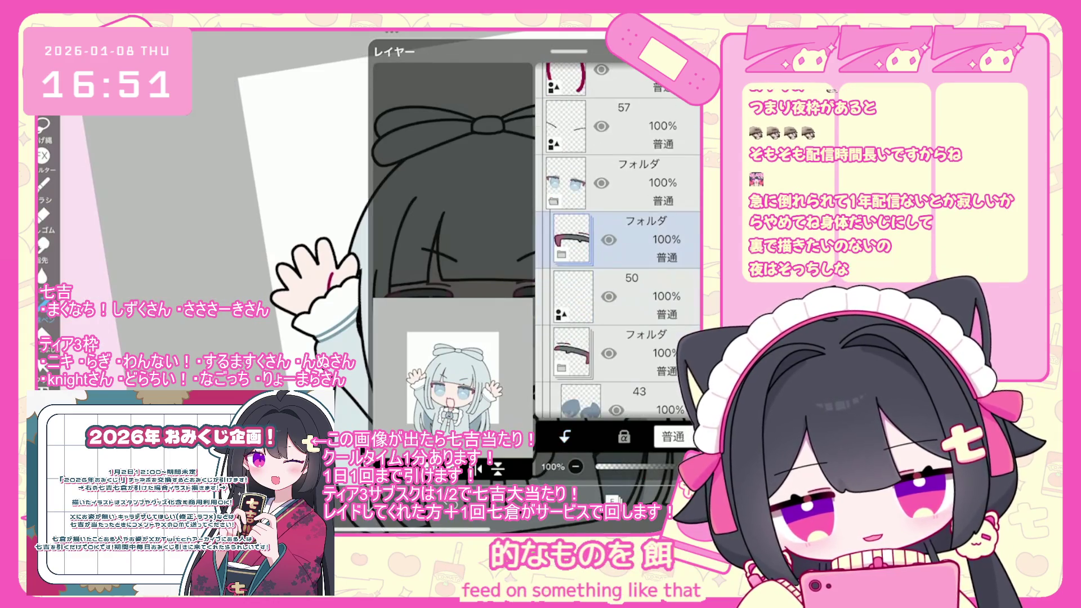
left_click_drag(631, 297, 631, 240)
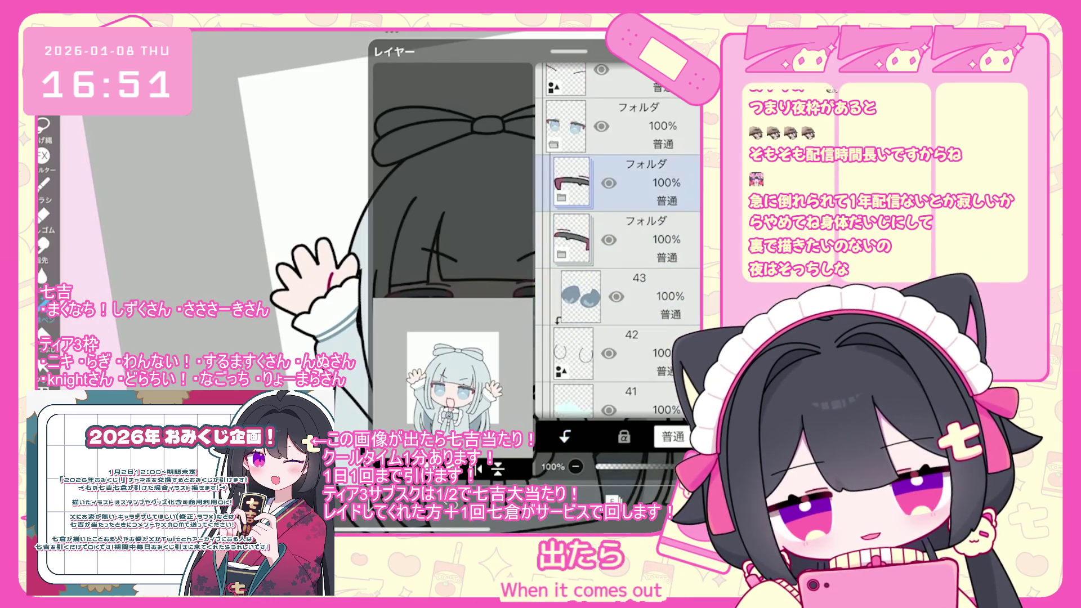
Add a new layer and show the Pen (Hard) brush settings at 5.5 px.
left_click(497, 468)
left_click(428, 341)
scroll(506, 282, "up", 2)
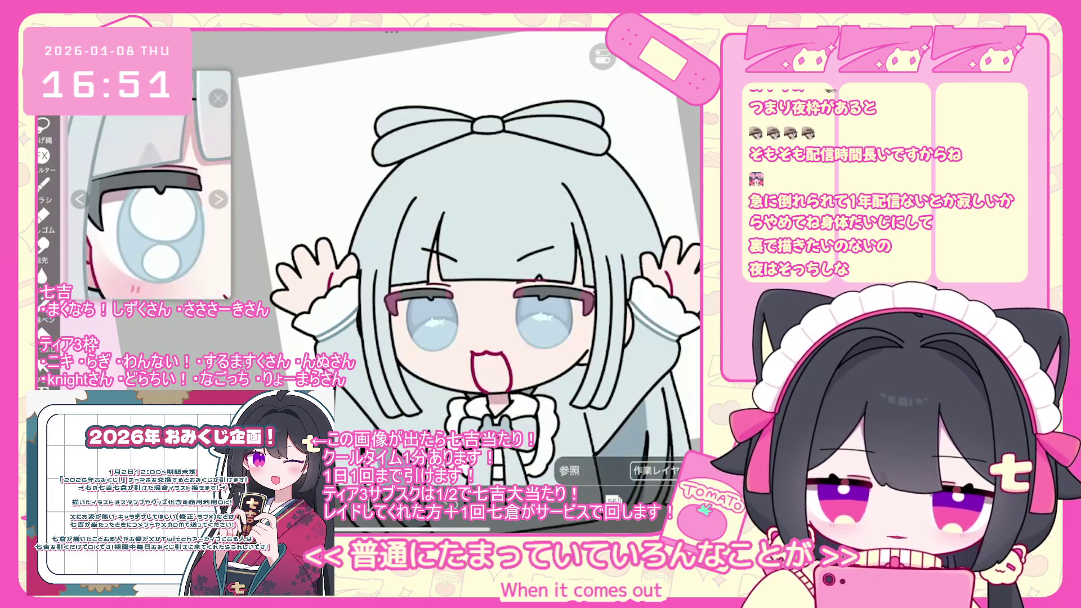
left_click(44, 185)
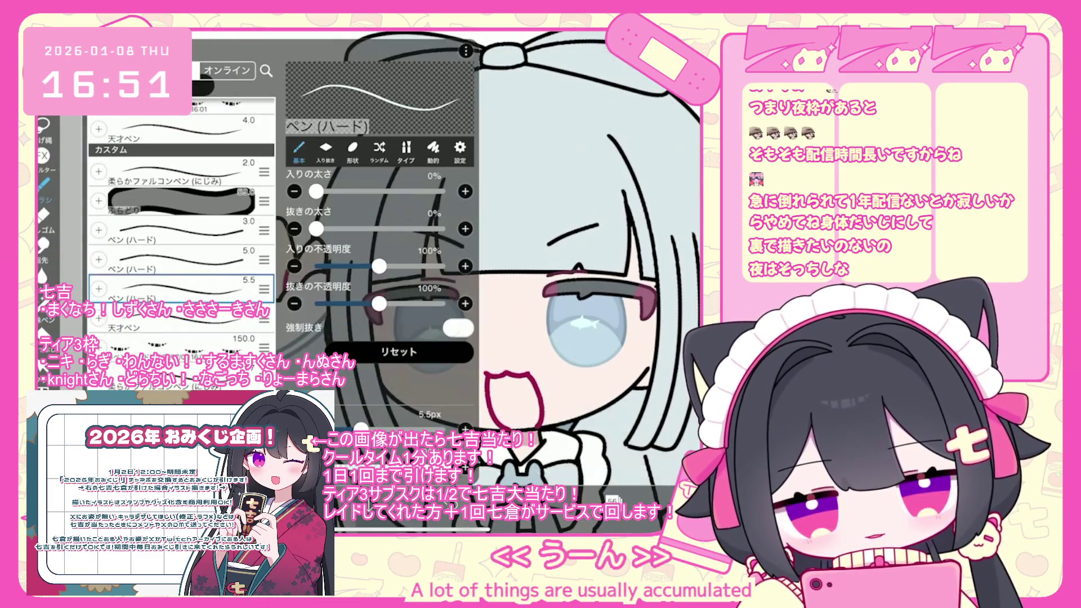
Draw and undo several white highlight strokes until a small ring sits atop the iris.
scroll(394, 254, "up", 5)
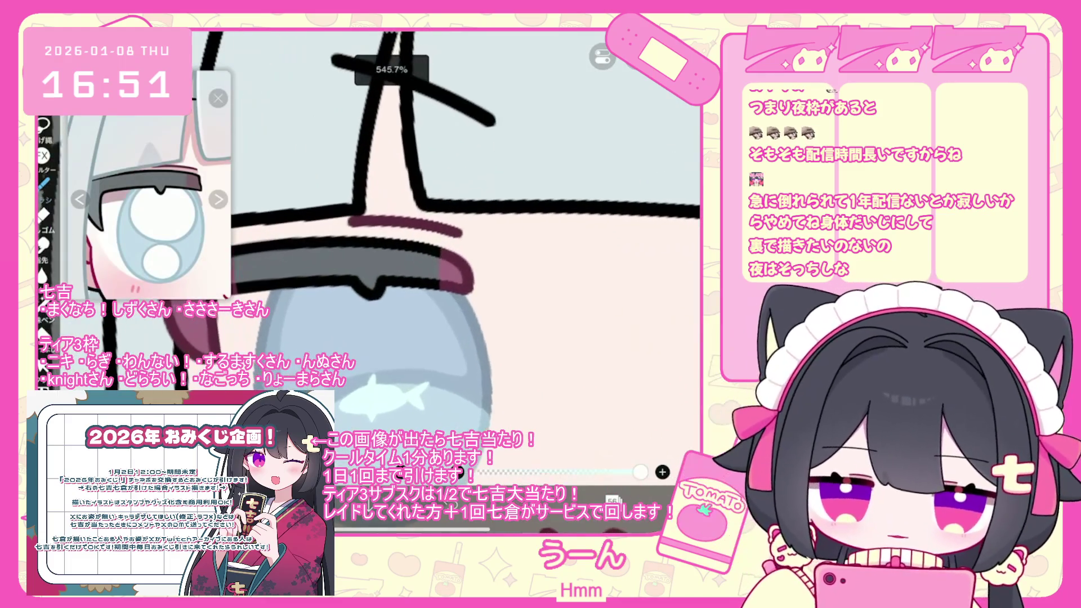
key("ctrl+z")
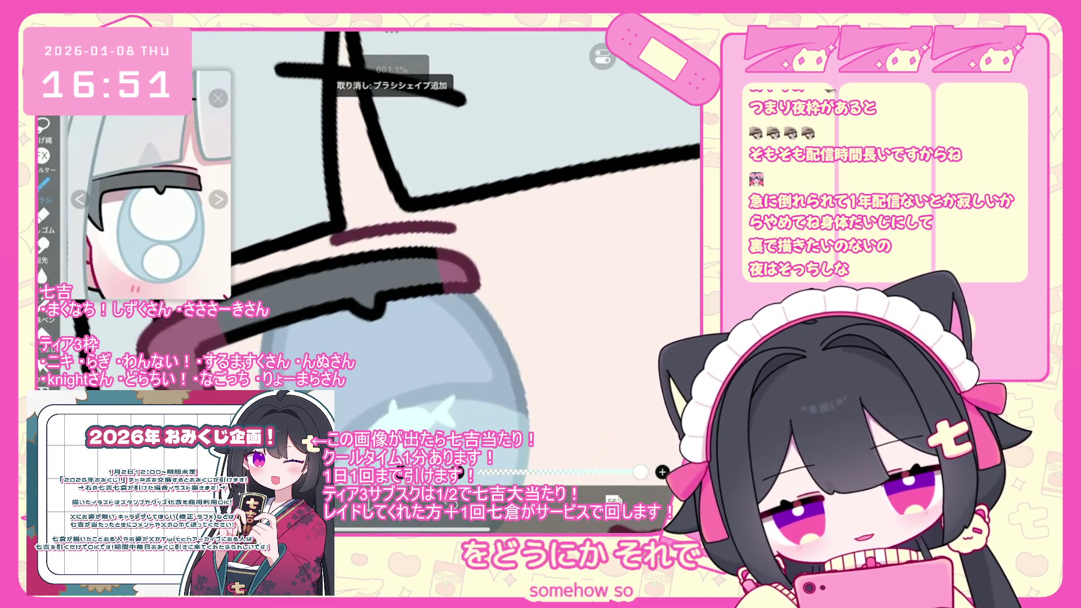
scroll(394, 254, "up", 3)
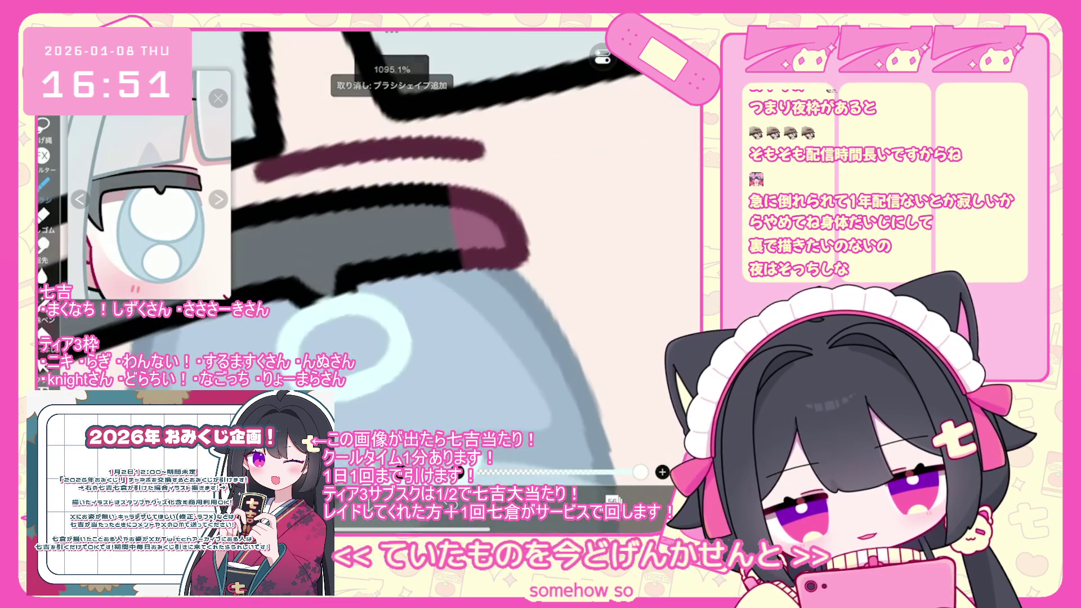
left_click_drag(293, 366, 403, 324)
key("ctrl+z")
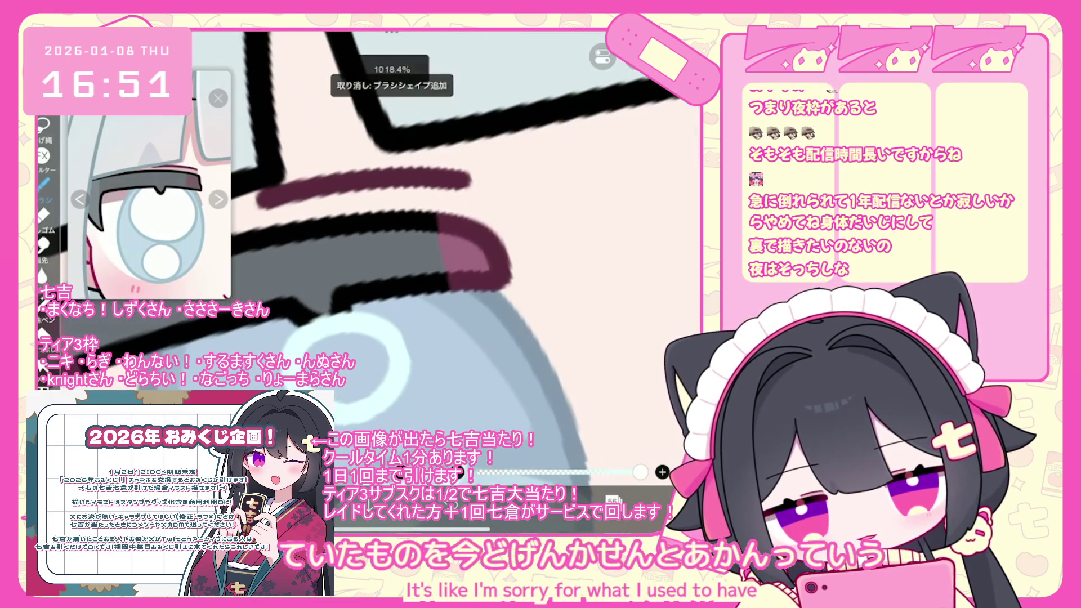
scroll(395, 254, "down", 5)
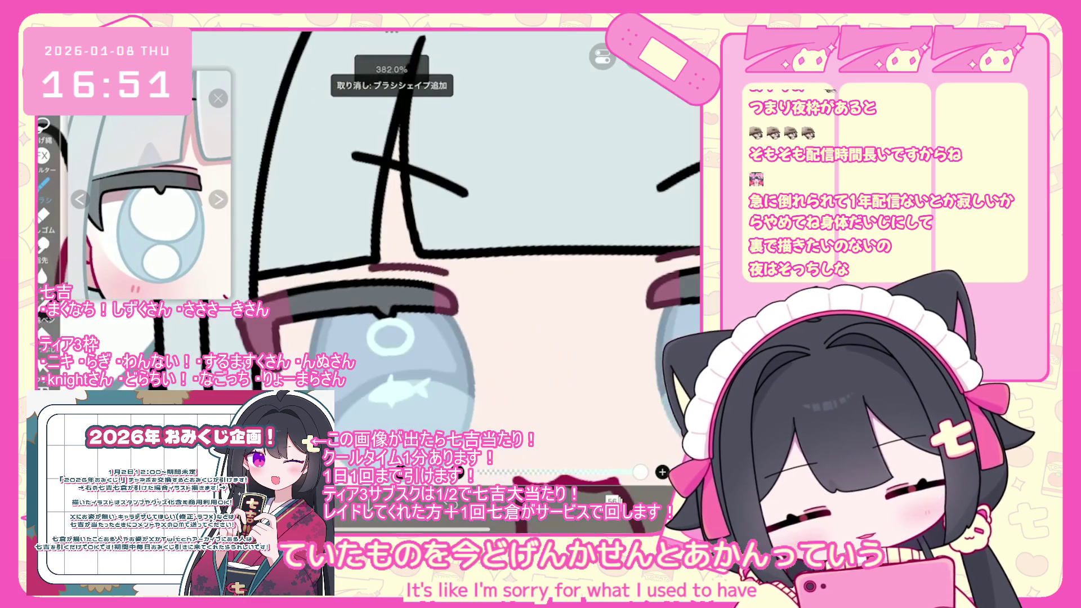
left_click_drag(440, 335, 441, 337)
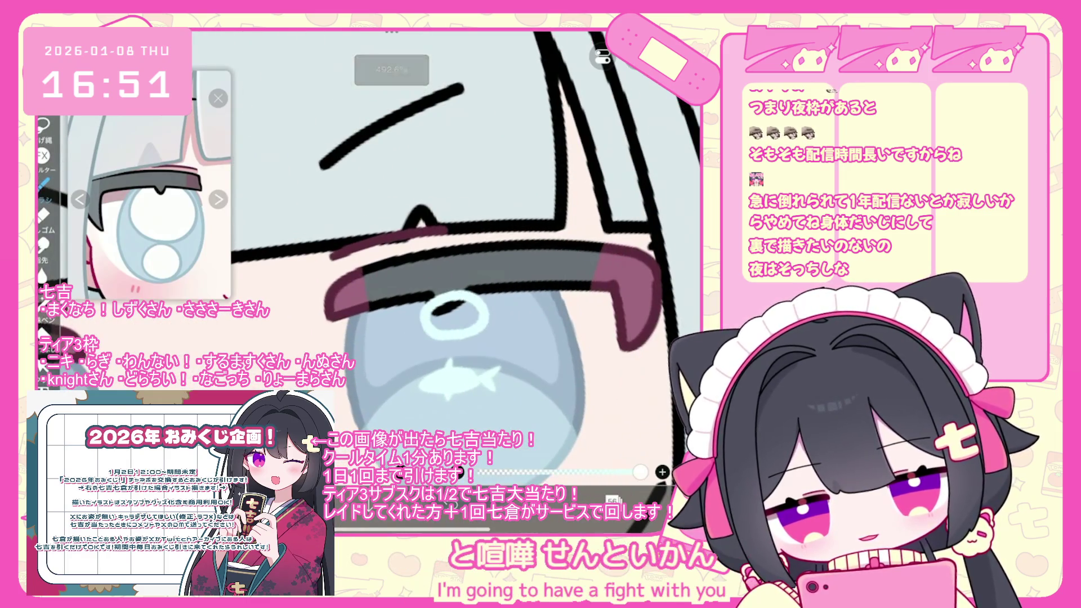
scroll(439, 335, "up", 2)
key("ctrl+z")
scroll(471, 280, "up", 2)
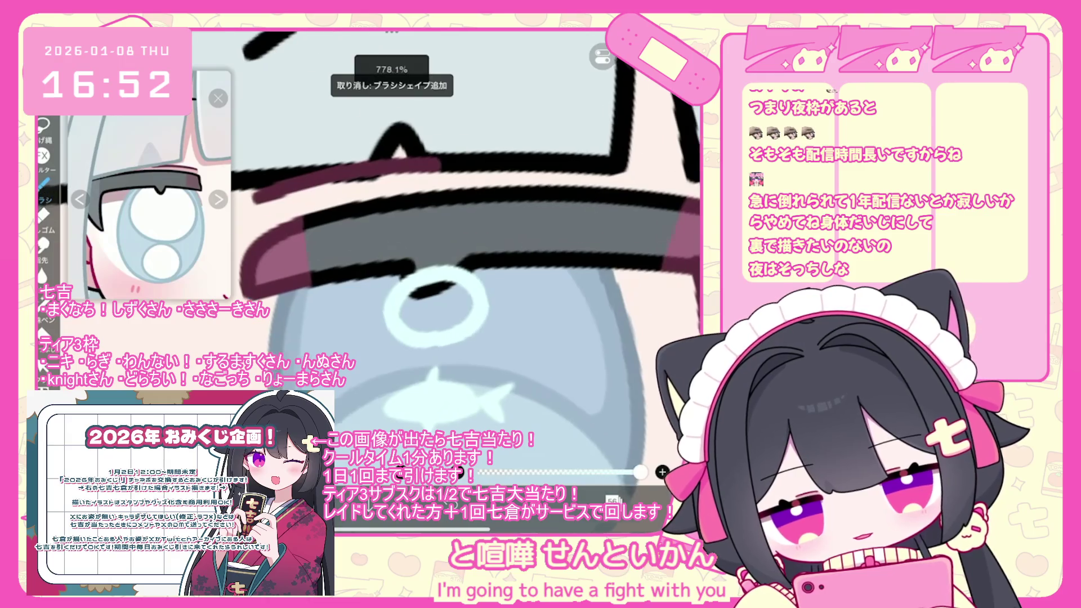
key("ctrl+z")
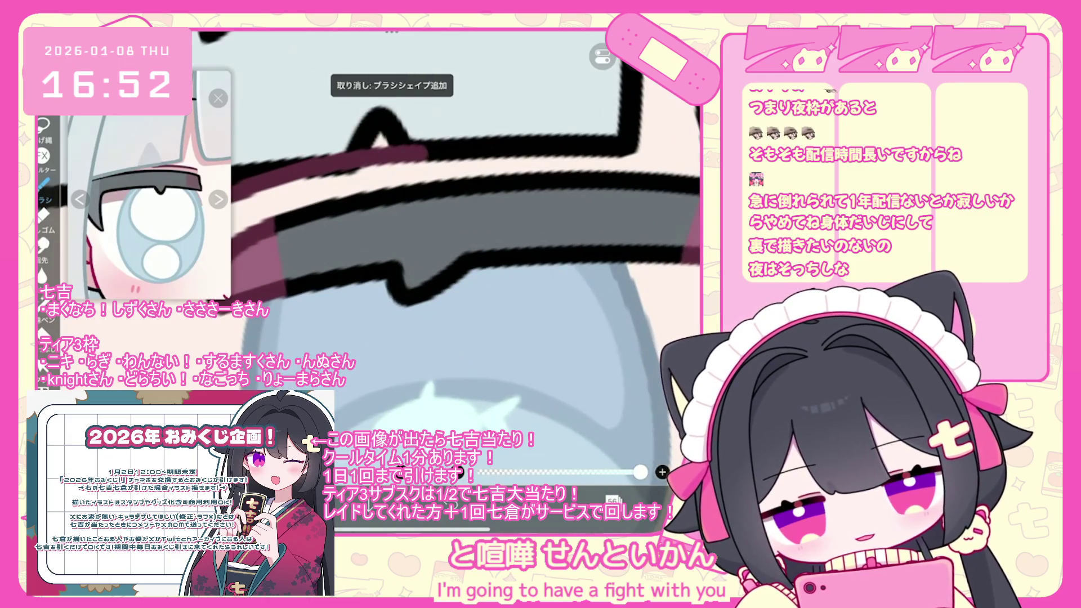
left_click_drag(428, 344, 404, 285)
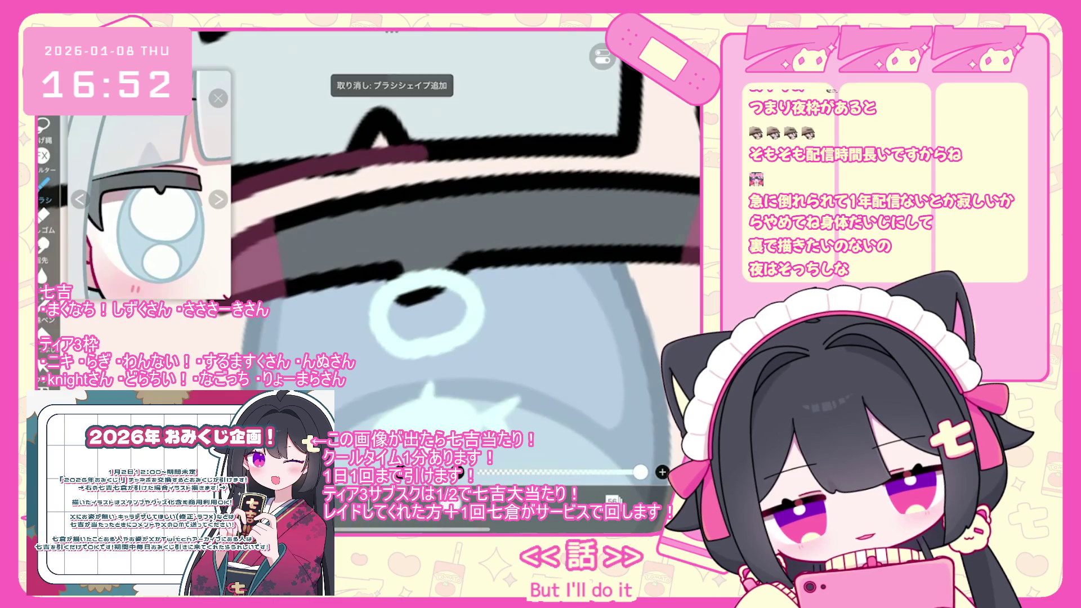
key("ctrl+z")
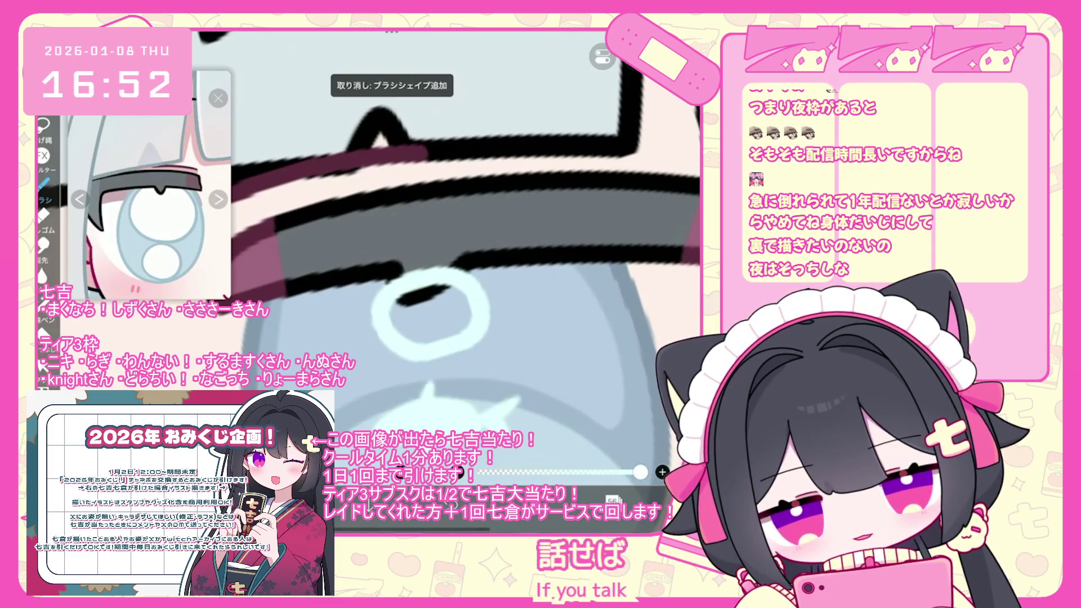
key("ctrl+z")
scroll(451, 253, "down", 5)
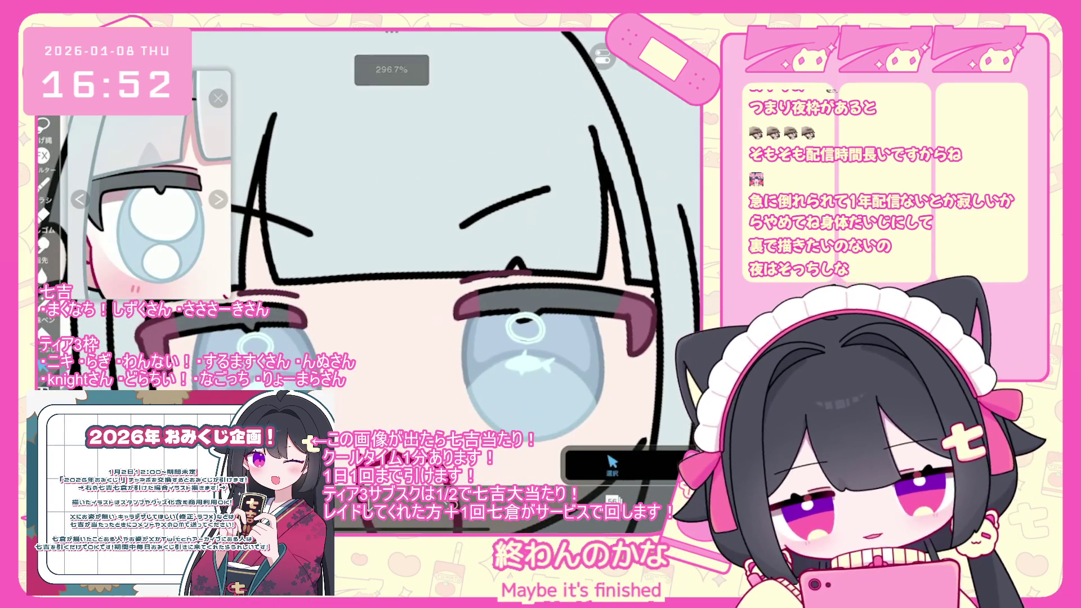
Zoom out to check the ring highlights on both eyes and show the layers list.
scroll(451, 338, "up", 5)
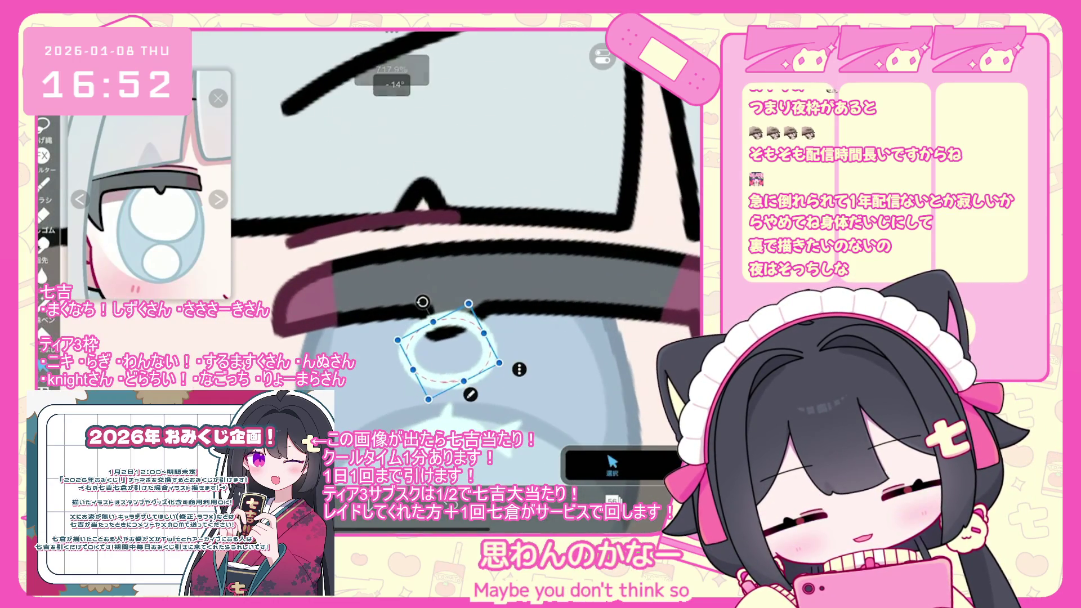
scroll(465, 266, "down", 1)
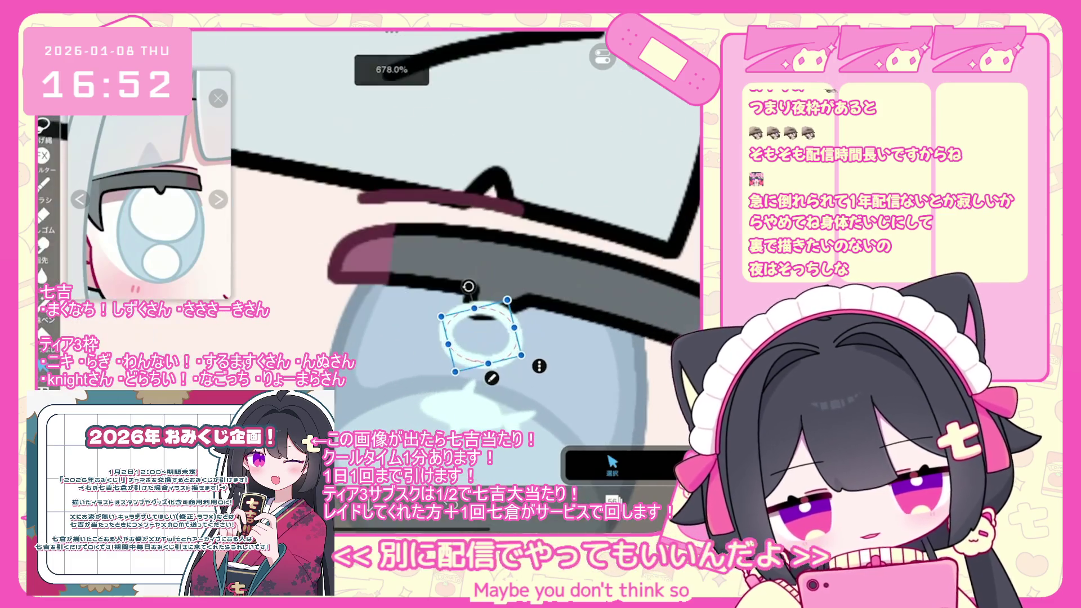
scroll(465, 270, "down", 5)
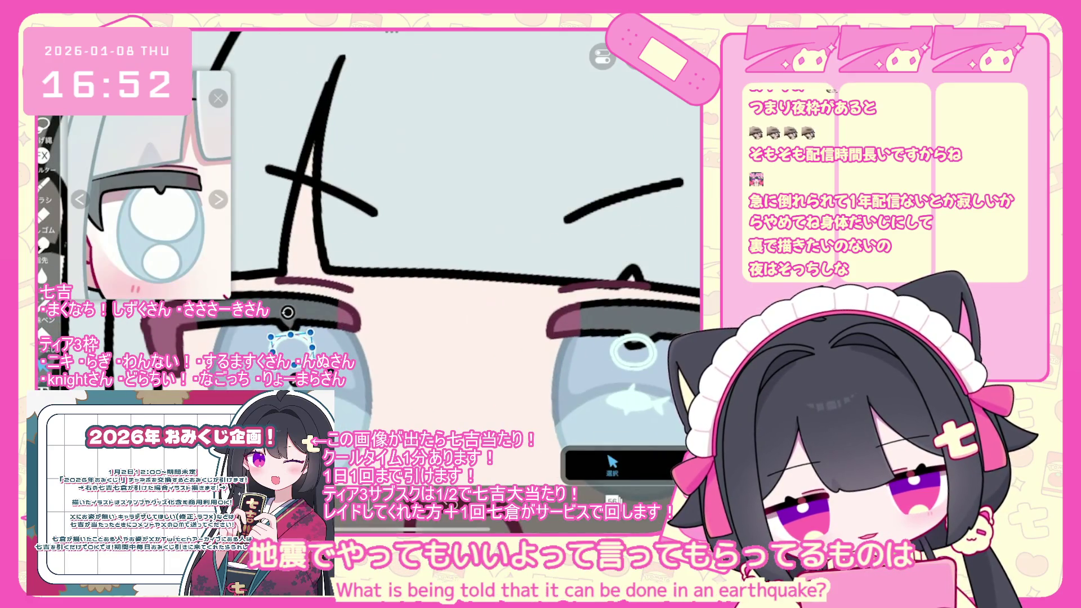
scroll(466, 270, "up", 1)
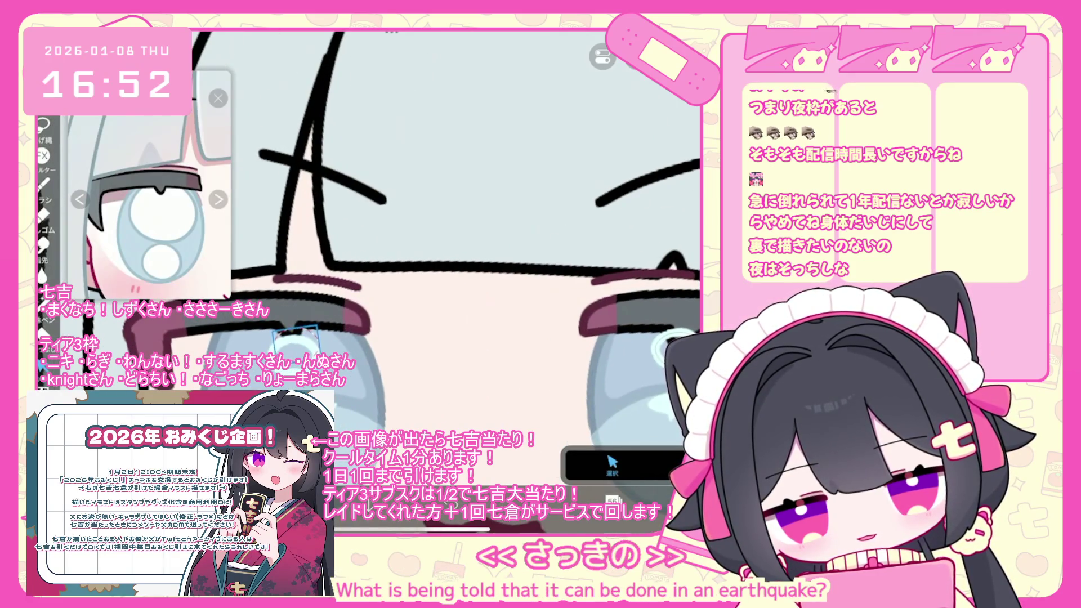
scroll(466, 270, "up", 2)
left_click(613, 499)
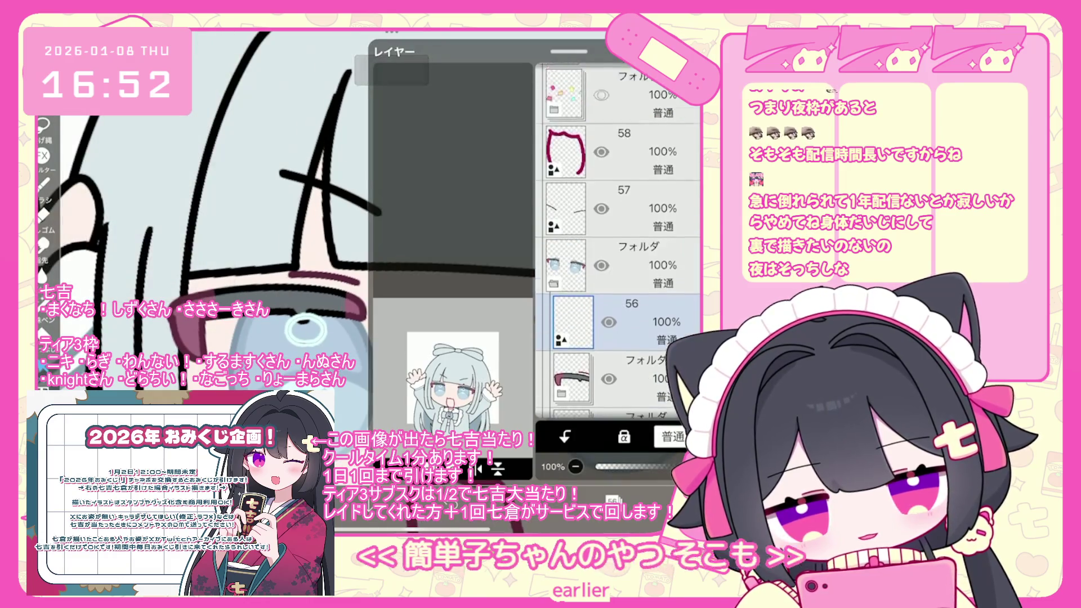
Select layer 44, confirm the pale cyan #E0FFFF colour, and switch to Lasso Fill.
scroll(619, 242, "down", 2)
scroll(618, 282, "down", 2)
left_click(574, 239)
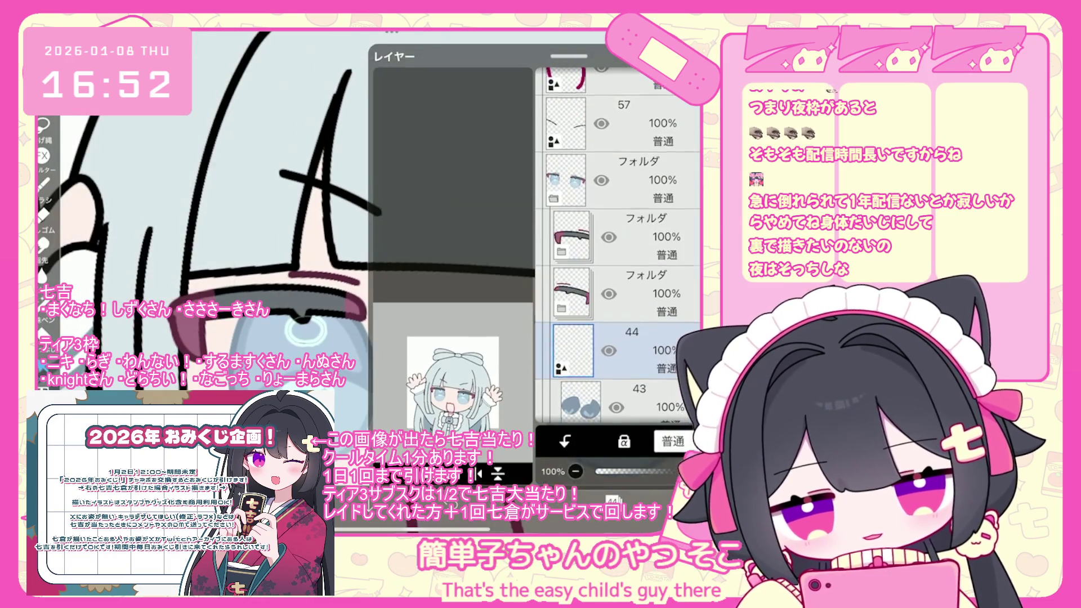
left_click(580, 296)
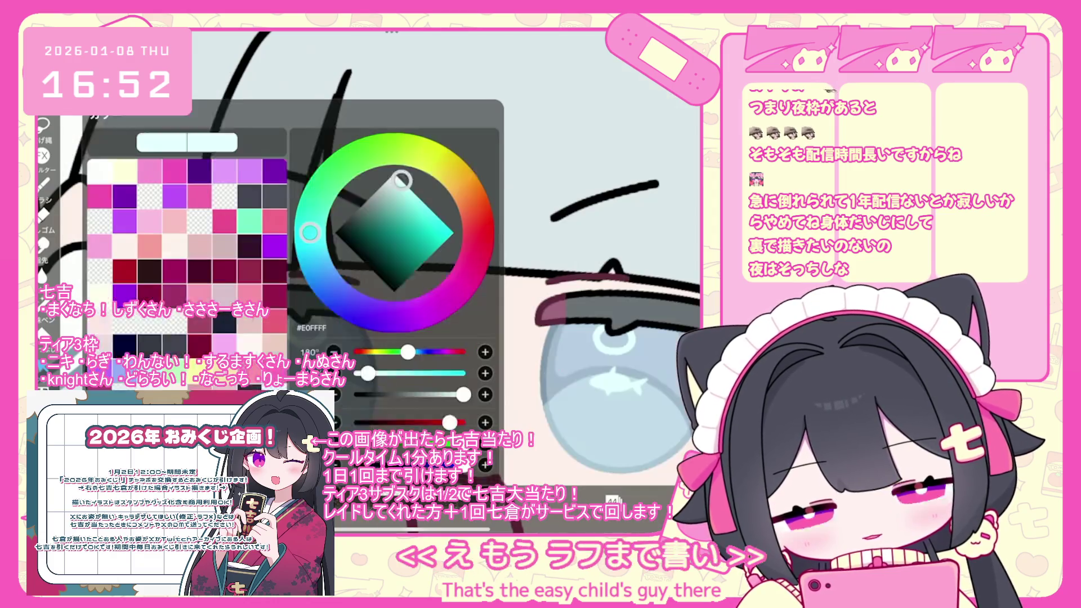
scroll(394, 226, "up", 2)
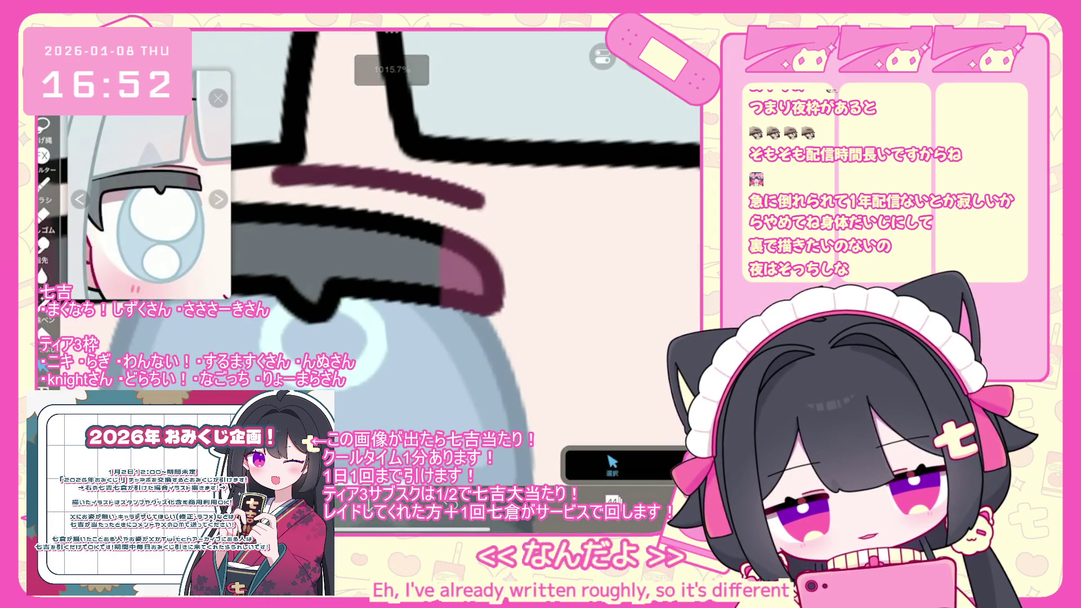
left_click(43, 366)
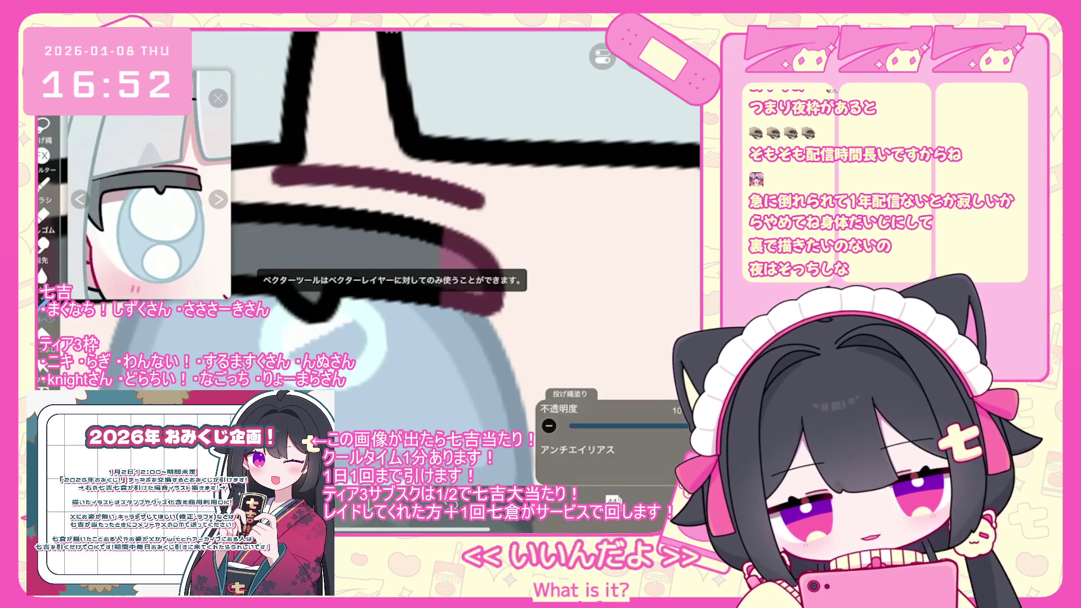
scroll(394, 226, "down", 2)
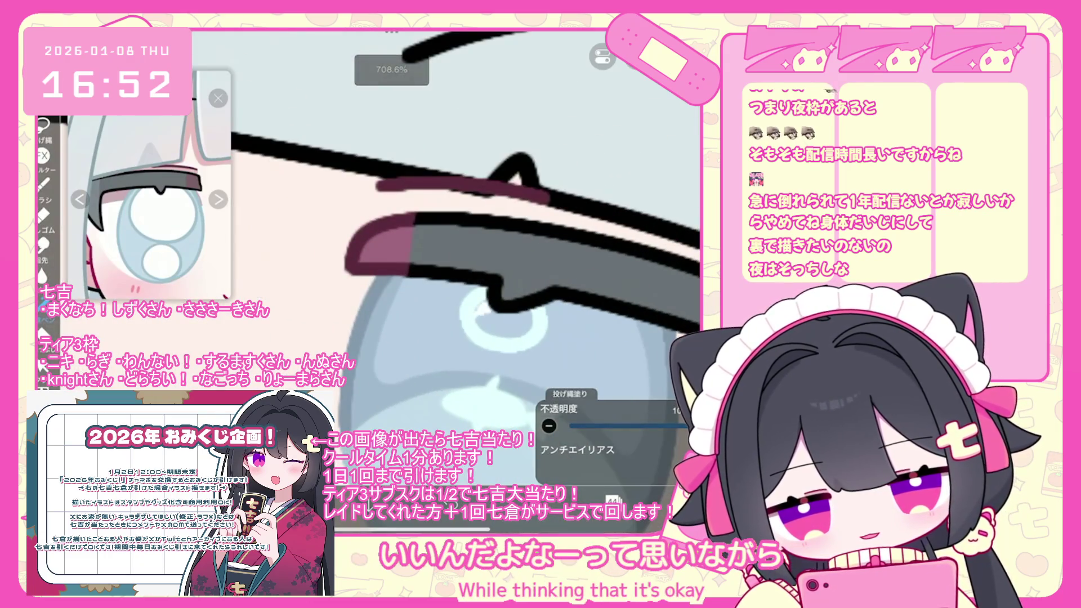
scroll(468, 254, "down", 5)
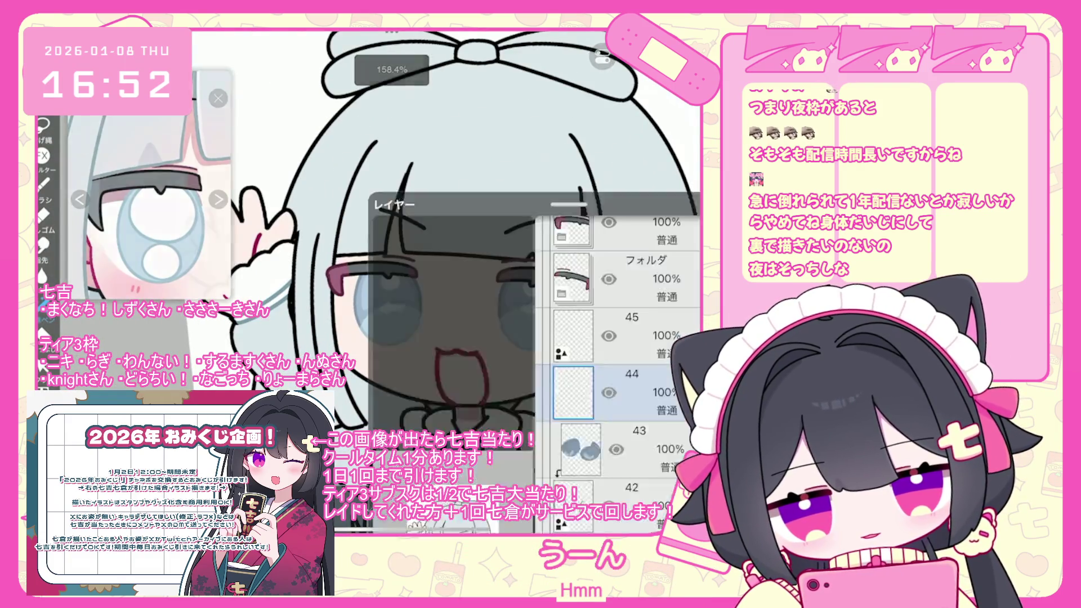
Add a new layer folder, collapse it, and select layer 37.
left_click(394, 338)
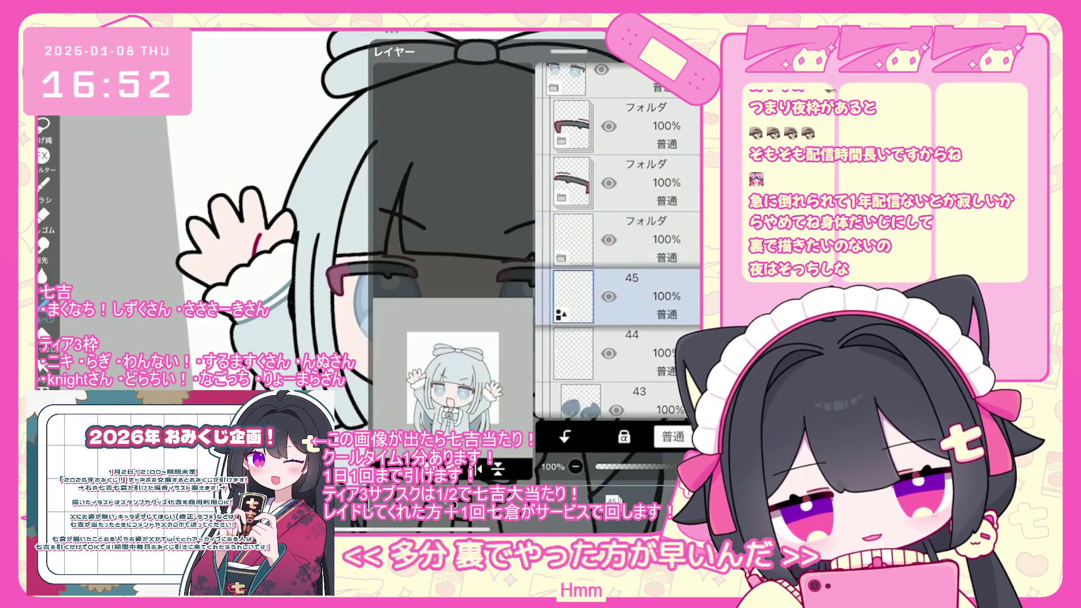
left_click(619, 222)
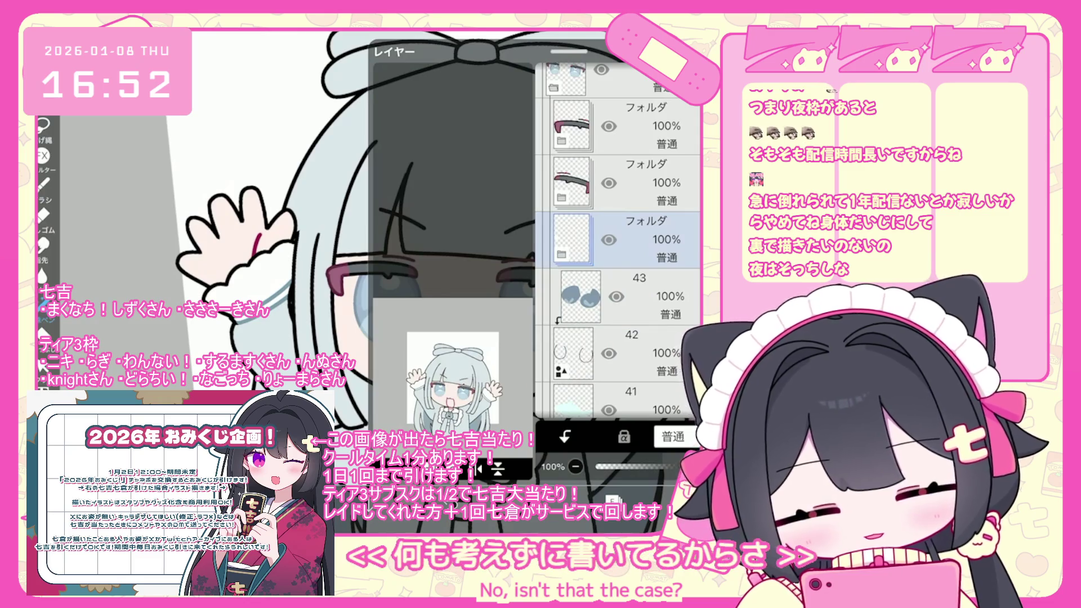
scroll(618, 240, "down", 6)
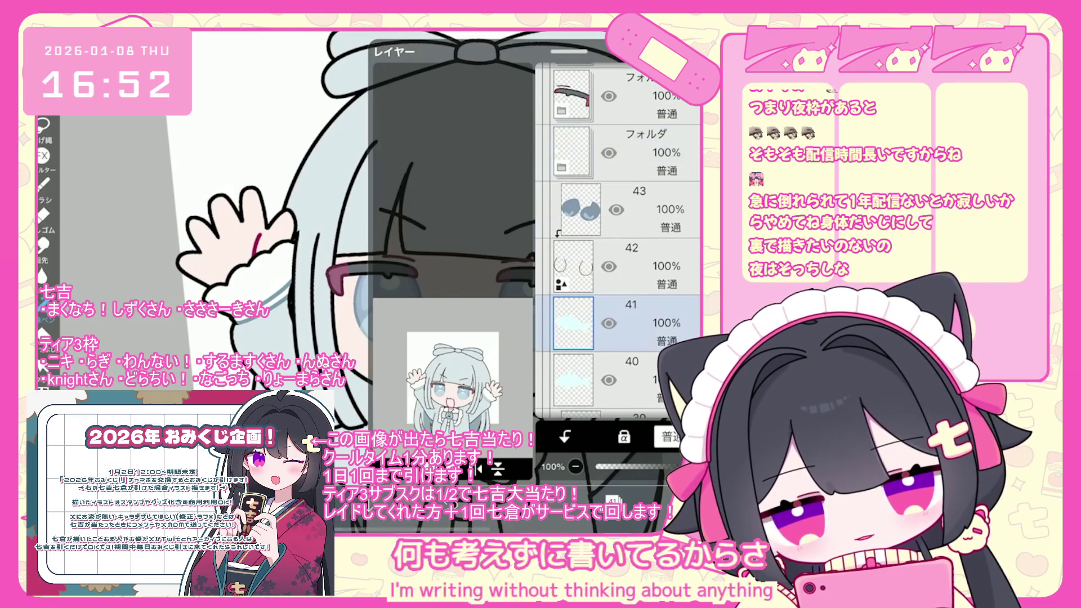
left_click(648, 280)
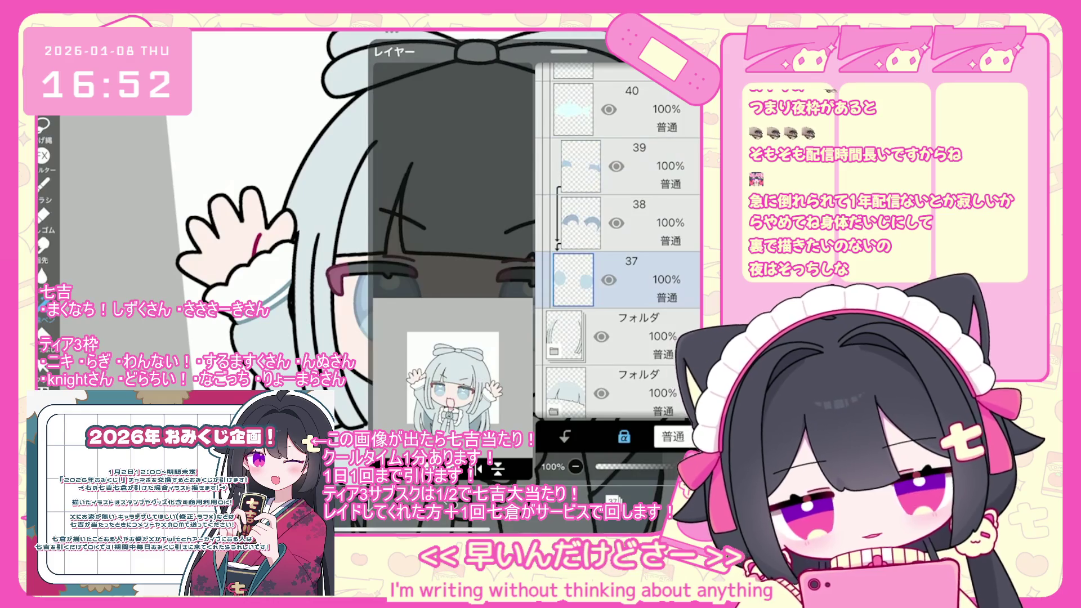
scroll(467, 254, "up", 3)
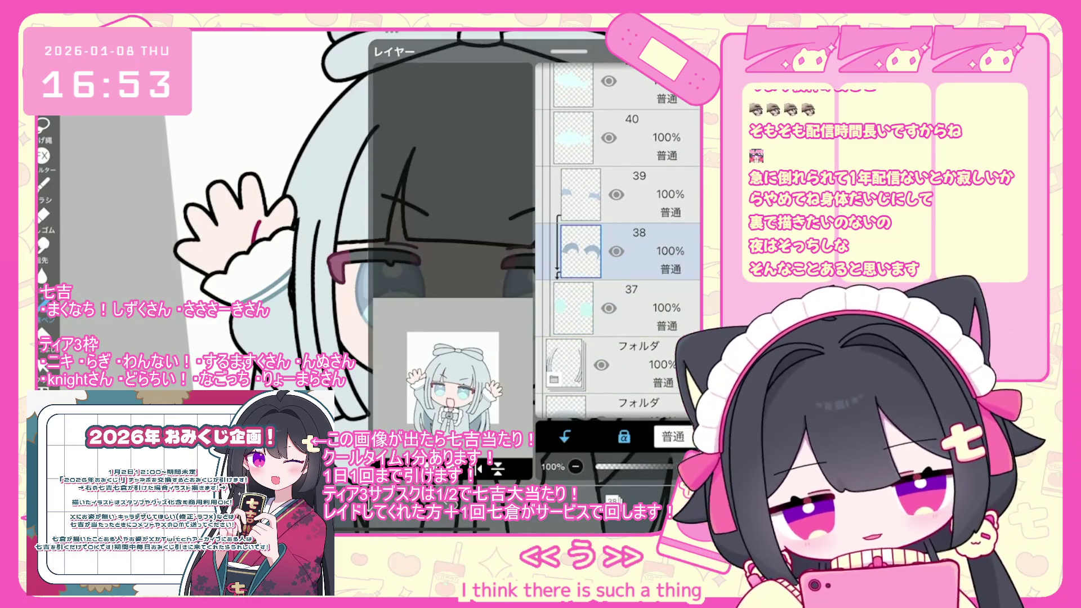
scroll(619, 243, "up", 2)
Select layers 41 then 40 and lasso-fill the lower irises in light cyan #C8F2F7.
left_click(625, 166)
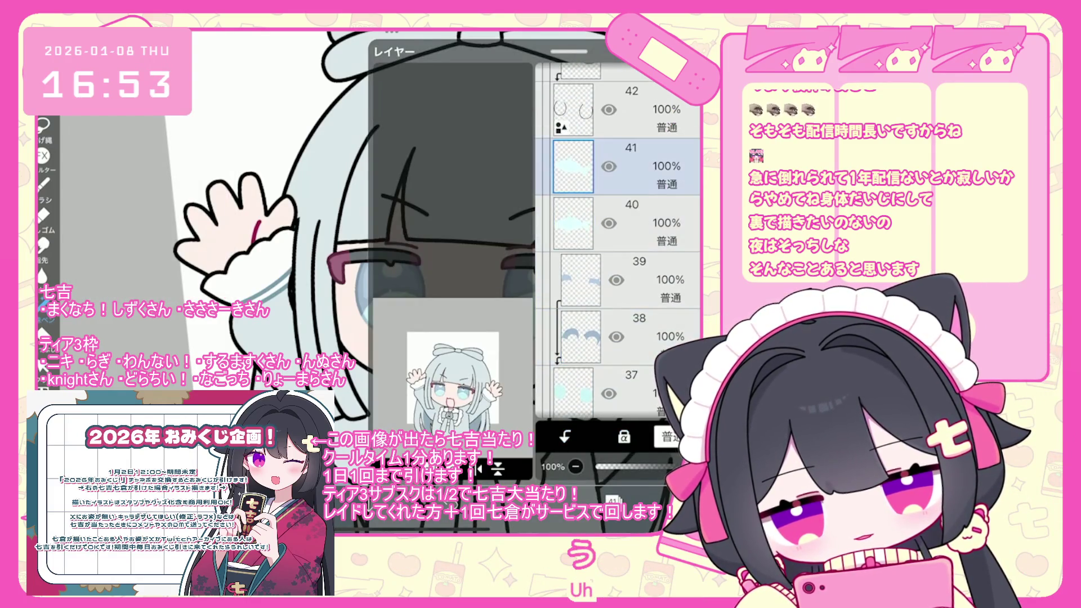
scroll(619, 242, "up", 1)
left_click(625, 240)
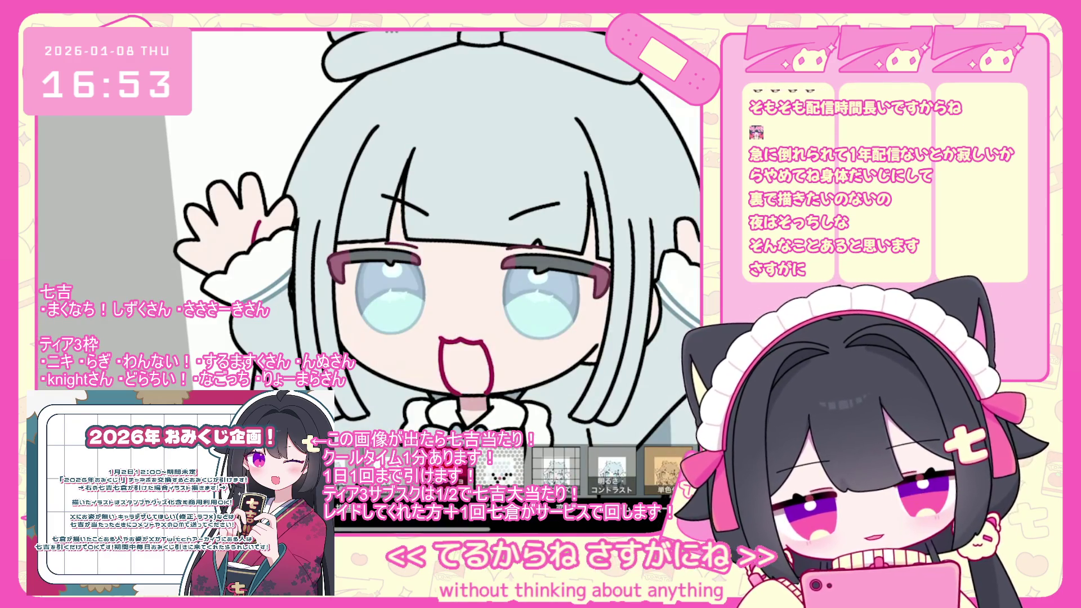
scroll(405, 259, "up", 2)
left_click_drag(599, 362, 572, 362)
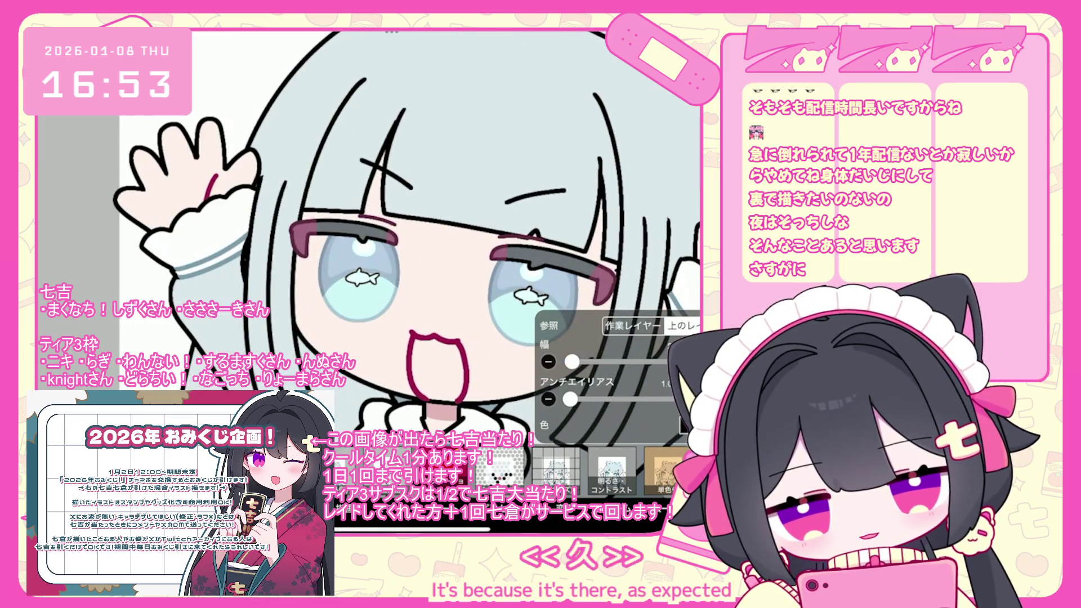
Pick the muted blue #90B7DD, zoom out on the face, and bring up the layers list.
left_click(684, 426)
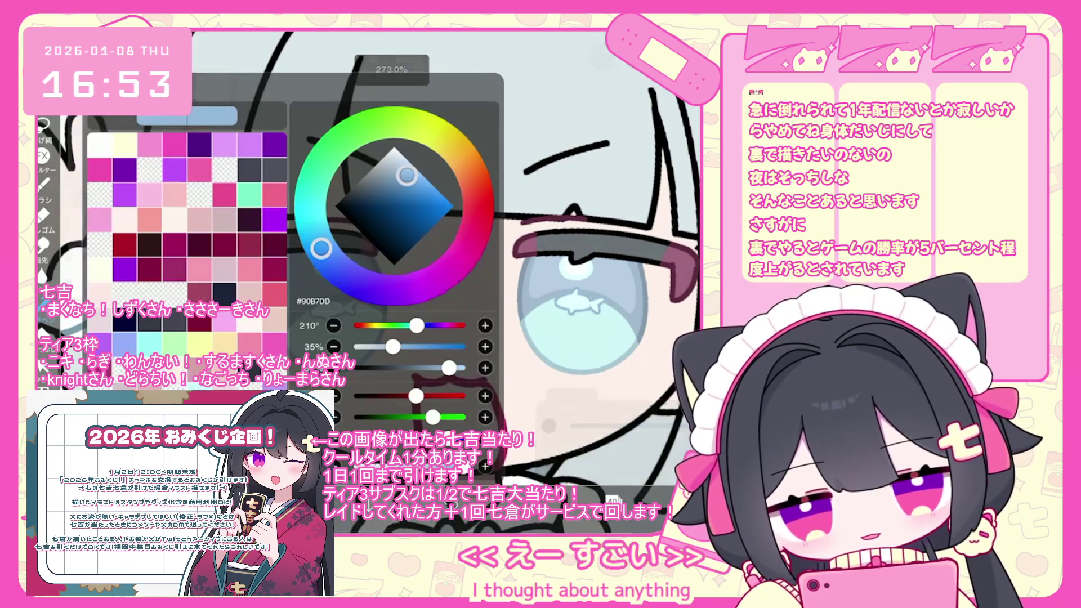
scroll(451, 225, "down", 5)
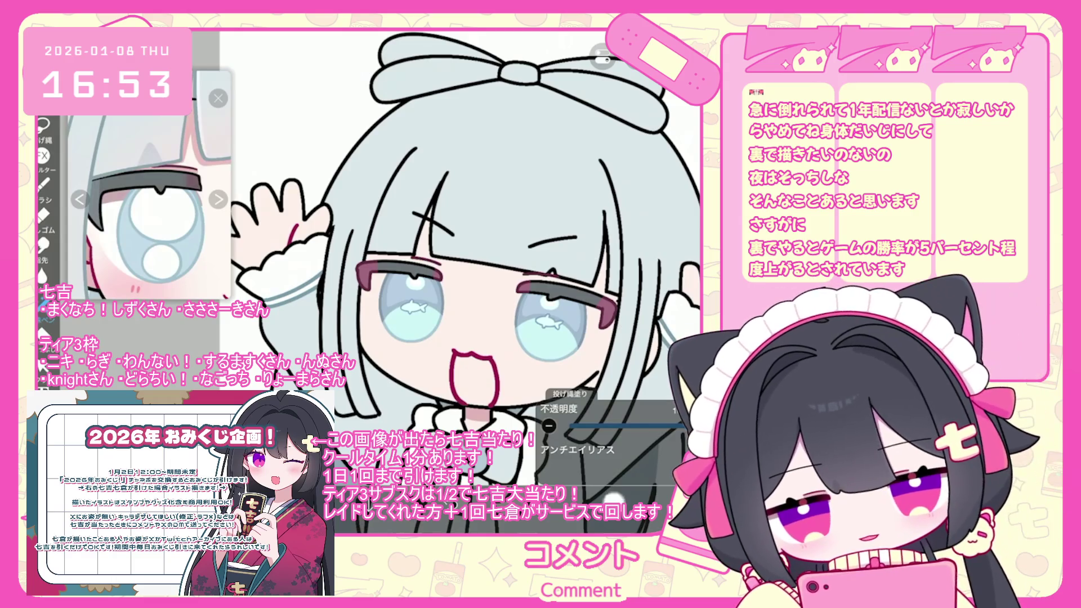
left_click(636, 298)
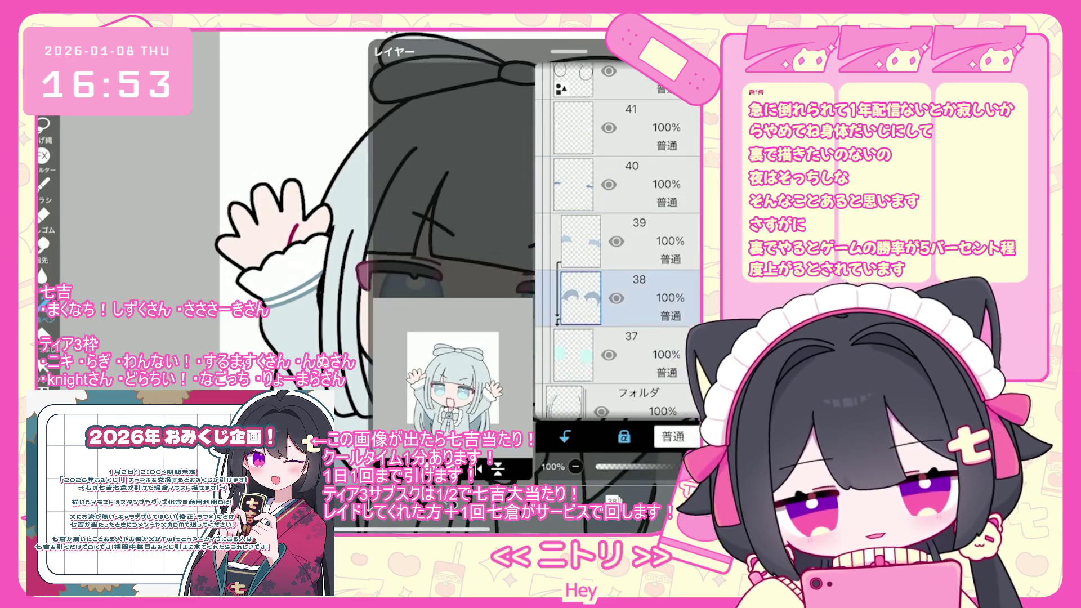
Switch to Lasso Fill and add a new empty layer below layer 37.
scroll(451, 253, "up", 5)
key("g")
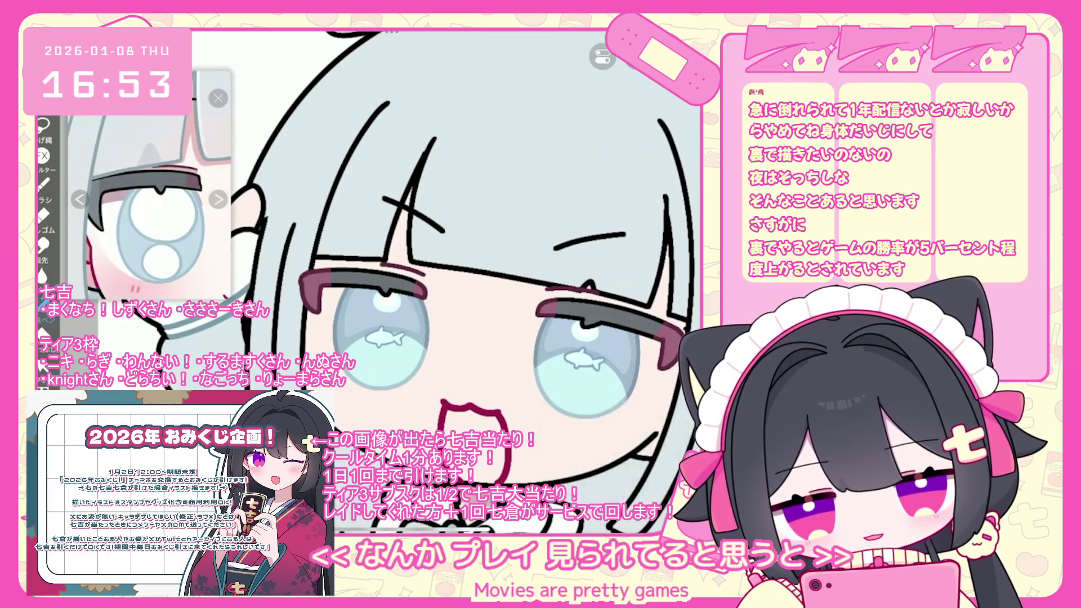
scroll(472, 305, "up", 3)
scroll(382, 232, "down", 3)
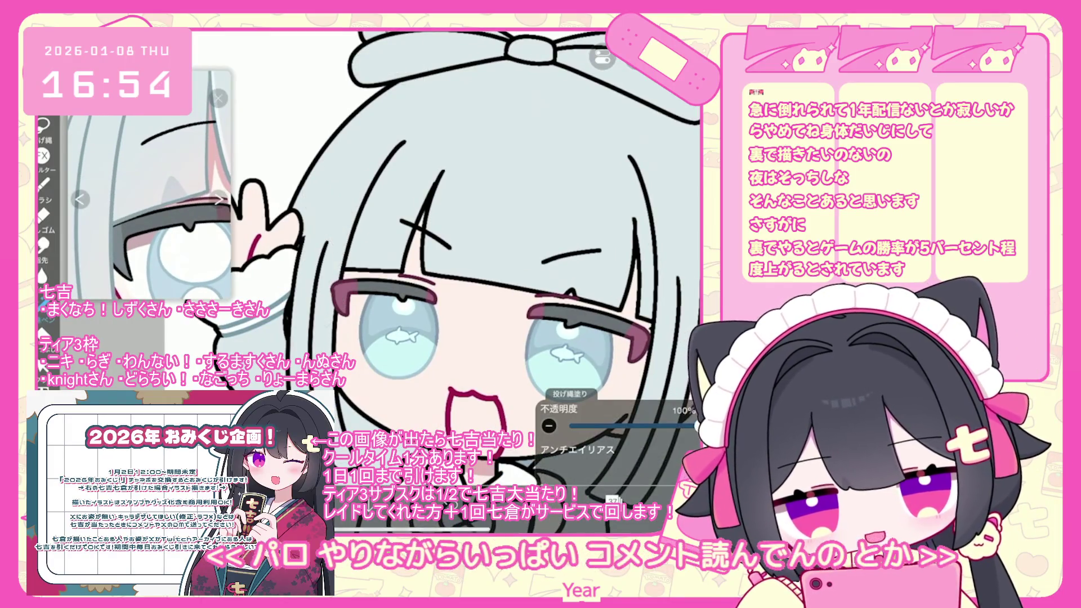
scroll(417, 265, "down", 3)
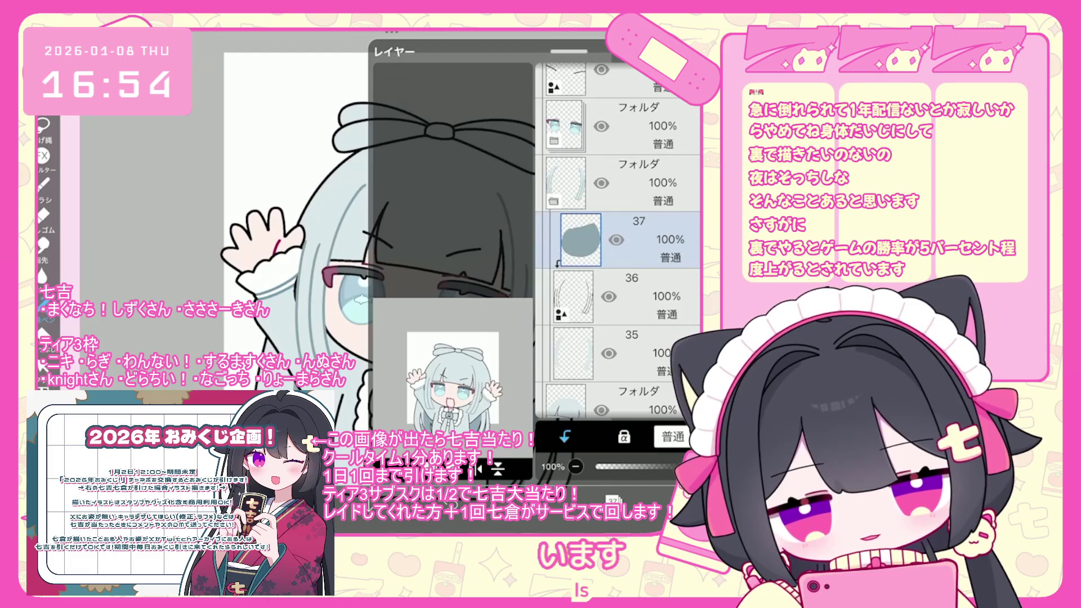
left_click(619, 239)
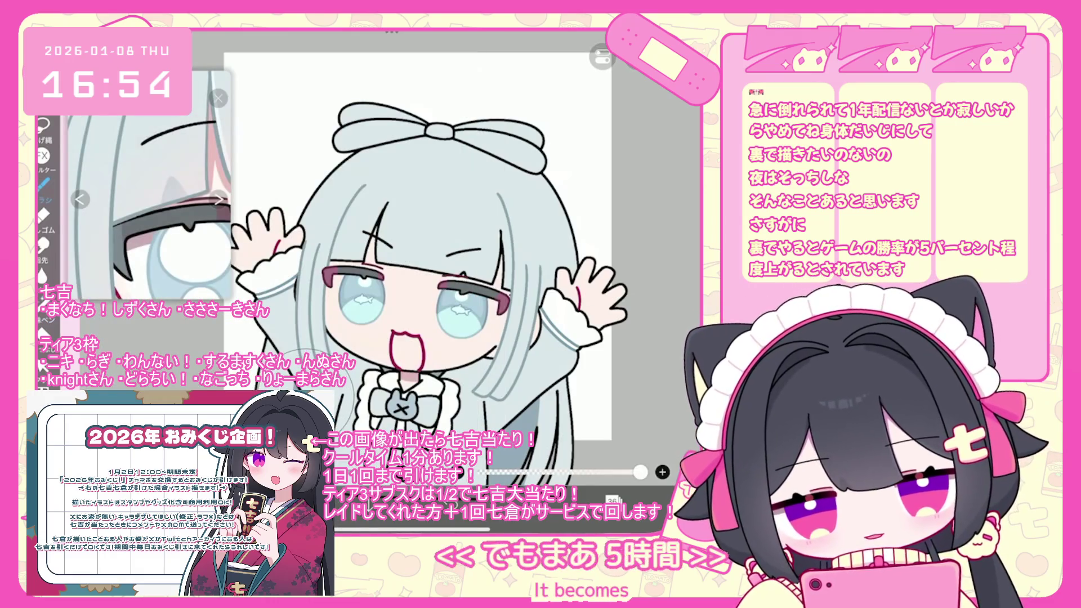
Undo the last brush stroke and select layer 34 inside the folder.
key("ctrl+z")
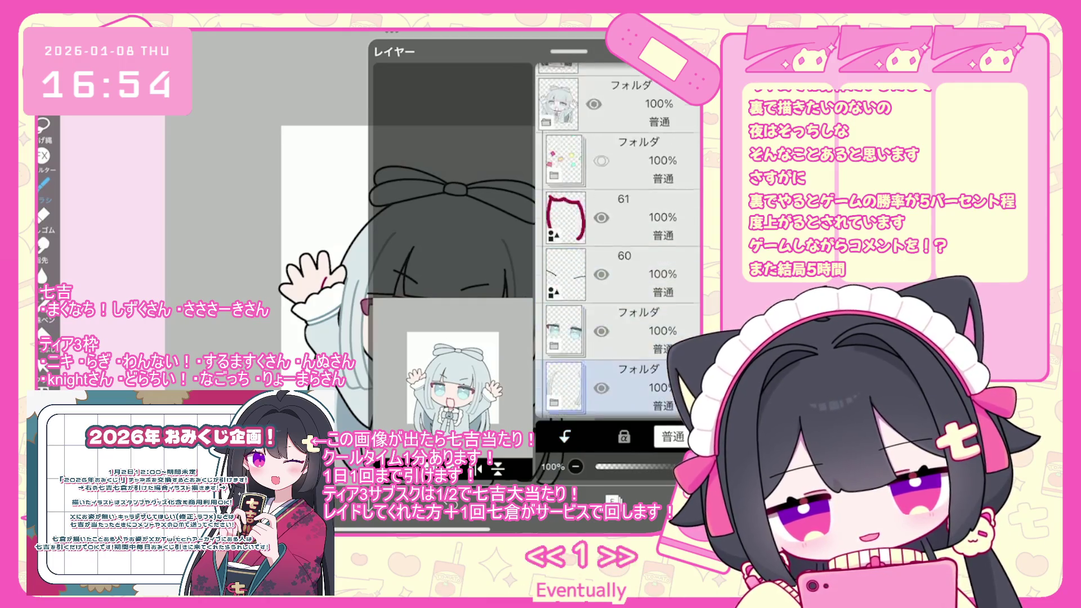
scroll(619, 242, "down", 3)
left_click(625, 309)
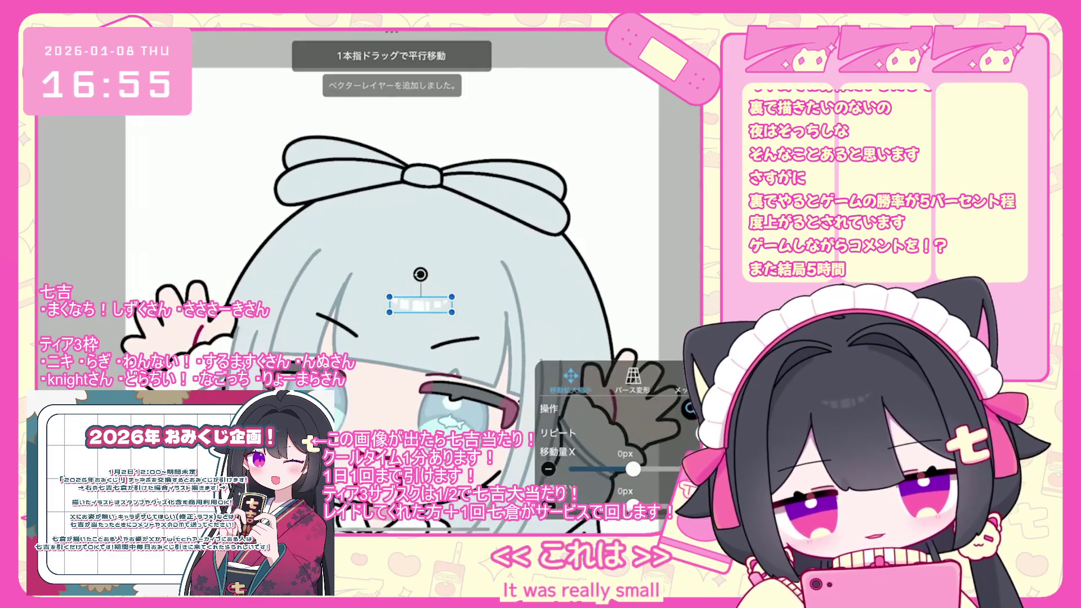
Rotate the small forehead shape about 17° and clip layer 35 to the layer beneath it.
left_click_drag(420, 274, 407, 290)
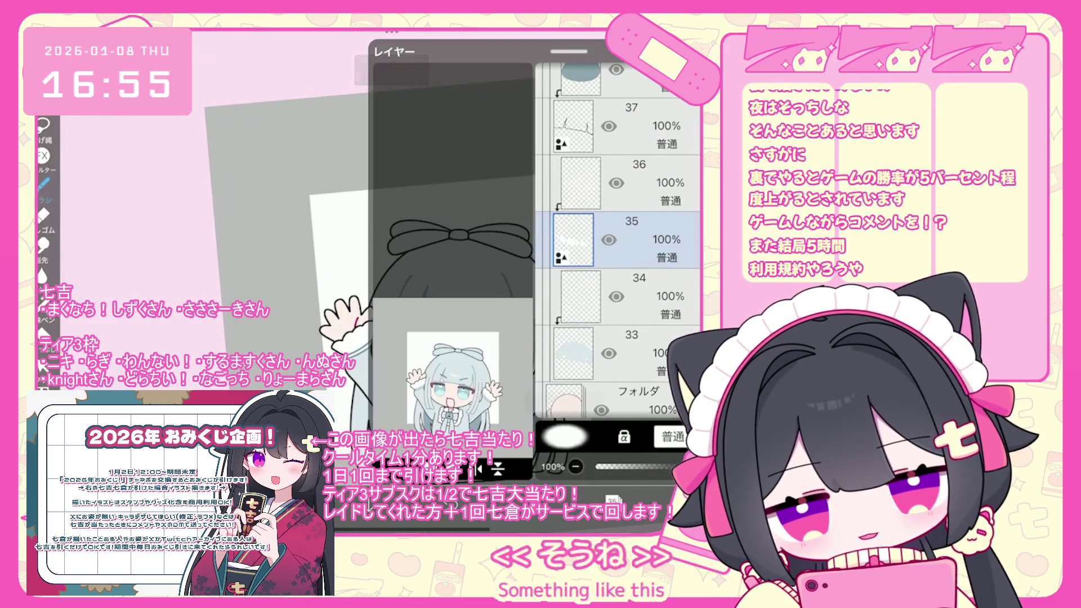
left_click(565, 436)
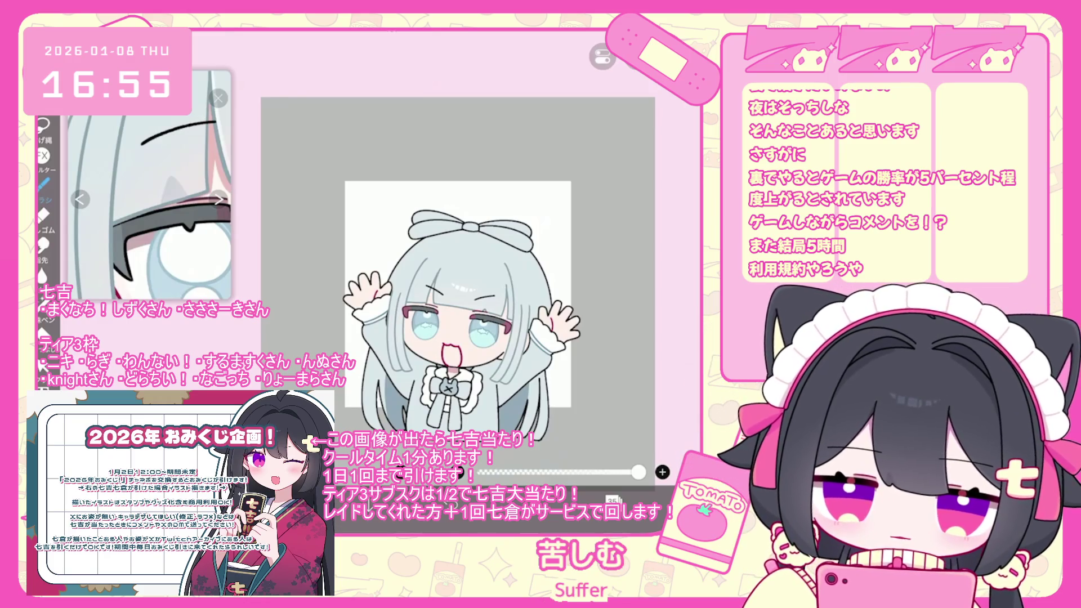
scroll(445, 292, "down", 2)
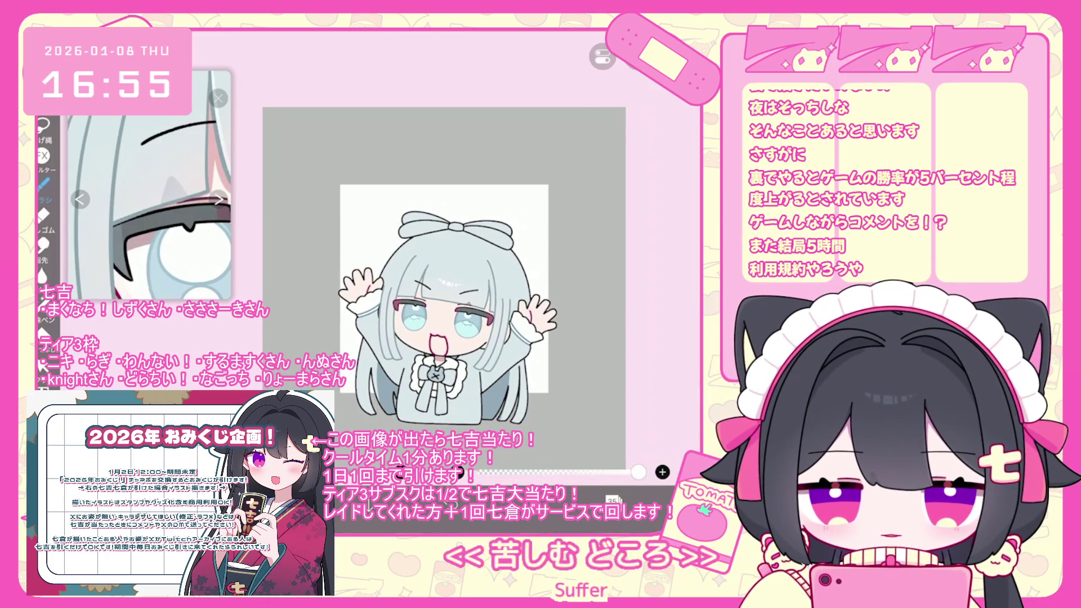
left_click(612, 500)
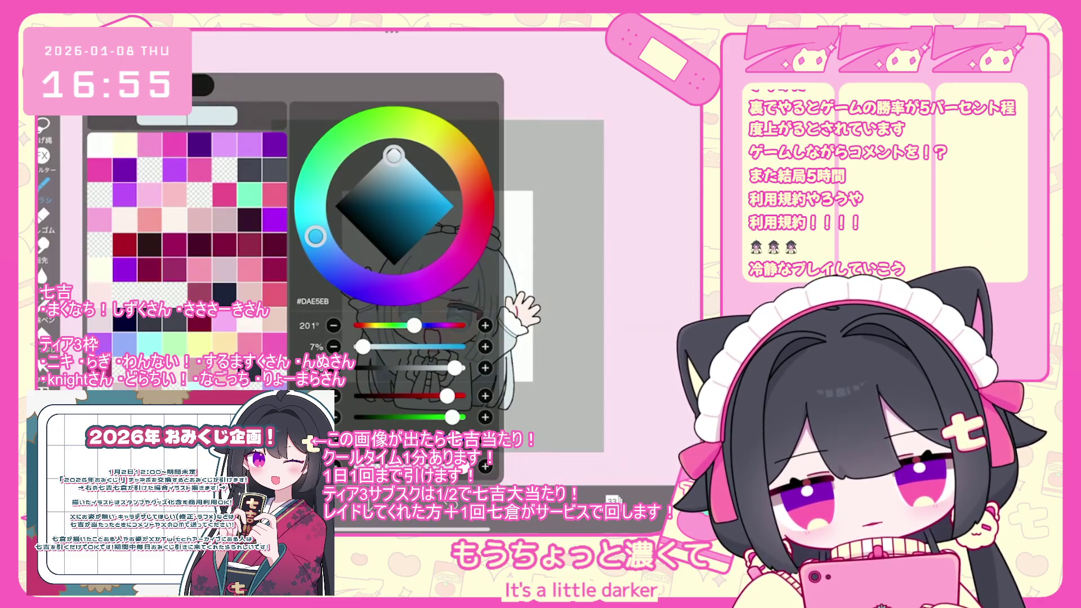
Darken the pale blue slightly and select layer 40.
left_click_drag(394, 155, 393, 157)
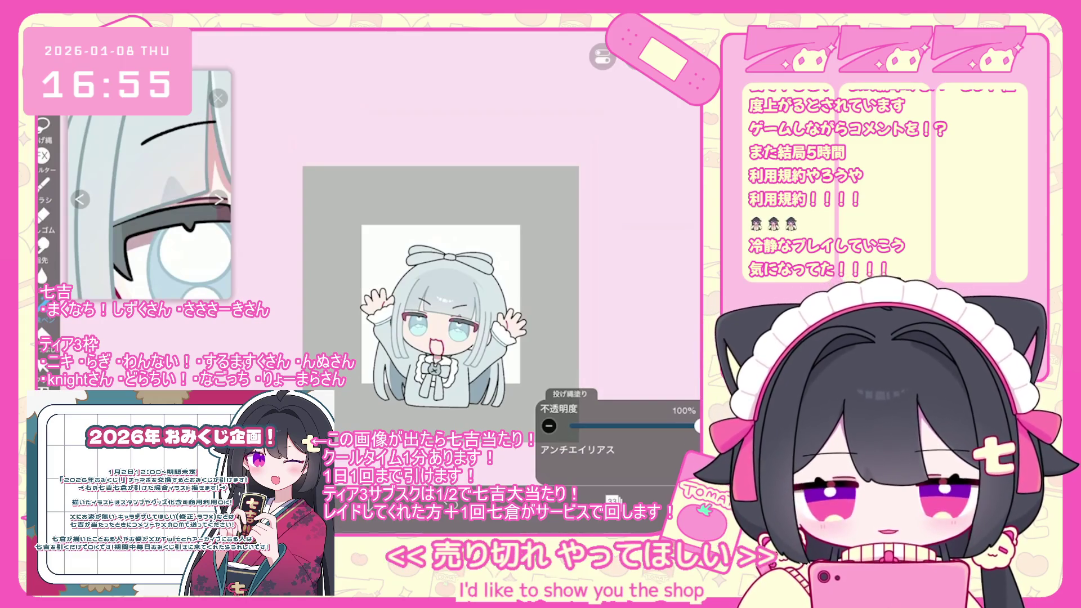
left_click(613, 500)
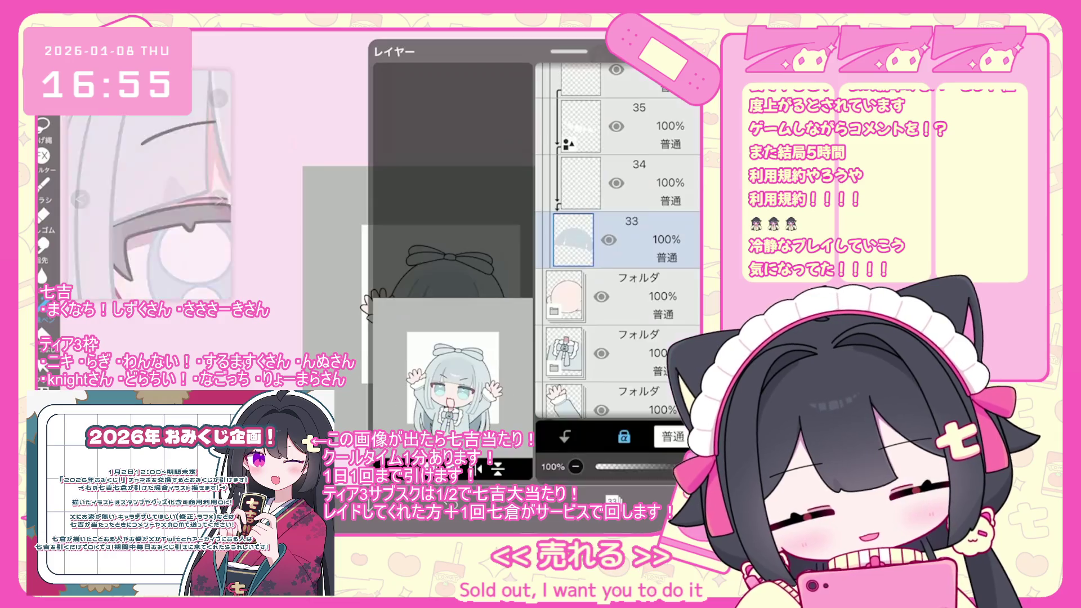
scroll(619, 242, "up", 5)
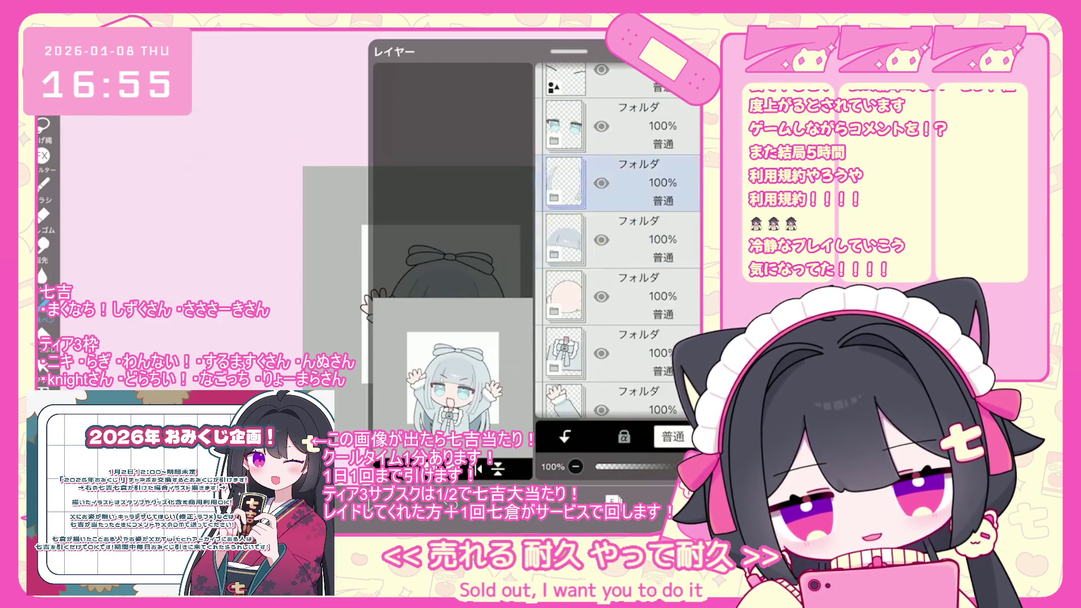
left_click(619, 324)
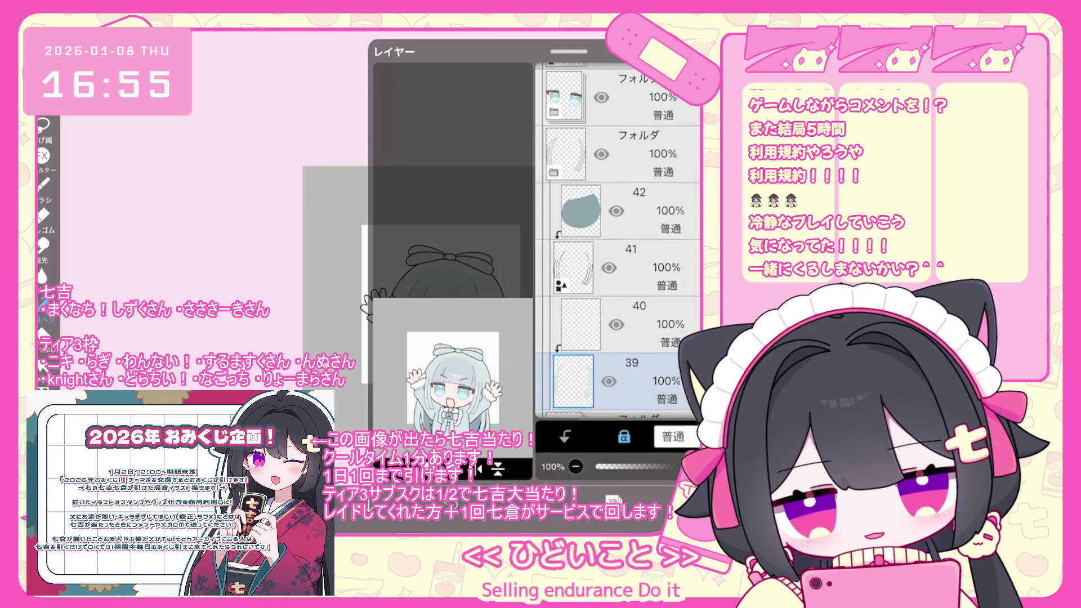
Move down past the eye folder to layer 12 and lock its transparency.
left_click(613, 500)
left_click(613, 499)
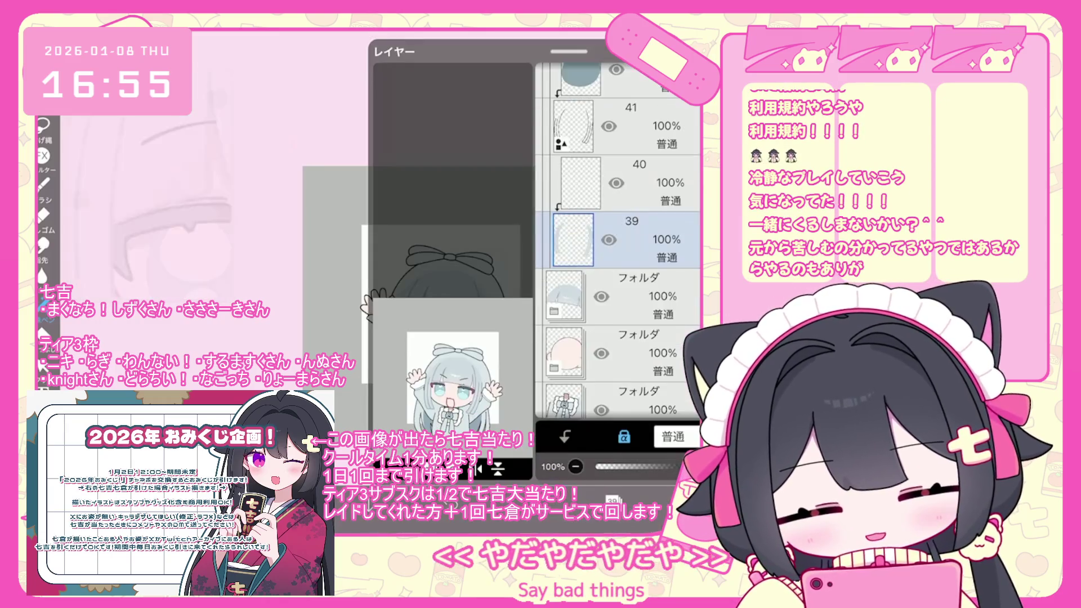
scroll(619, 242, "up", 3)
left_click(620, 193)
scroll(620, 243, "down", 10)
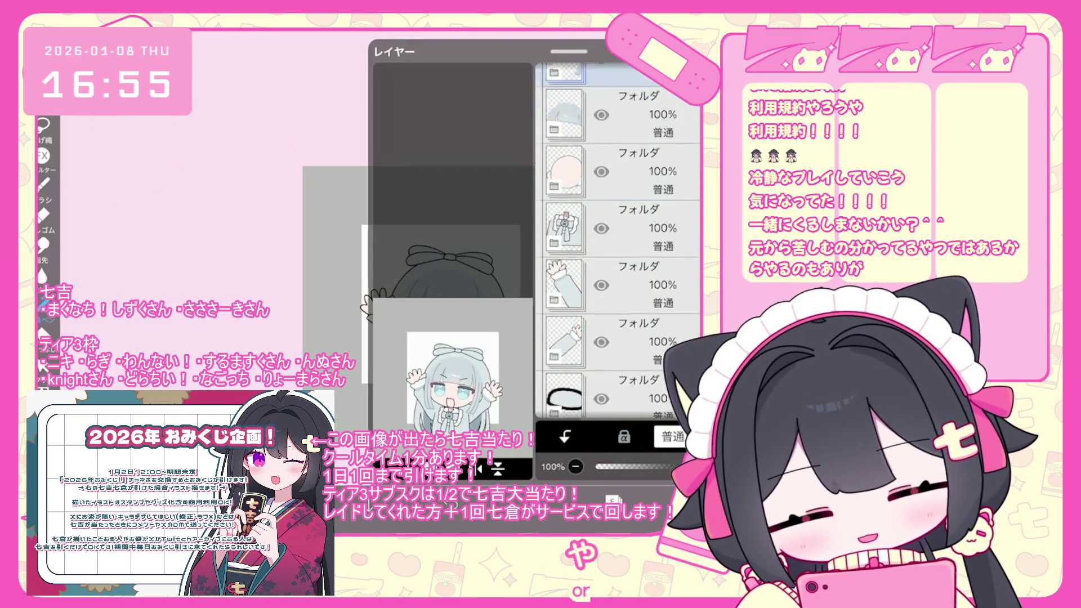
left_click(619, 256)
left_click(619, 200)
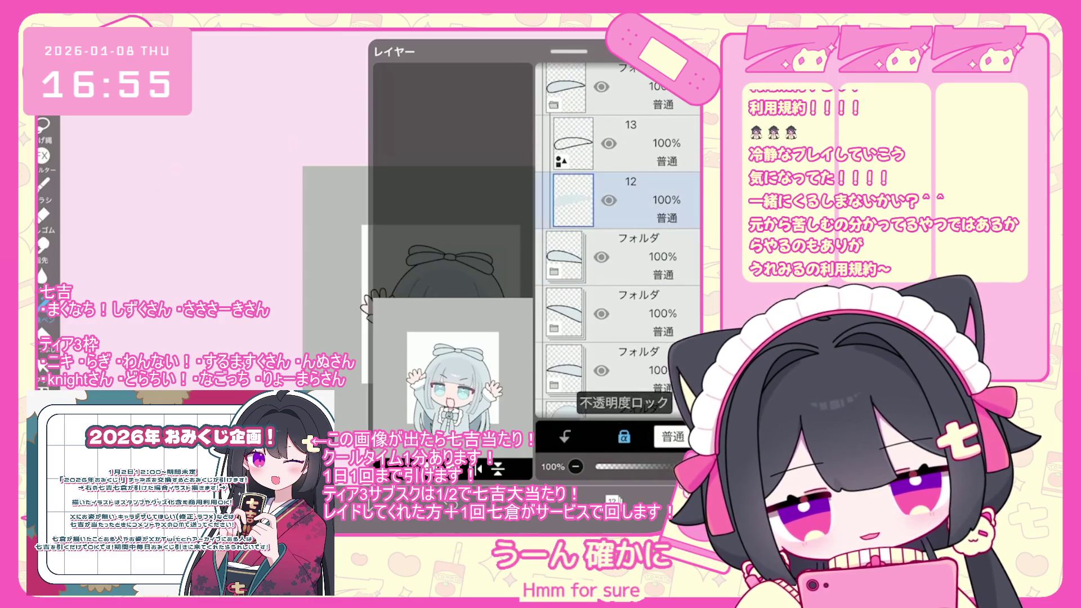
left_click(613, 500)
left_click(613, 500)
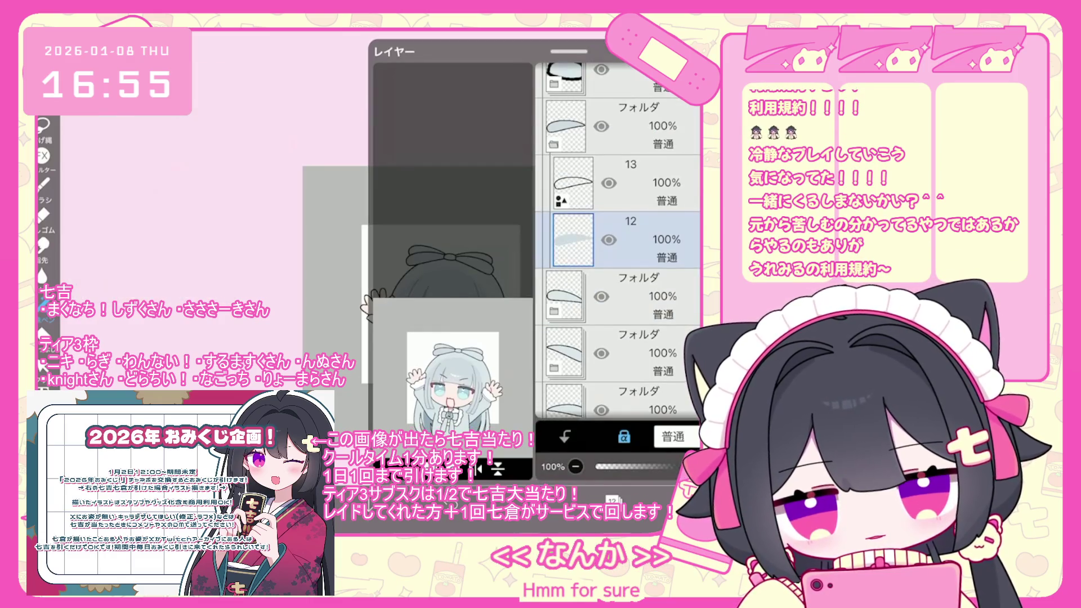
Expand the layers list, select layer 10 and collapse the folder holding layers 11 and 10.
left_click(620, 350)
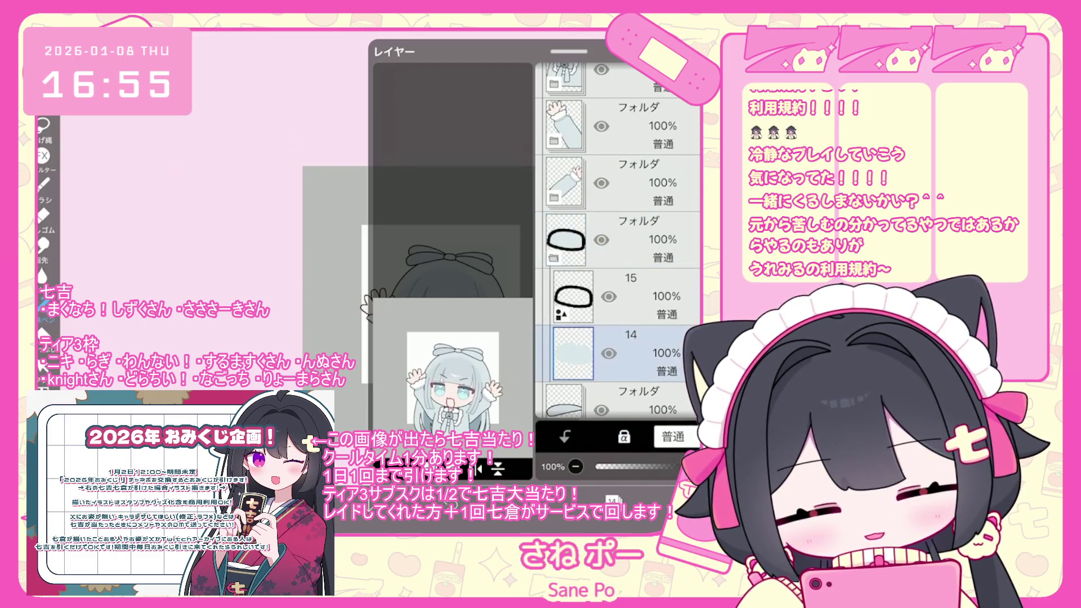
left_click_drag(569, 376, 569, 52)
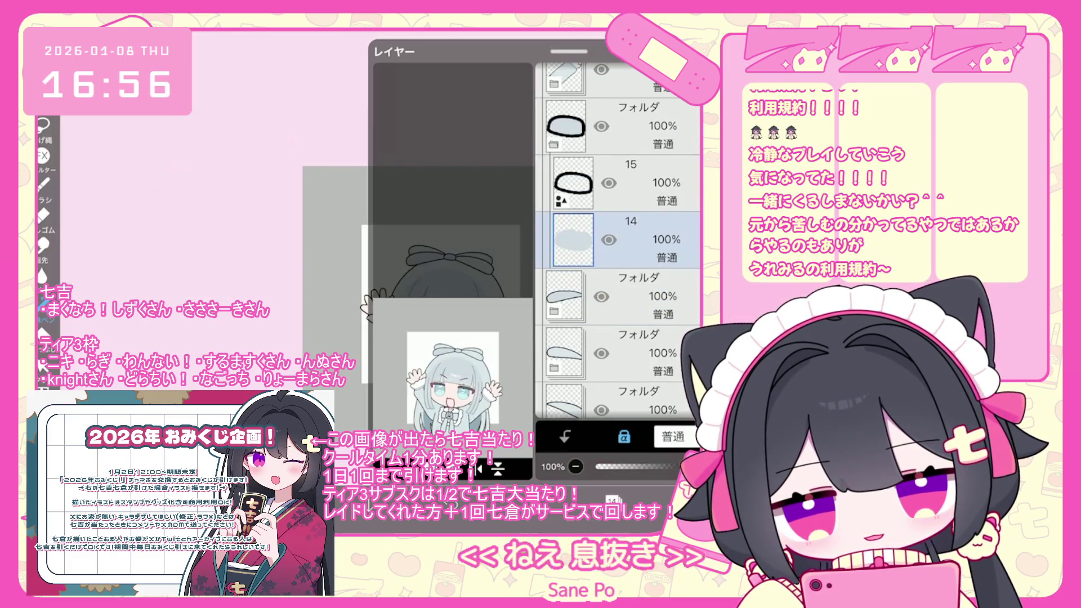
left_click(620, 353)
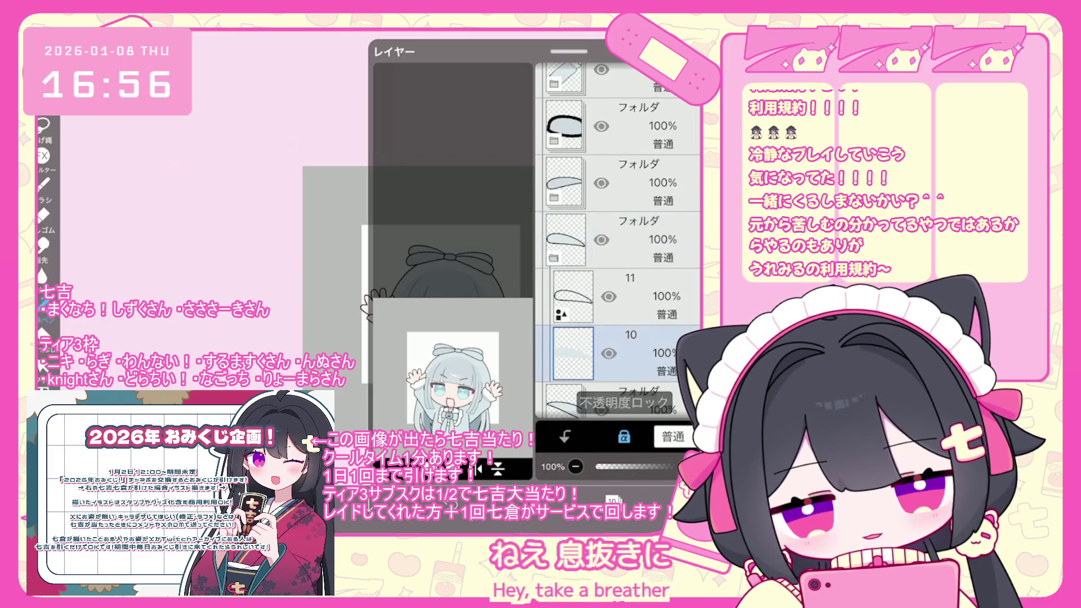
left_click(619, 239)
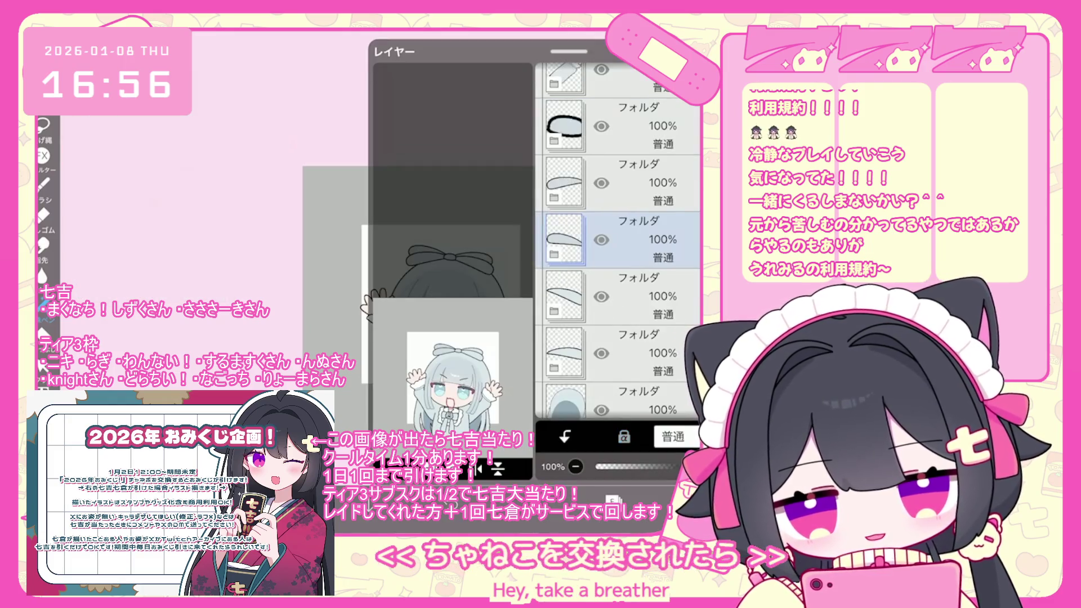
left_click(624, 437)
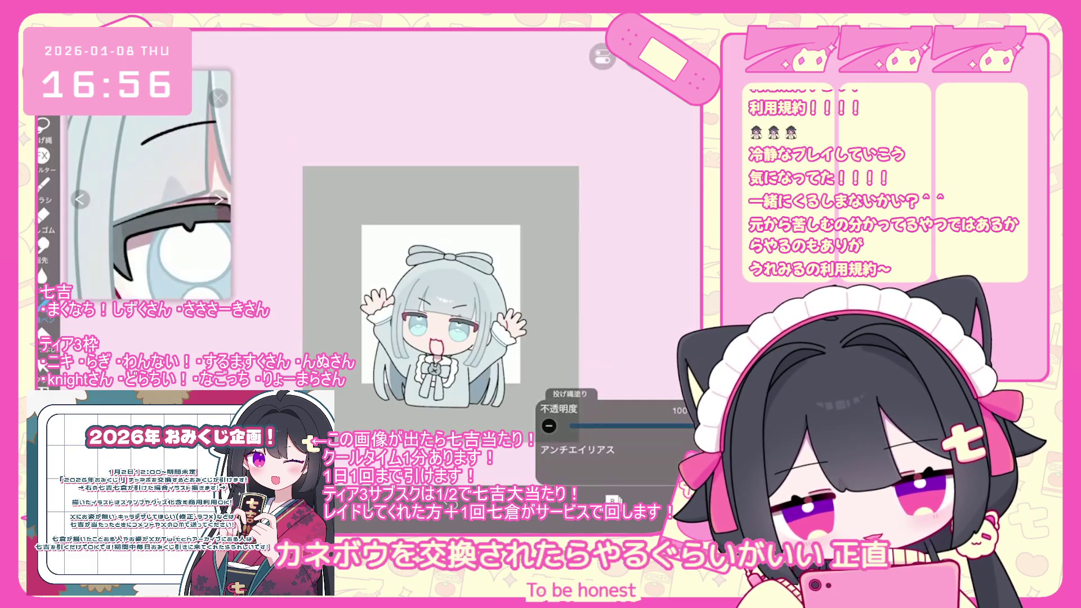
Select layer 6, then switch to another low layer to paint on.
left_click(620, 353)
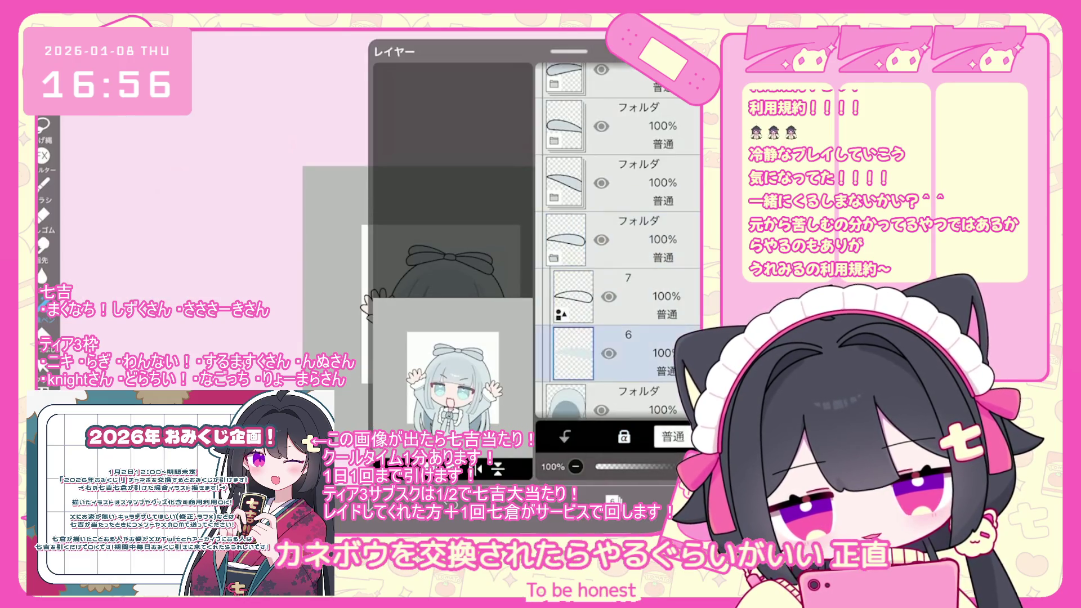
left_click(450, 169)
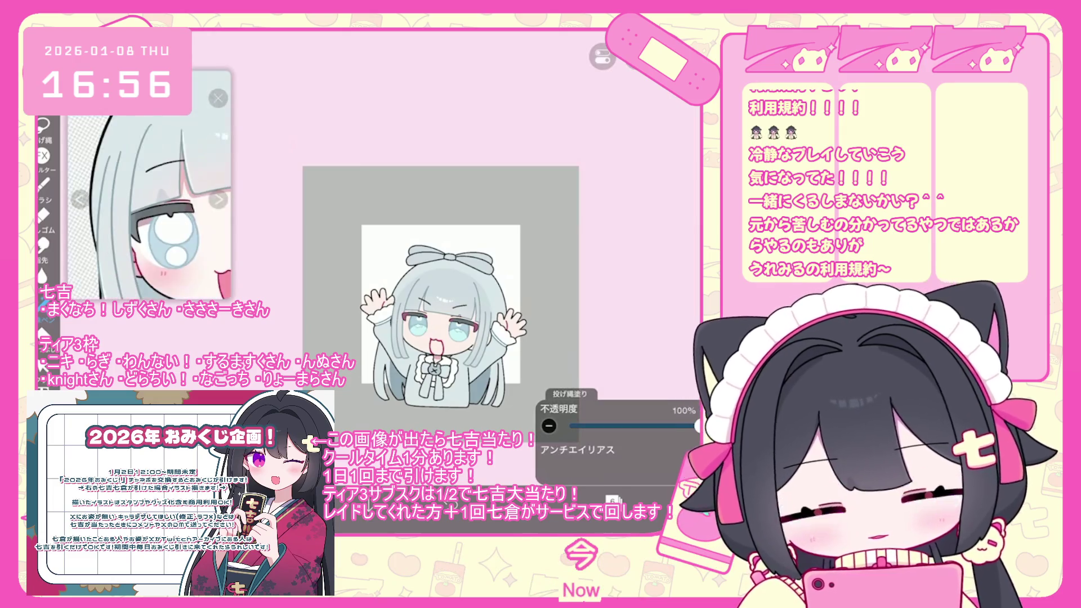
scroll(445, 293, "up", 2)
scroll(445, 304, "down", 2)
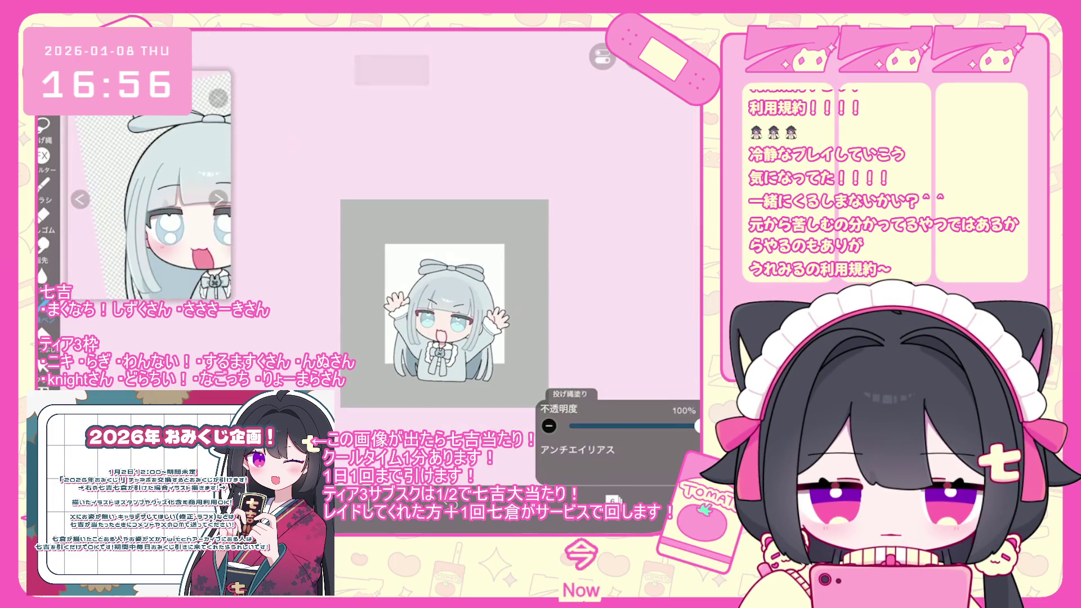
scroll(445, 304, "up", 1)
left_click(613, 501)
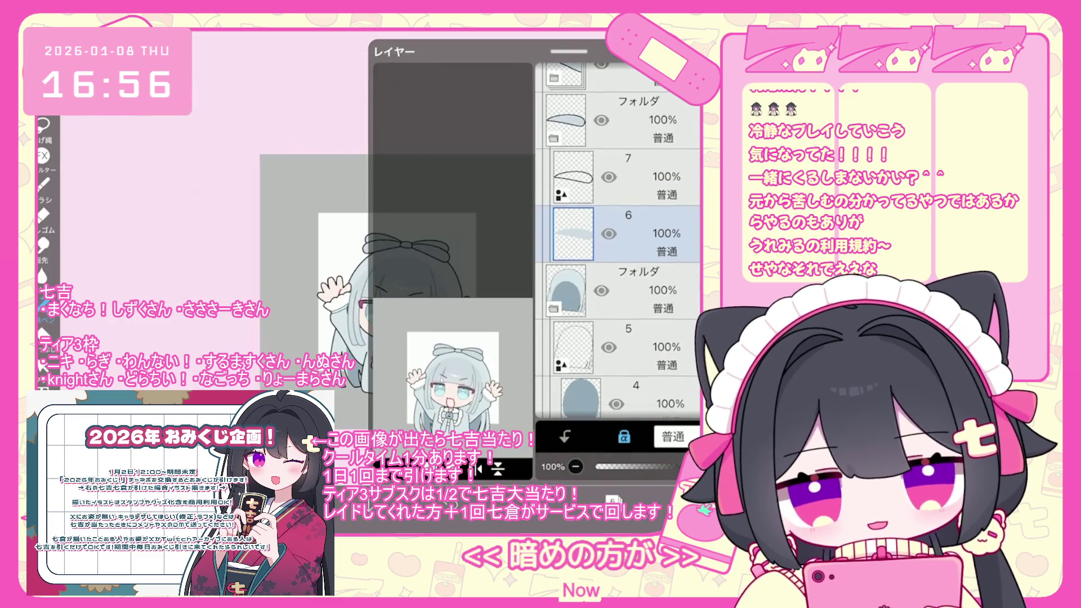
left_click(620, 265)
left_click(613, 500)
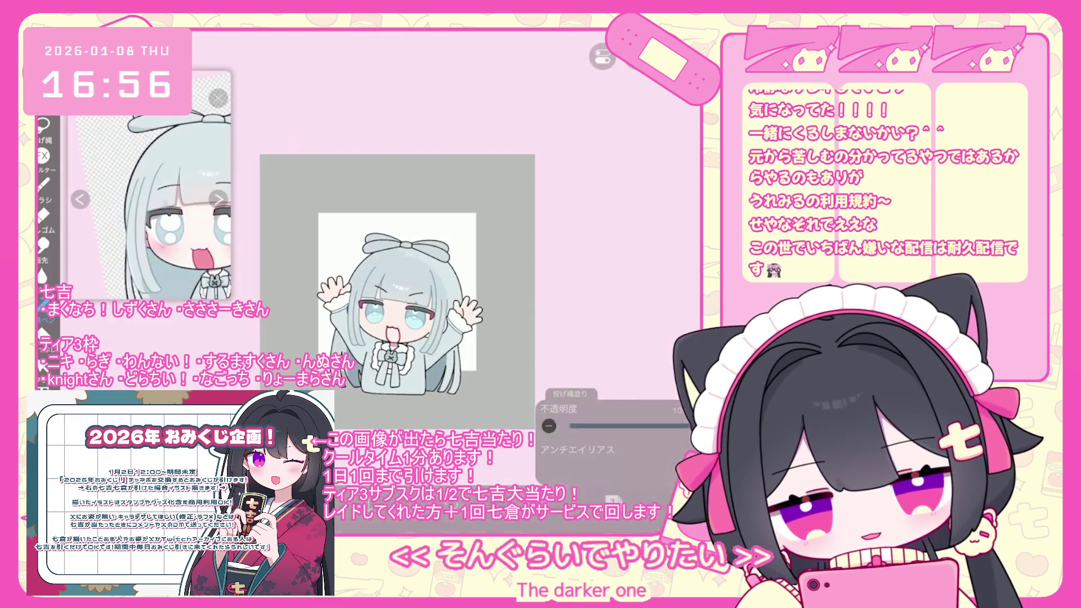
scroll(407, 282, "up", 3)
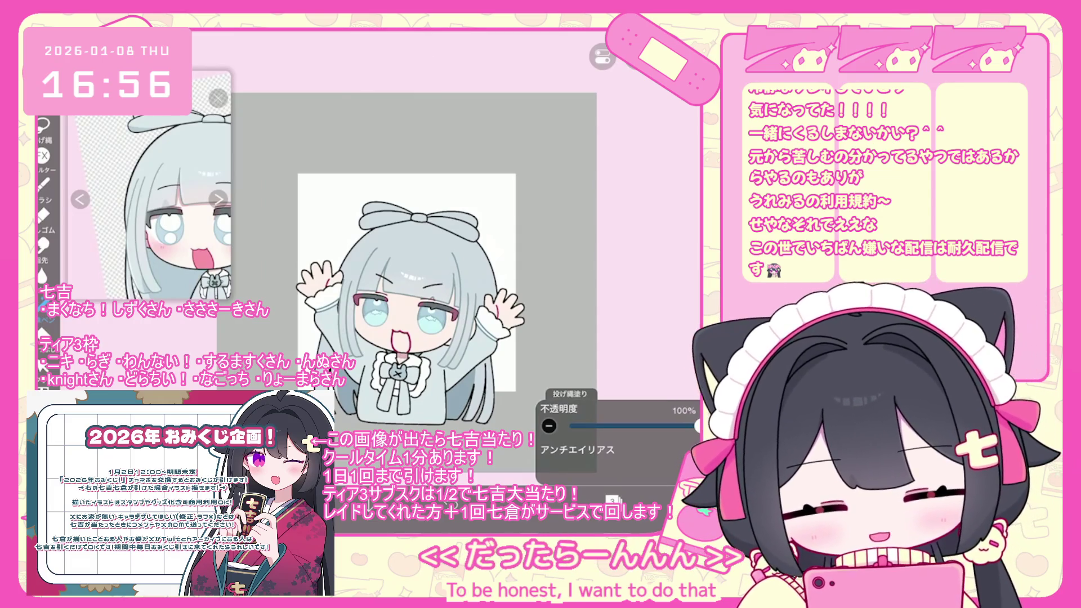
left_click(612, 500)
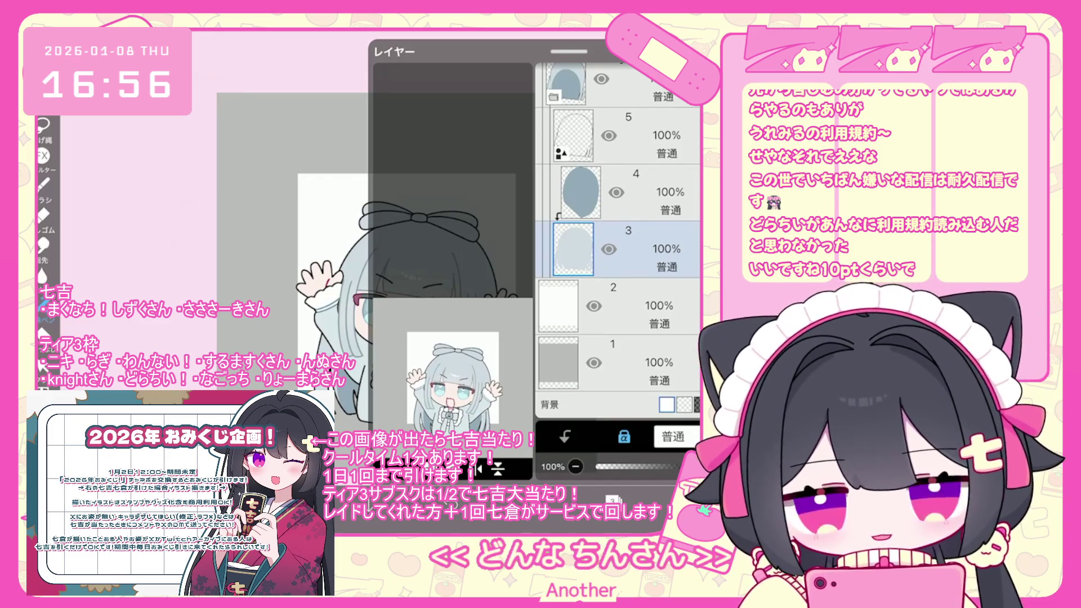
Switch to layer 4 and lasso-fill hair shading, undoing two misfills.
scroll(619, 226, "up", 2)
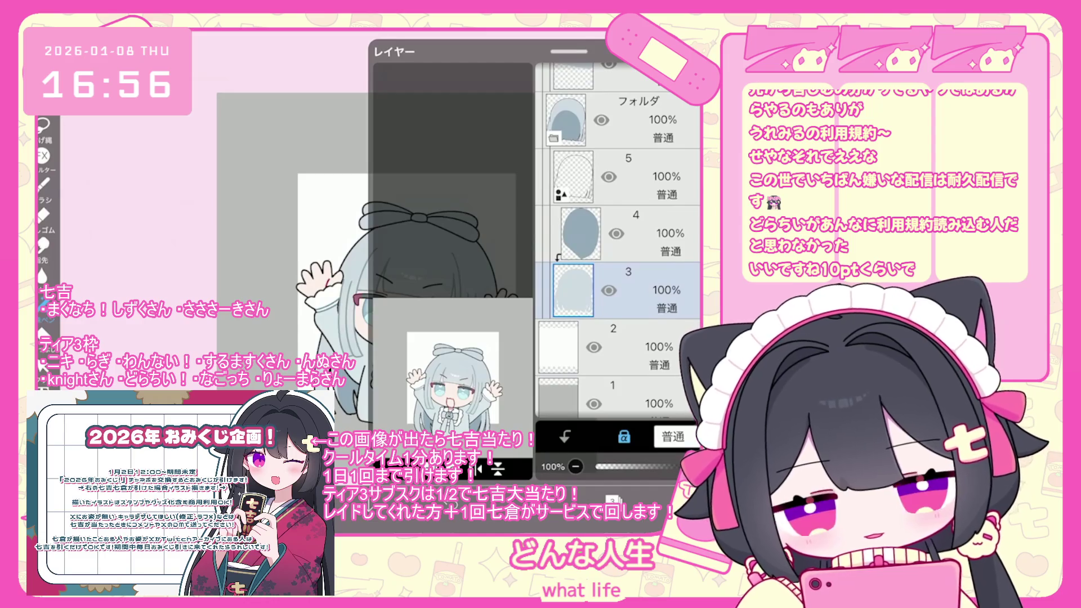
left_click(620, 233)
scroll(619, 225, "up", 3)
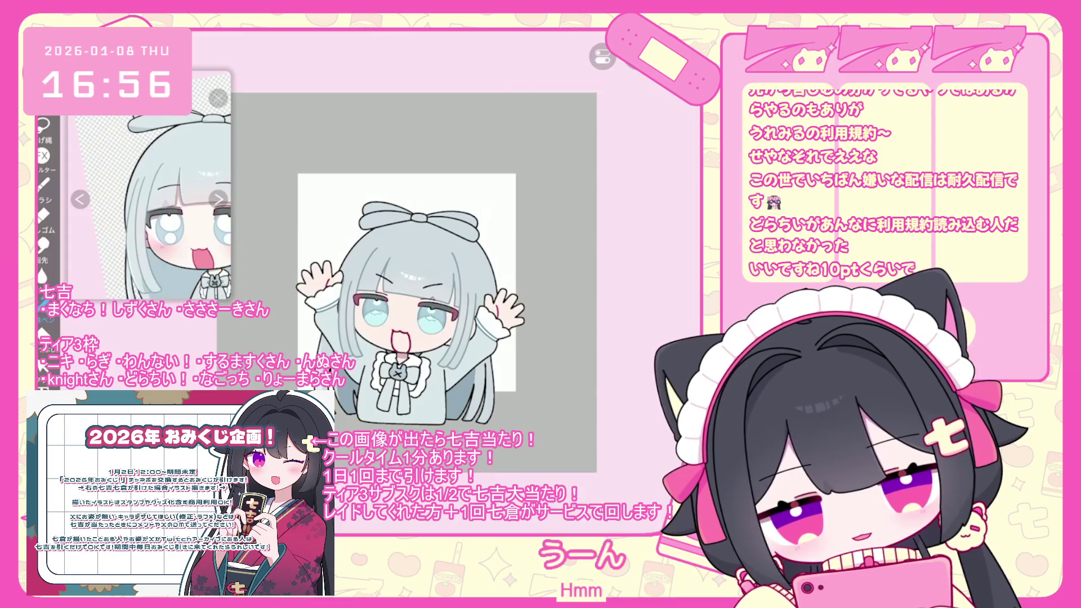
key("ctrl+z")
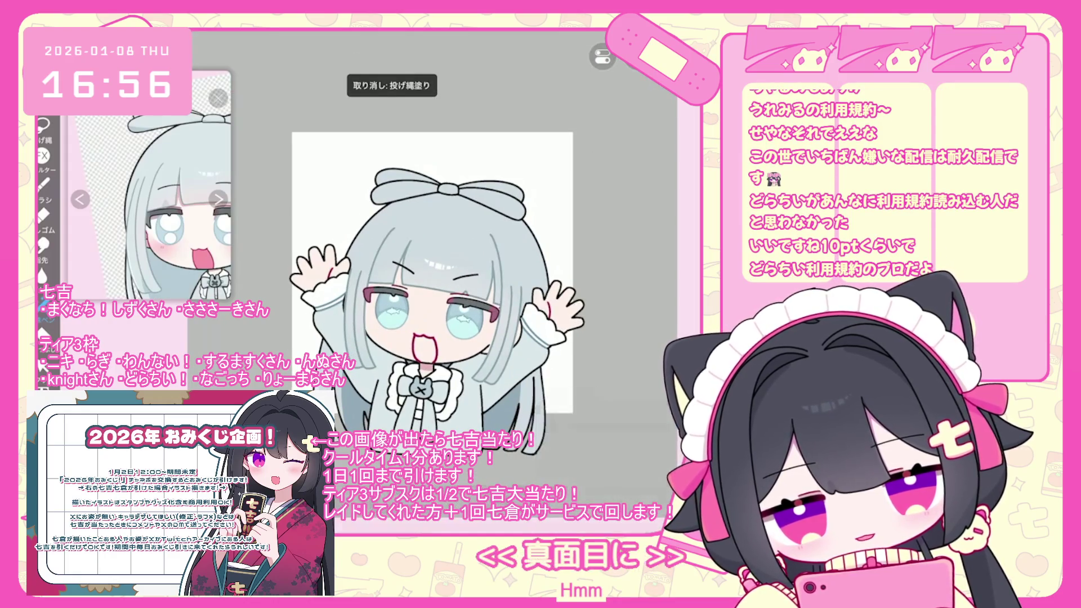
scroll(401, 256, "up", 1)
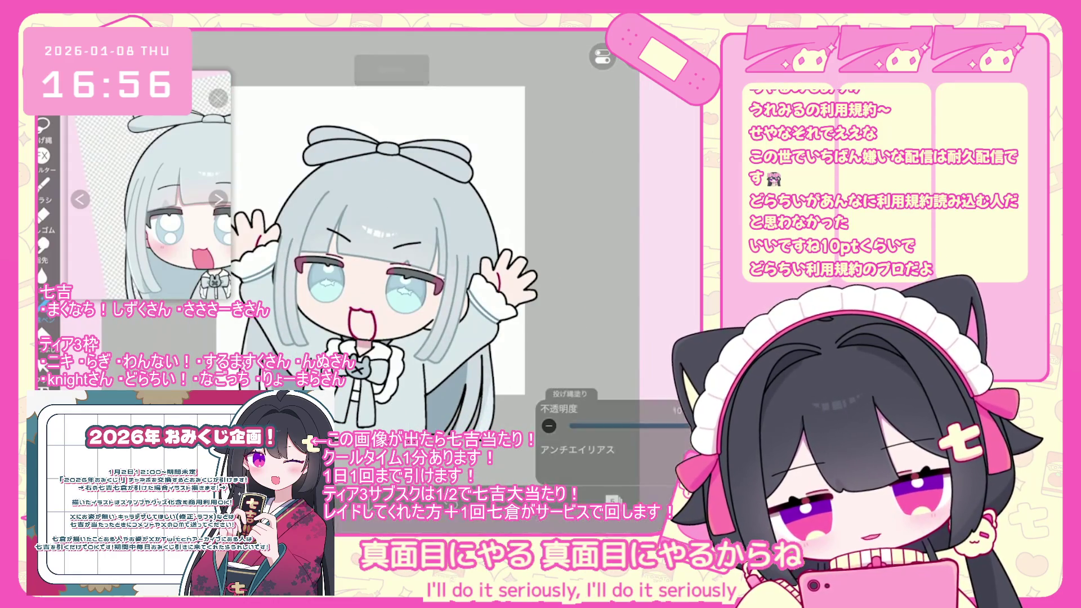
key("ctrl+z")
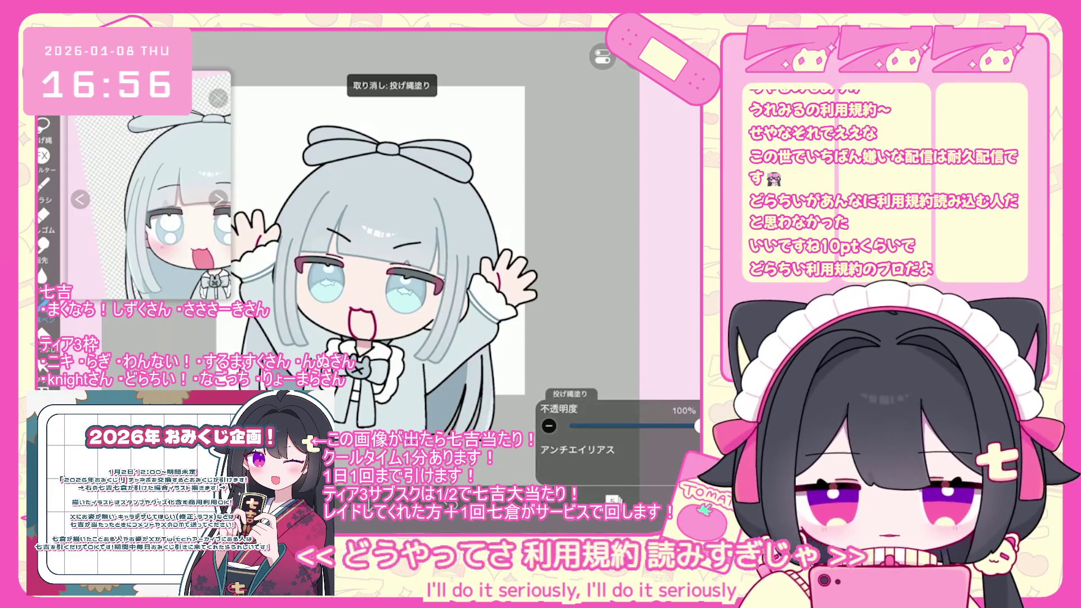
scroll(394, 248, "up", 2)
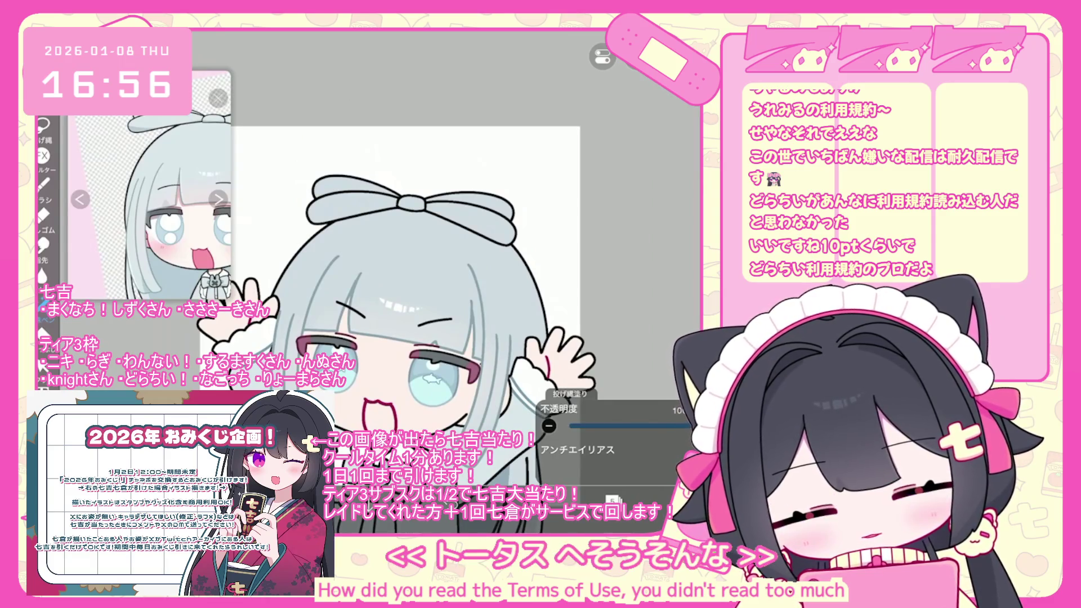
scroll(372, 304, "up", 2)
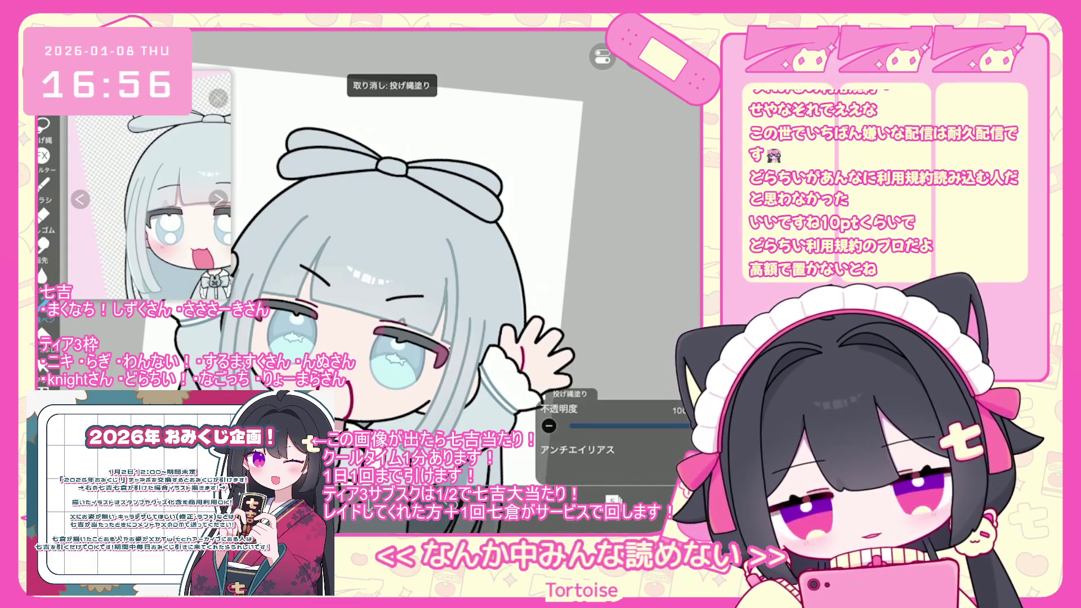
On layer 5, undo the two latest lasso fills and enlarge the view of the head.
left_click(614, 500)
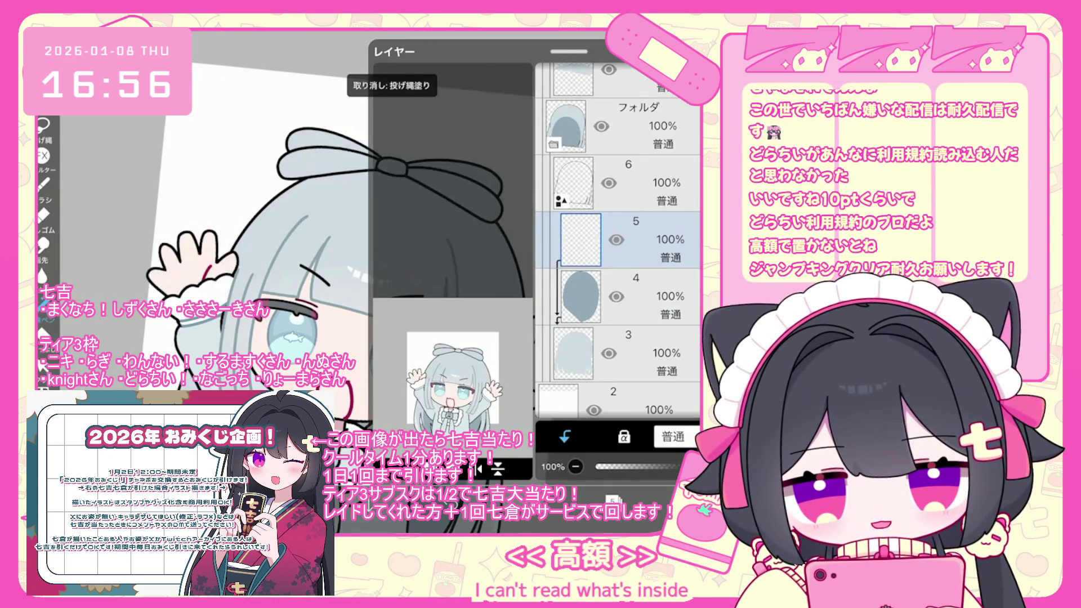
scroll(618, 242, "up", 5)
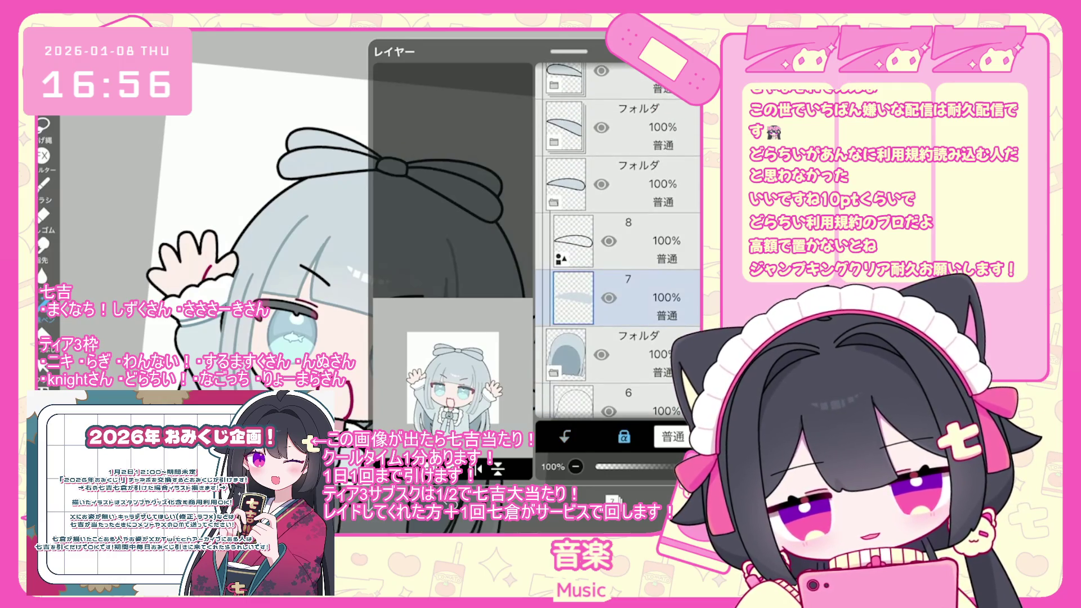
key("Escape")
key("ctrl+z")
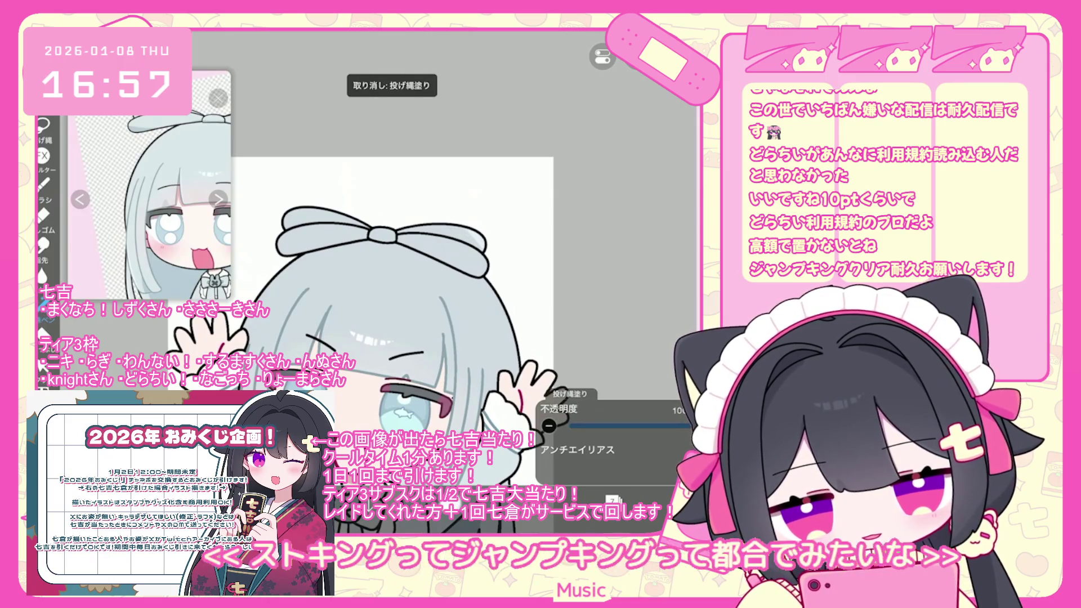
left_click_drag(360, 281, 428, 337)
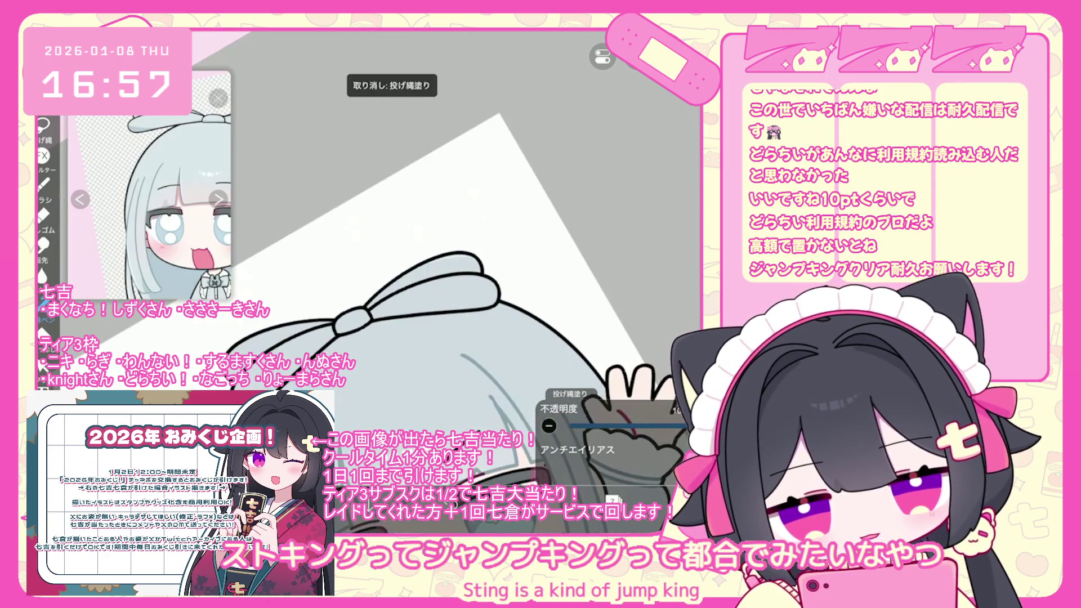
Add a new empty shading layer and lasso-fill it, undoing one misfill.
left_click(564, 526)
left_click(394, 468)
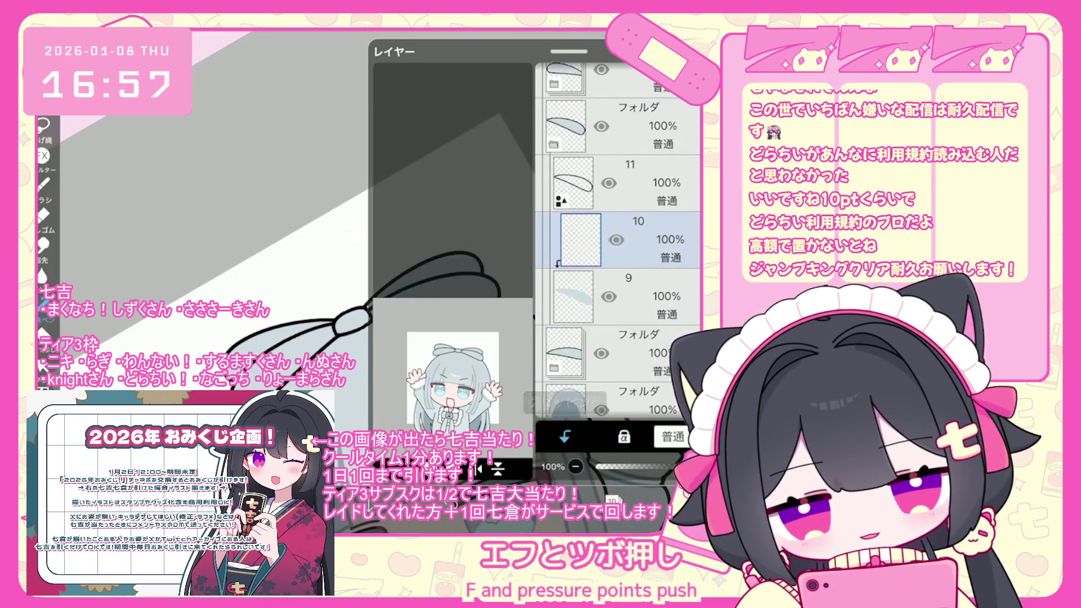
left_click(563, 527)
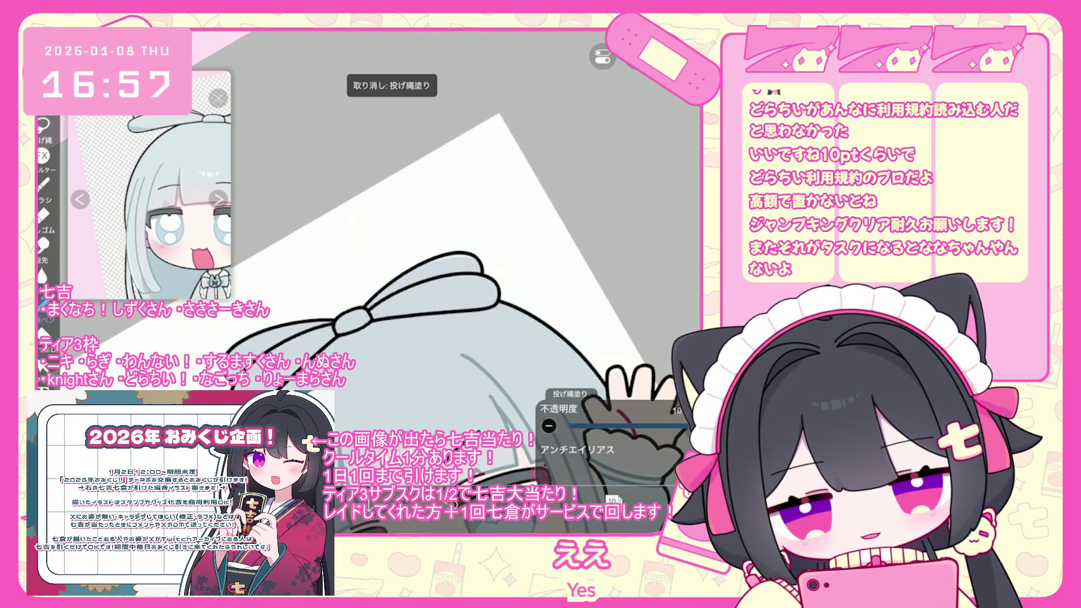
scroll(394, 282, "up", 2)
key("ctrl+z")
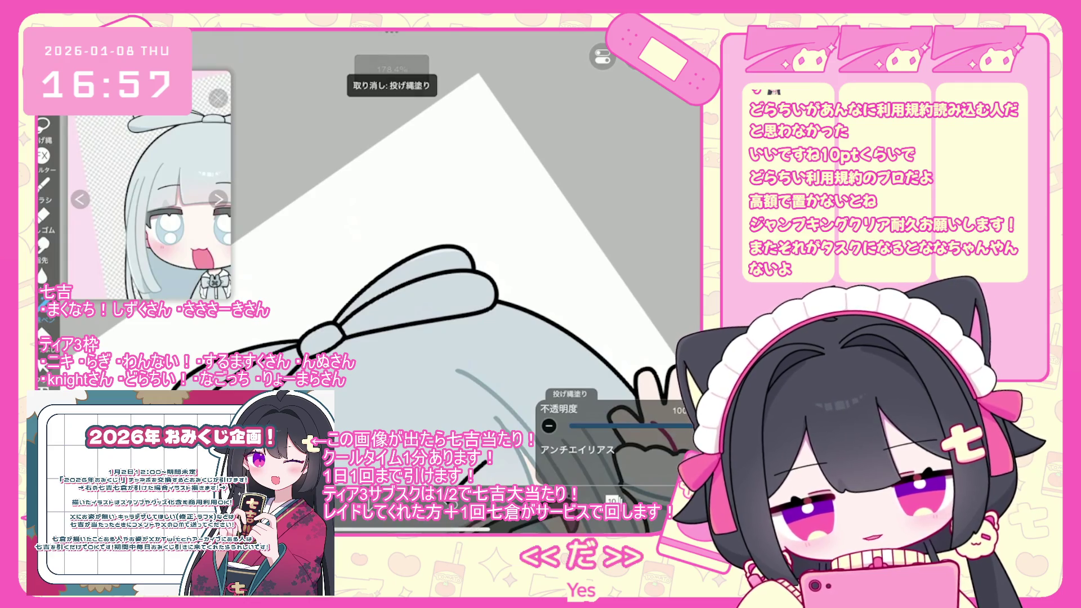
scroll(394, 282, "down", 2)
scroll(395, 282, "up", 2)
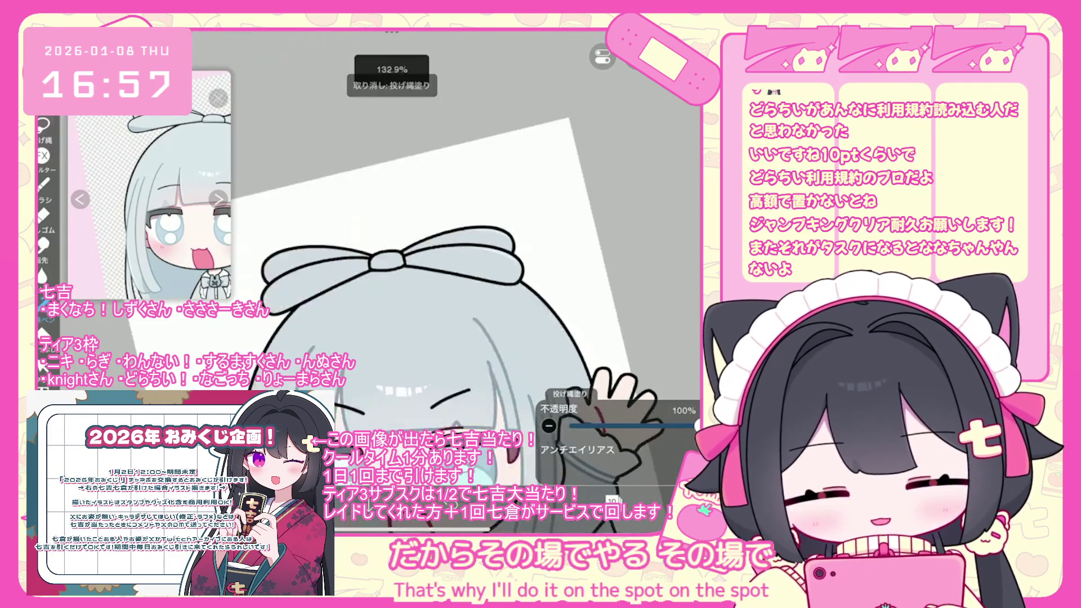
Enable Alpha Lock on layer 12, then review the new layers 14 and 15.
left_click(612, 501)
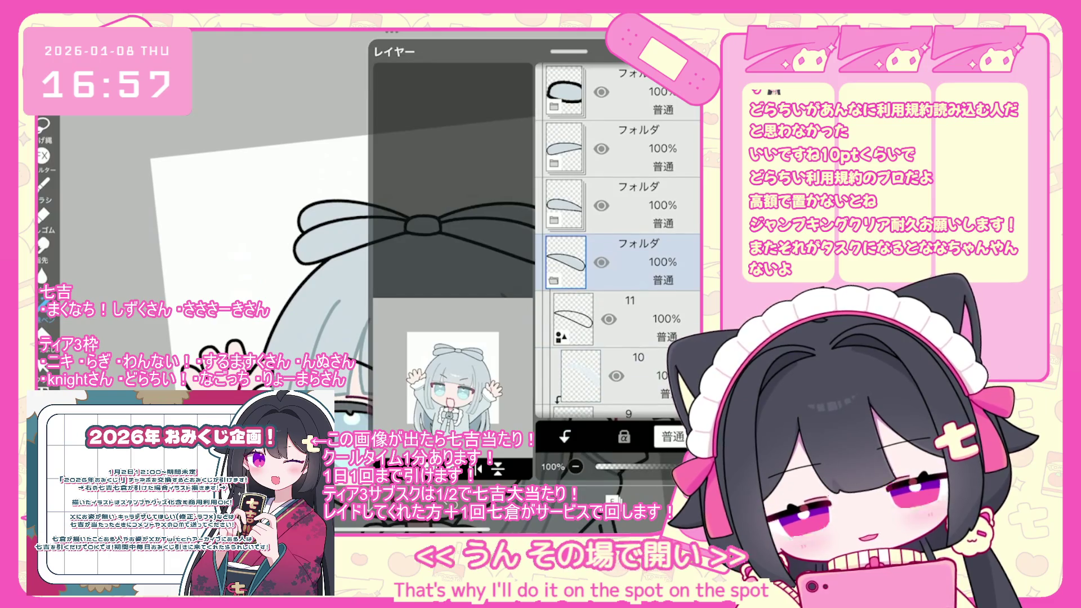
left_click(573, 369)
left_click(624, 438)
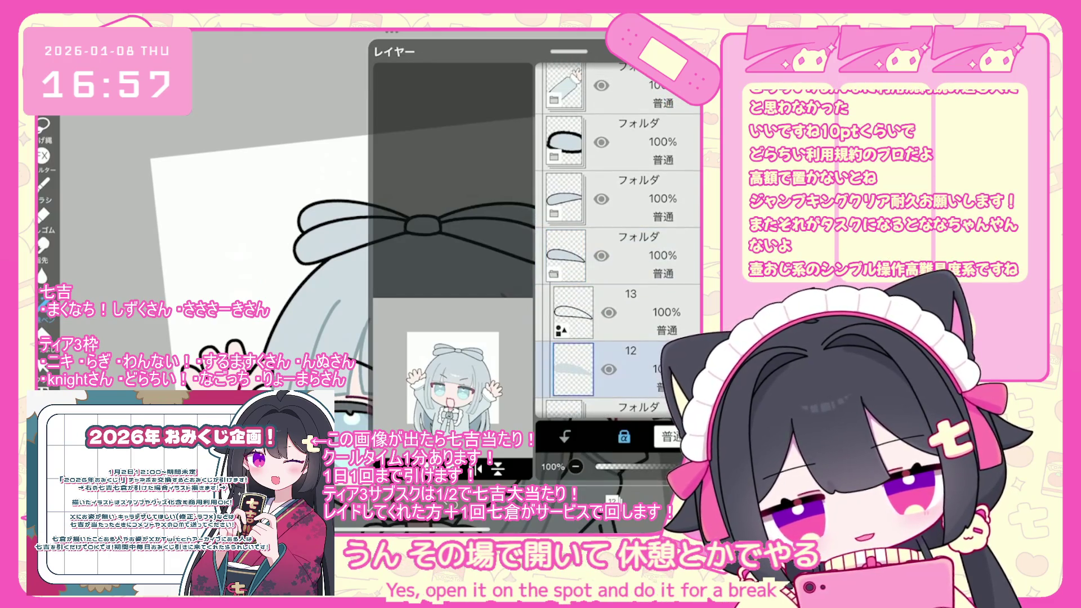
left_click(612, 501)
scroll(484, 281, "up", 2)
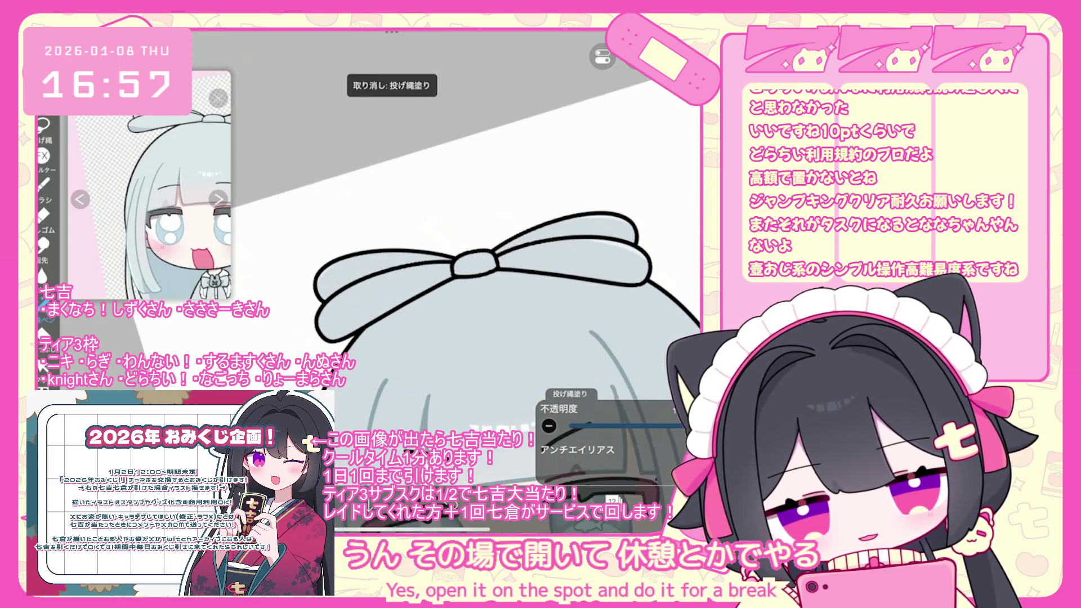
left_click(612, 500)
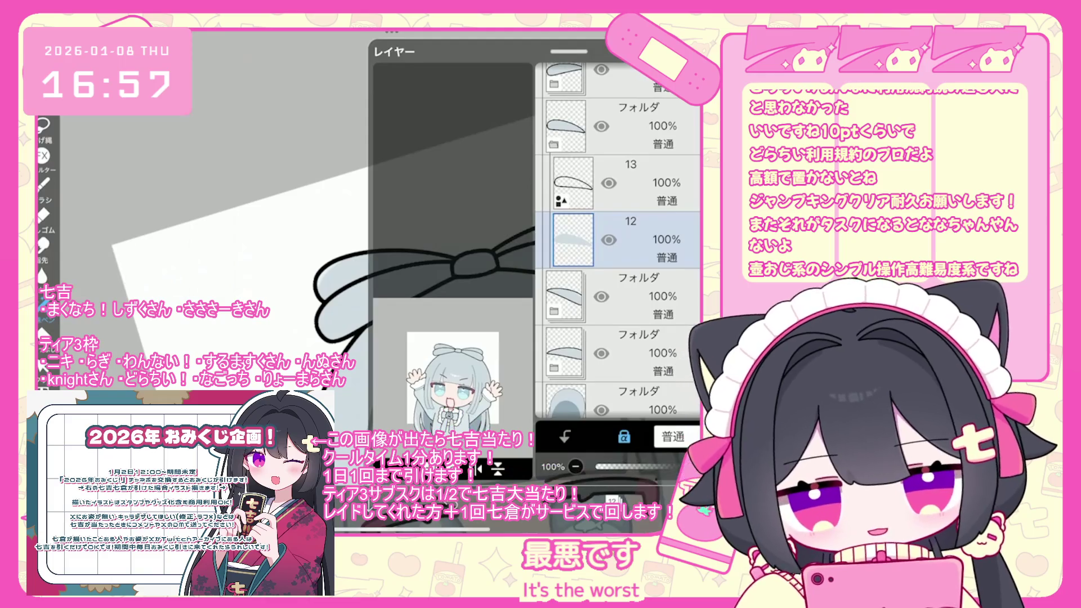
left_click_drag(693, 240, 693, 357)
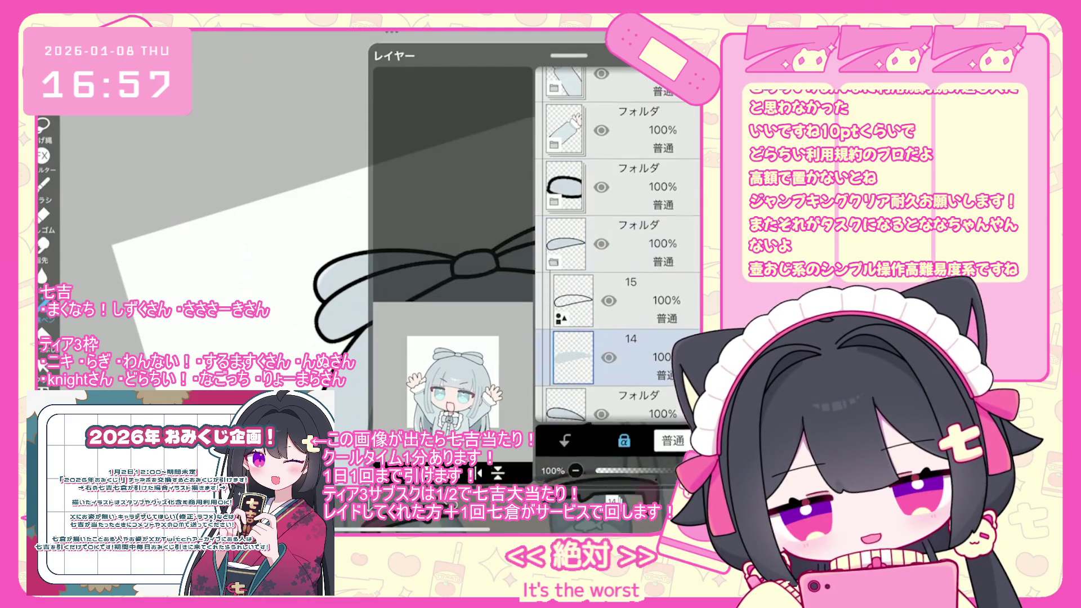
scroll(451, 282, "down", 5)
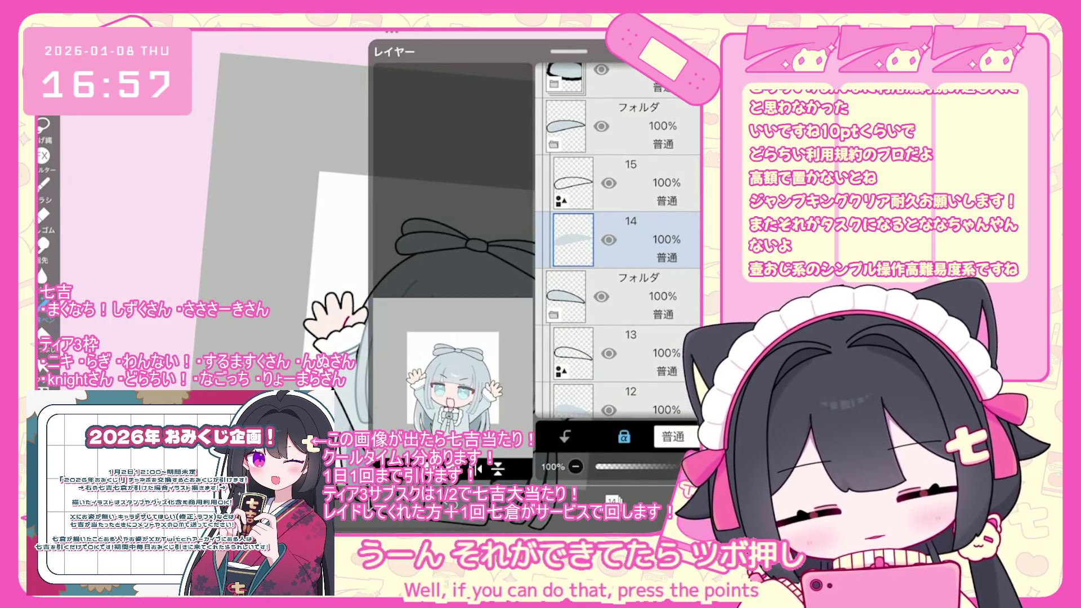
Lasso-fill on layer 15, then select layer 18 under the ring folder.
left_click(620, 183)
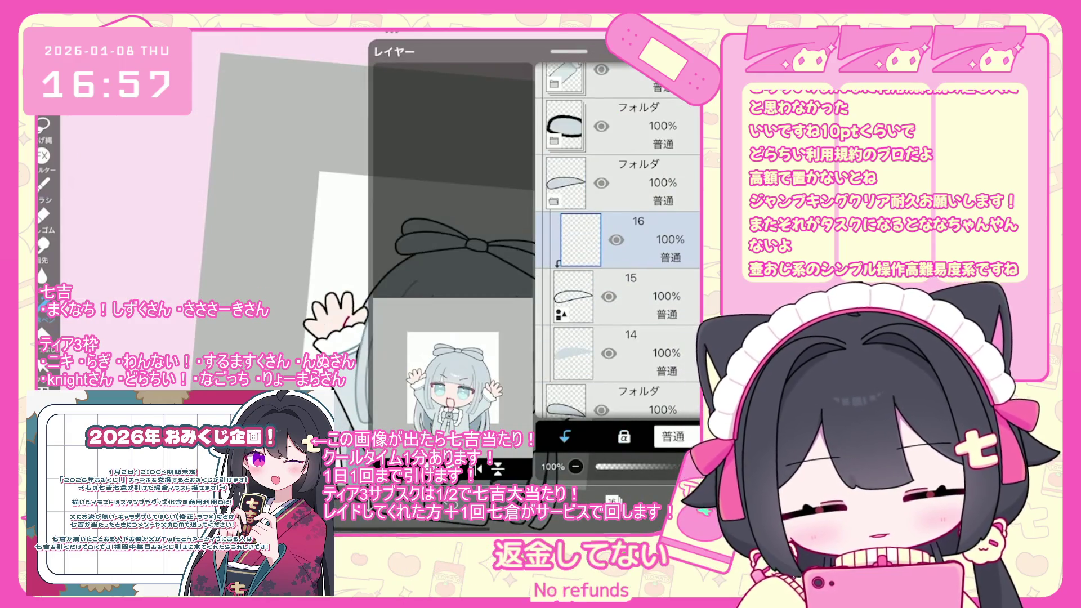
scroll(445, 281, "up", 3)
left_click(410, 241)
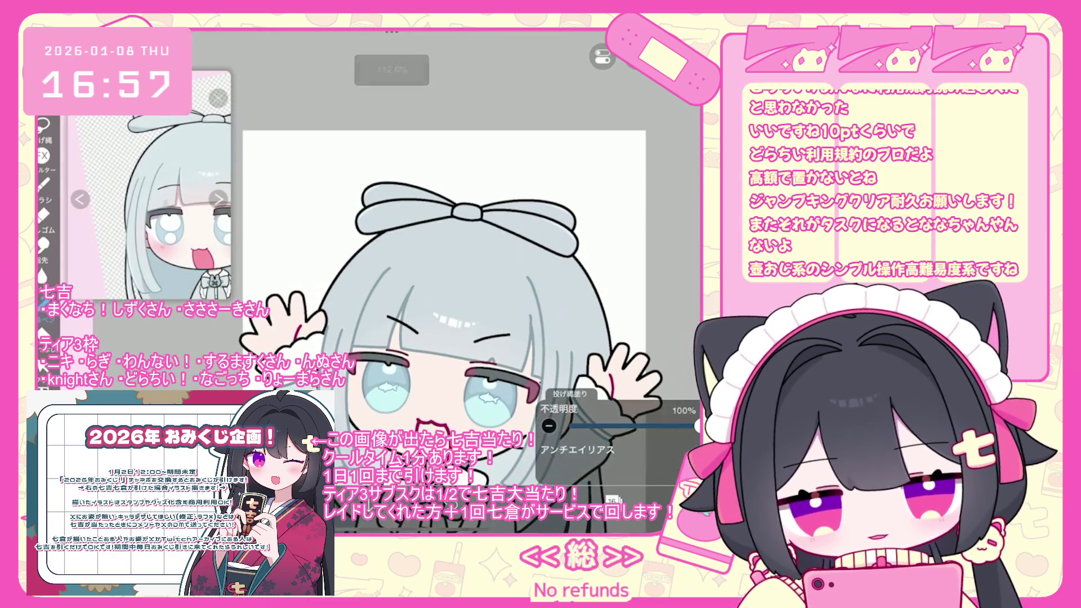
scroll(445, 282, "down", 3)
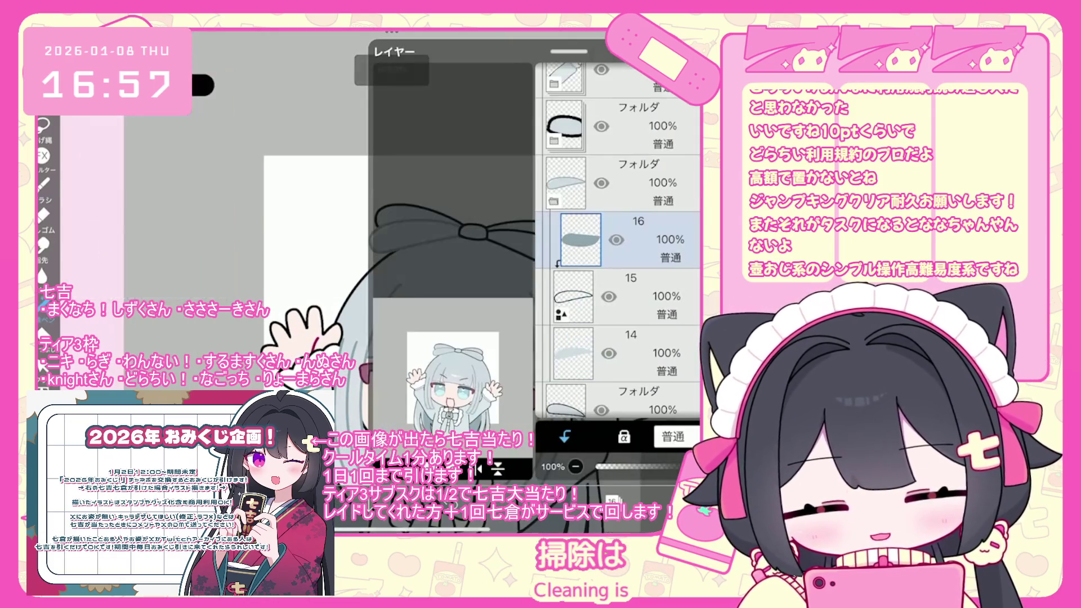
left_click(613, 499)
scroll(620, 239, "up", 2)
left_click(620, 296)
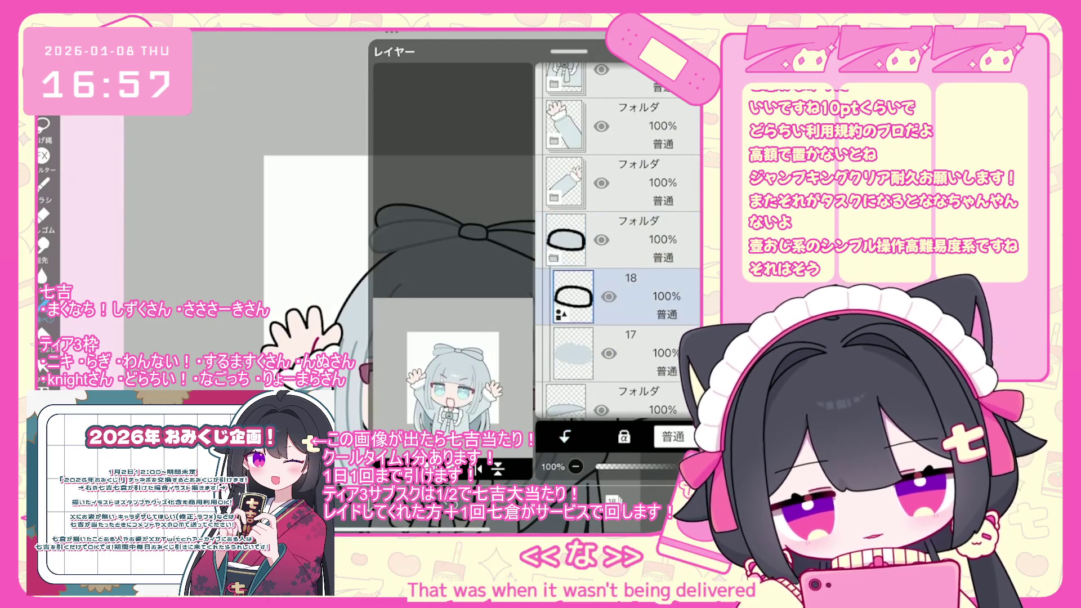
left_click(613, 499)
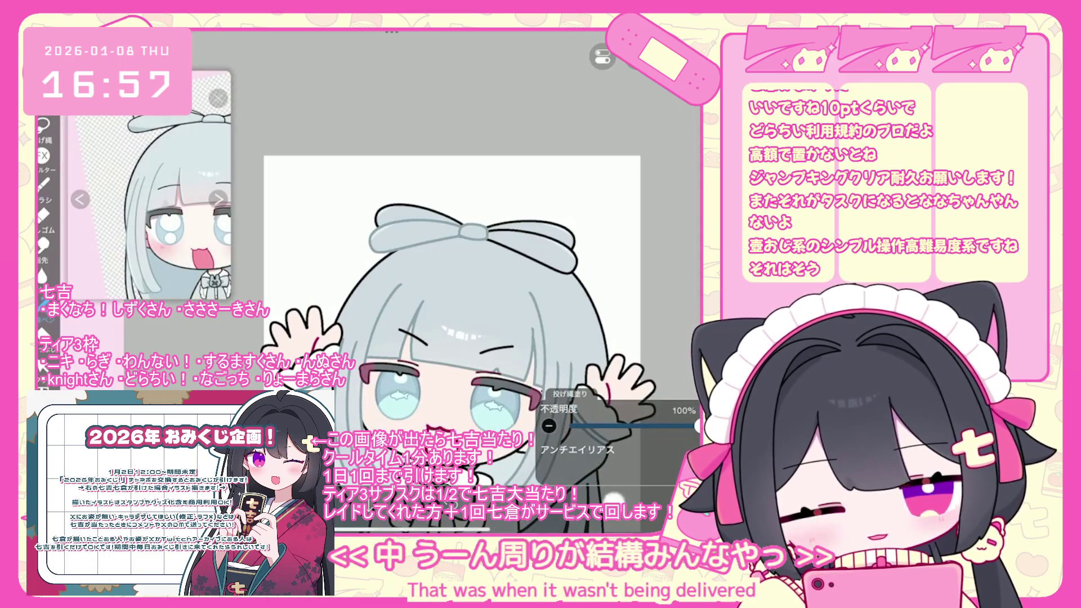
Select layer 13 and add a new clipped layer, then select layer 10.
left_click(613, 499)
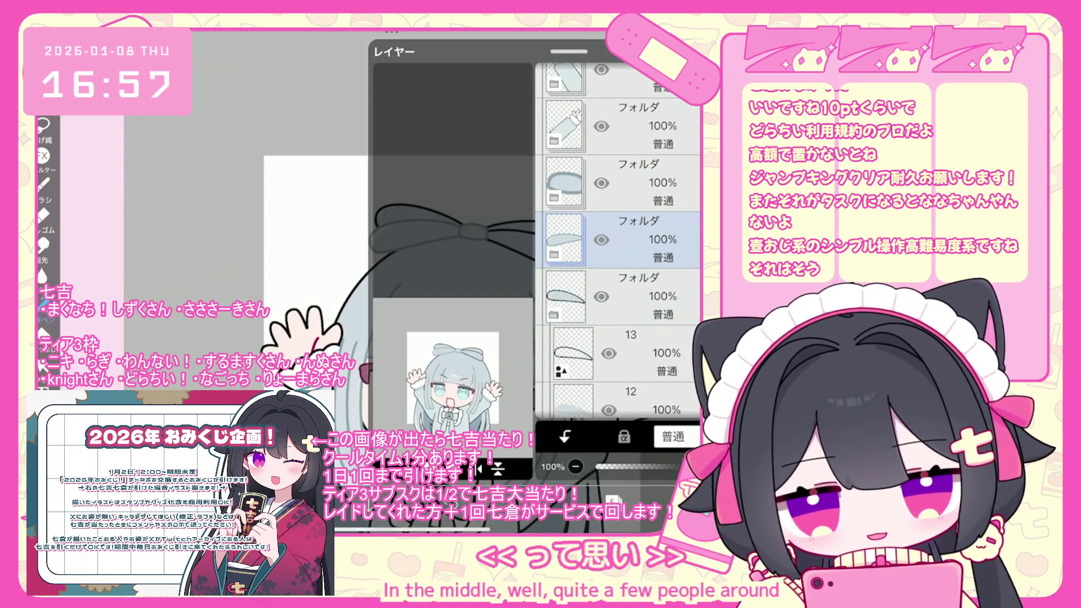
left_click(620, 353)
left_click(565, 436)
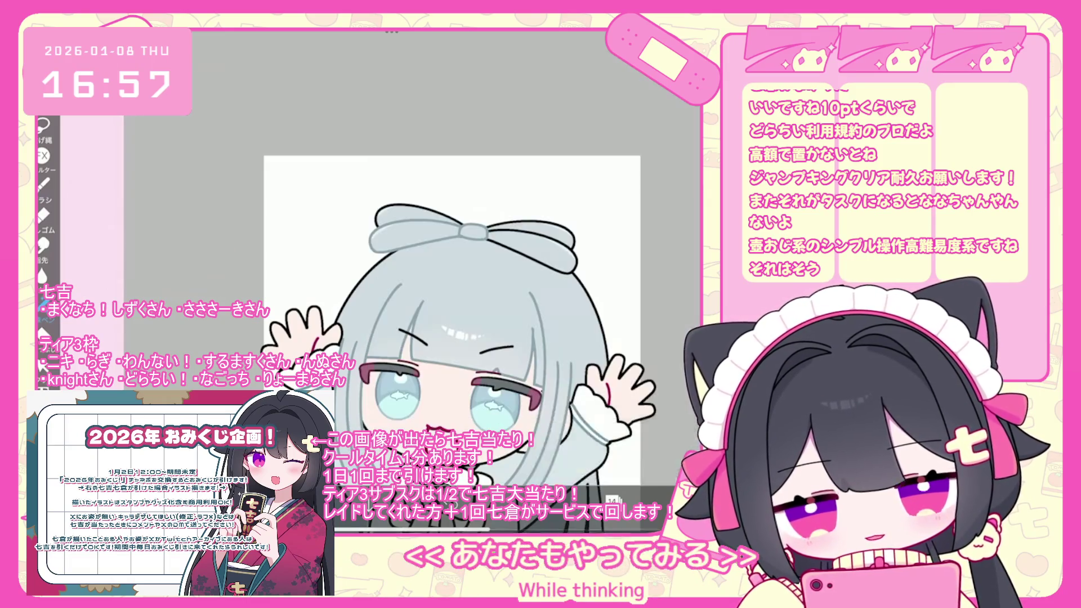
left_click(613, 499)
left_click(613, 499)
scroll(620, 254, "down", 3)
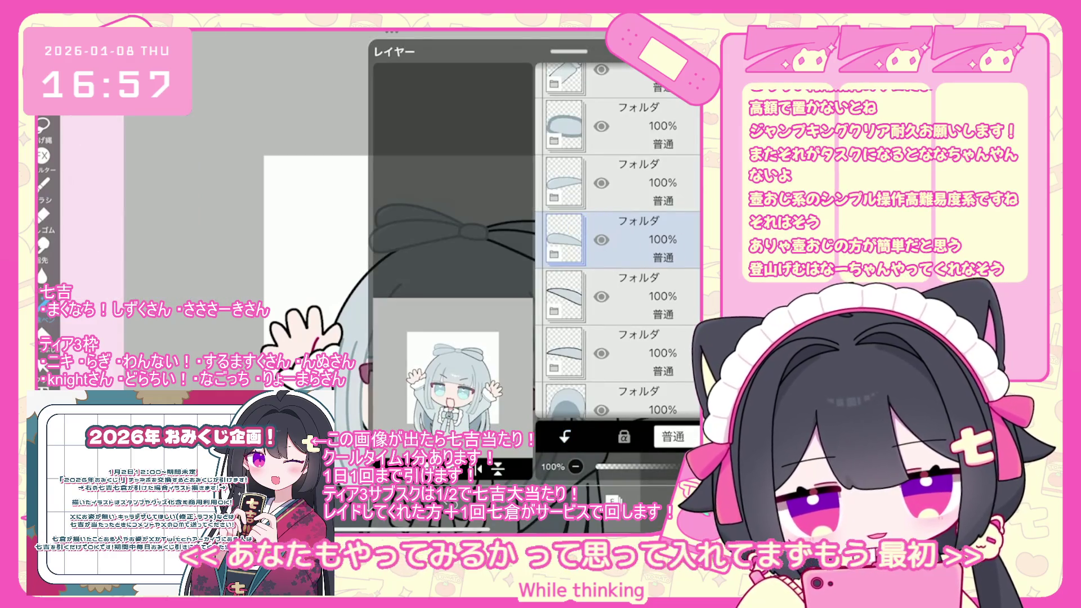
left_click(637, 353)
left_click(620, 296)
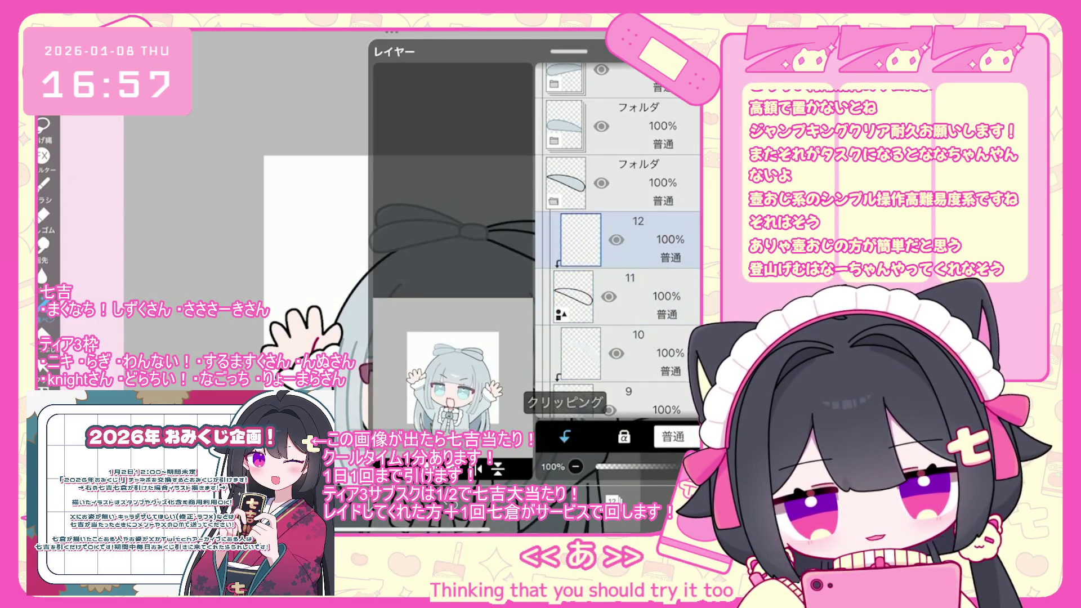
left_click(613, 499)
Toggle clipping on a lower layer and select a lower folder in the stack.
left_click(613, 499)
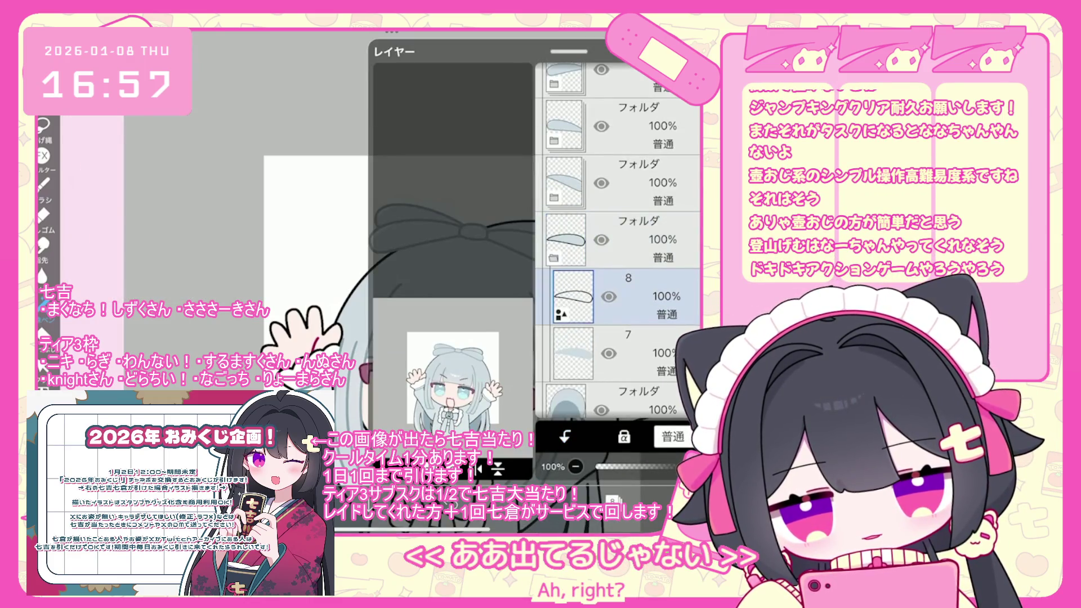
left_click(565, 437)
left_click(613, 499)
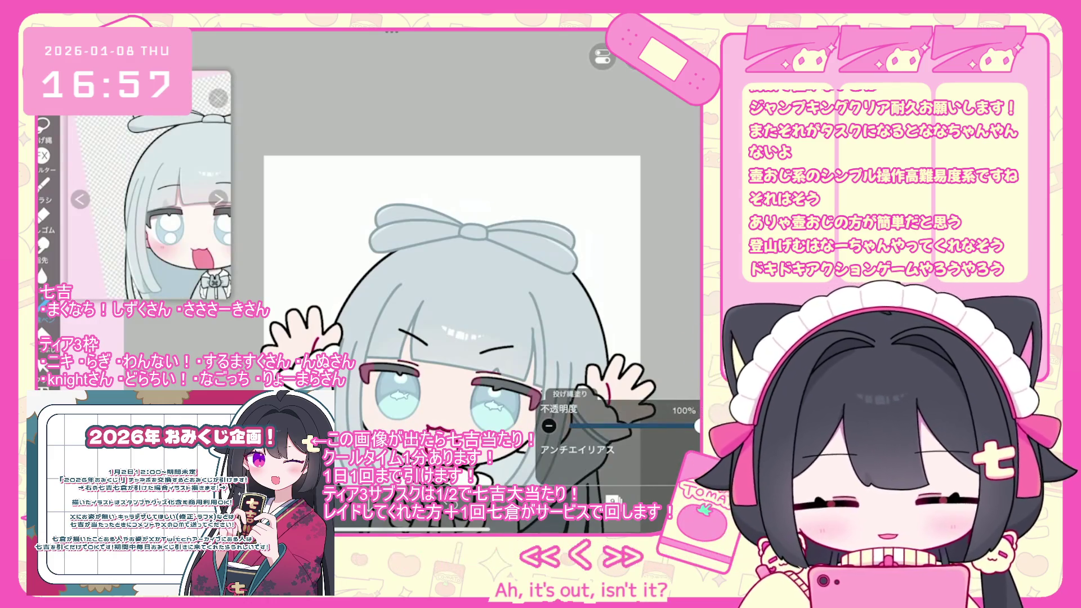
scroll(442, 338, "down", 1)
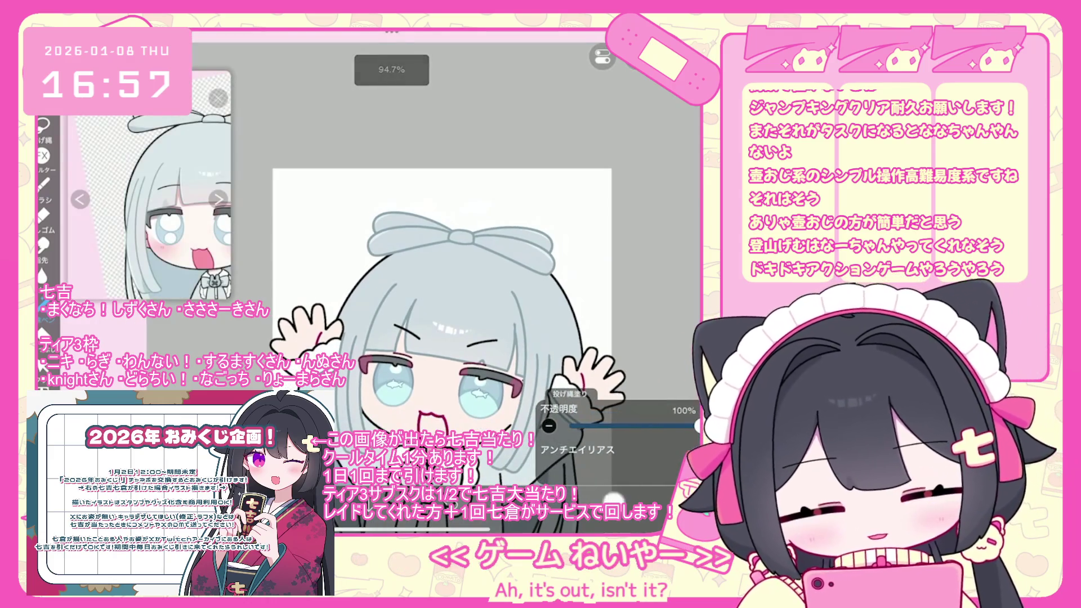
left_click(613, 499)
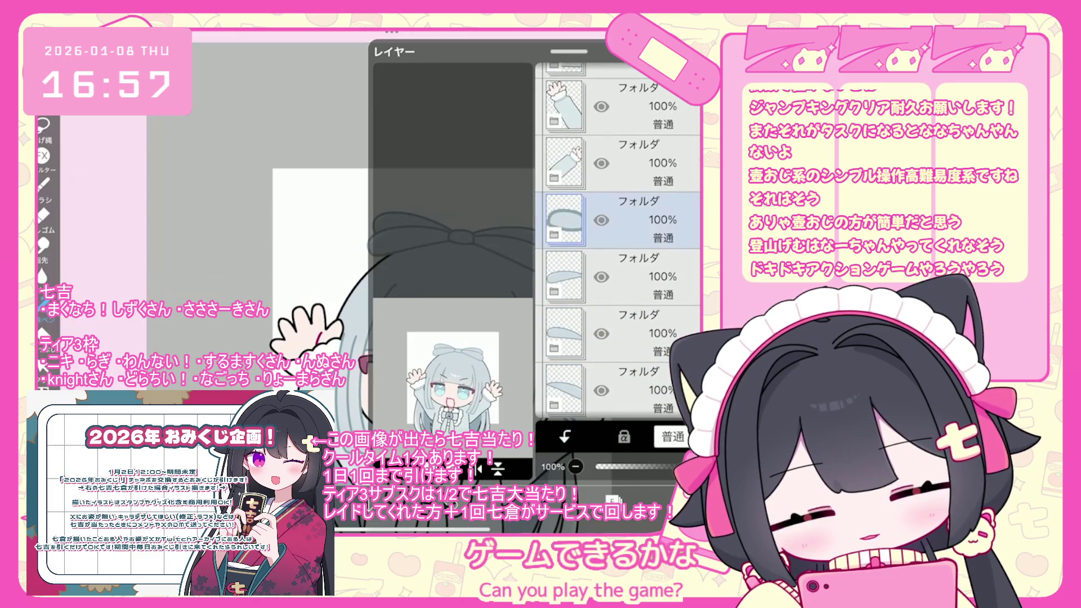
left_click(619, 311)
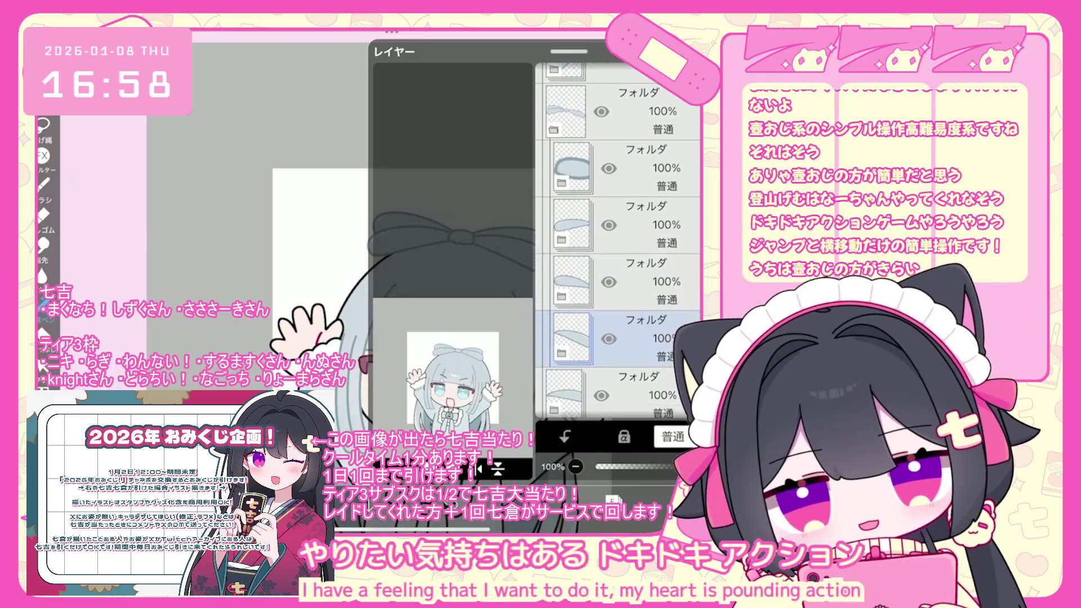
scroll(618, 242, "down", 1)
Move the folder one row down and shift its artwork slightly with Transform.
left_click_drag(620, 290, 619, 347)
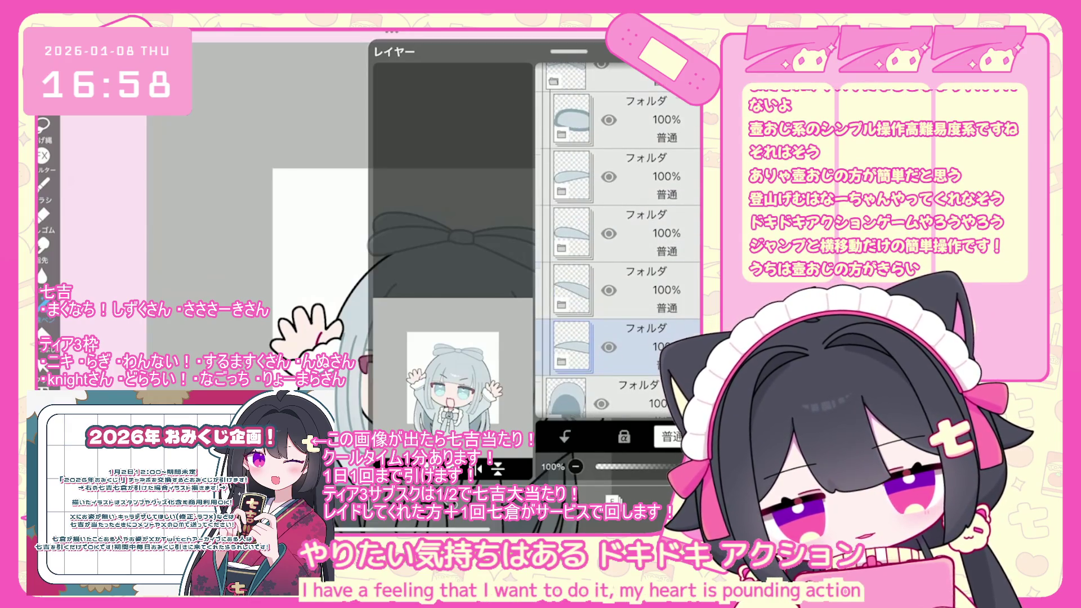
key("ctrl+t")
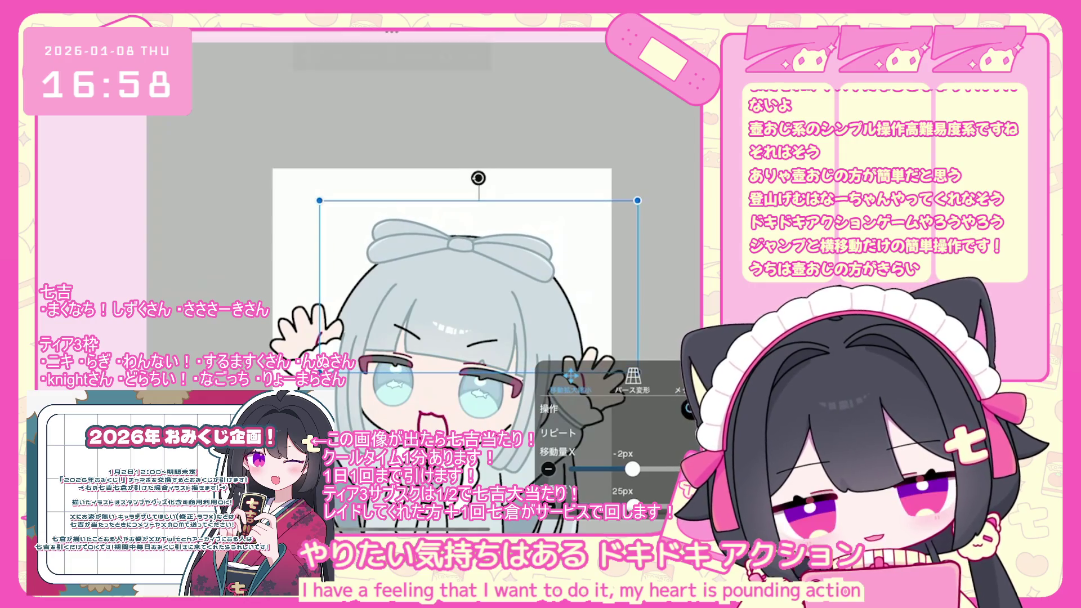
left_click_drag(479, 281, 478, 285)
key("Return")
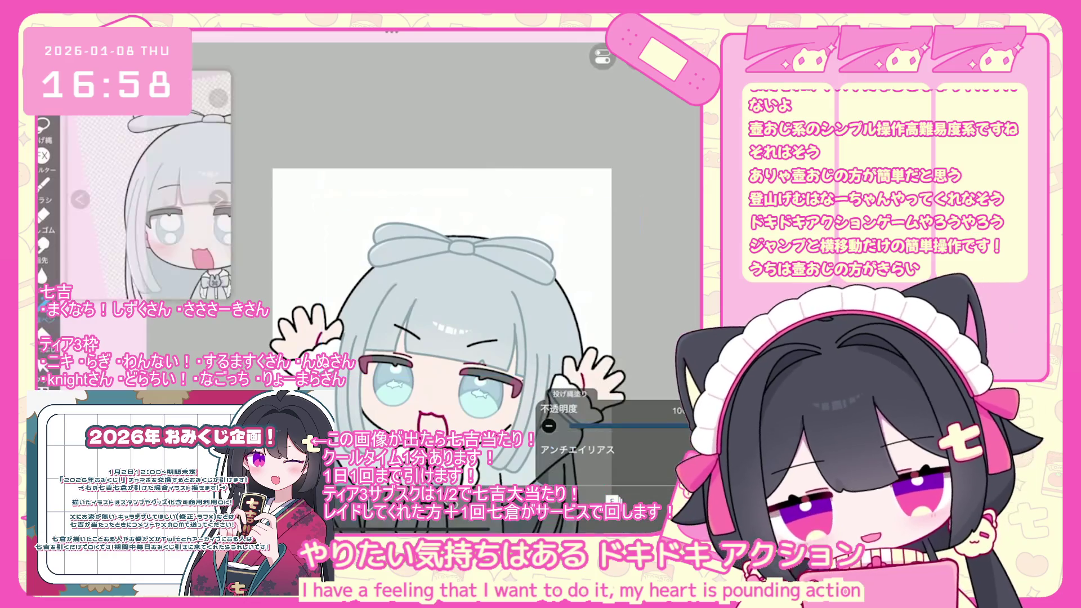
scroll(479, 316, "down", 3)
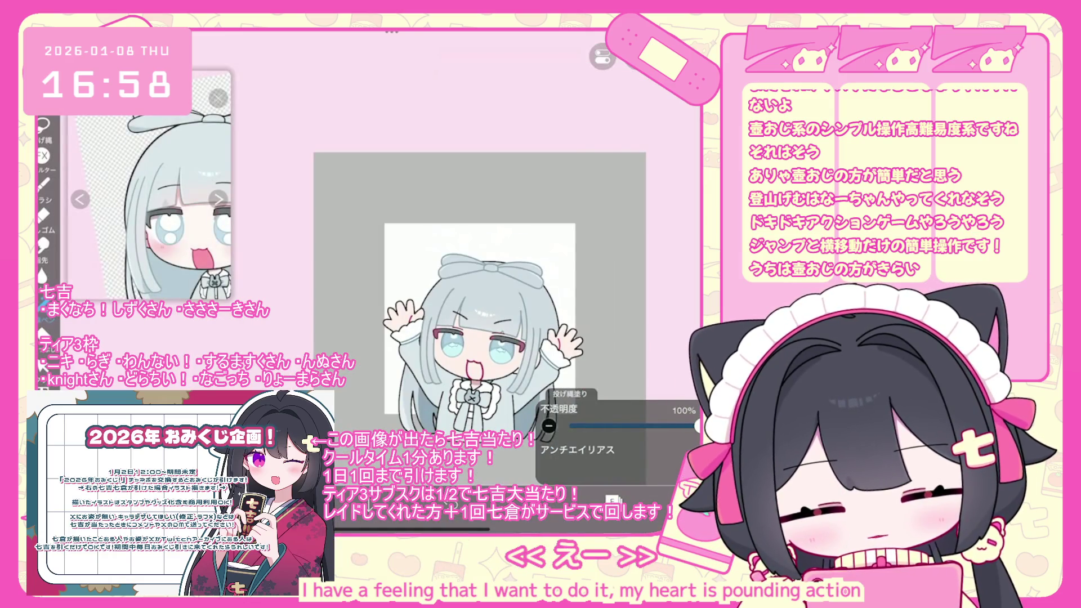
scroll(460, 332, "up", 2)
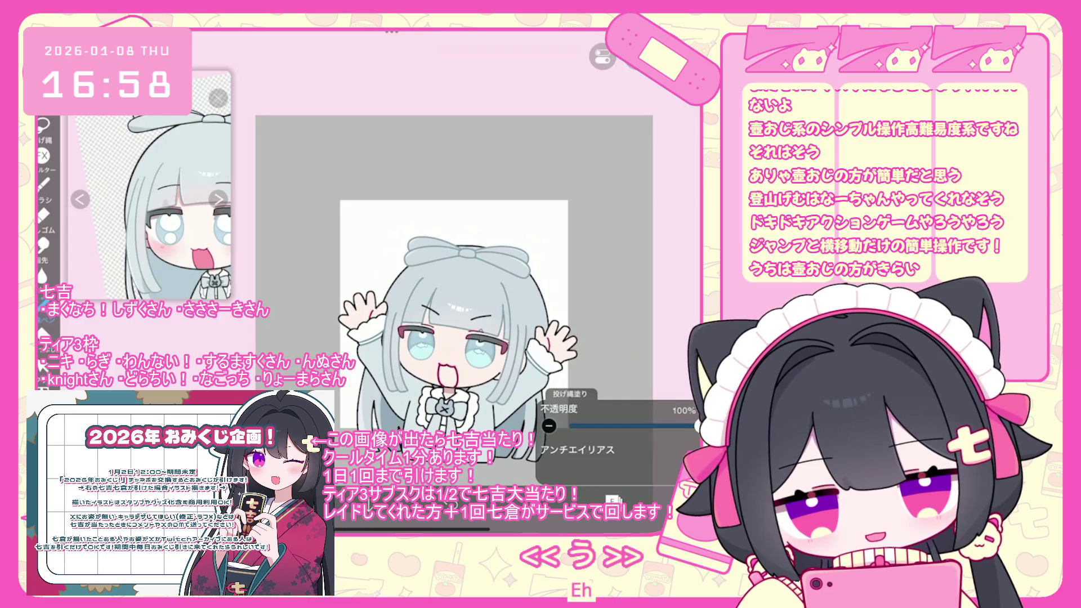
Scale the head artwork to 112% and nudge it by -9px, 36px.
key("ctrl+t")
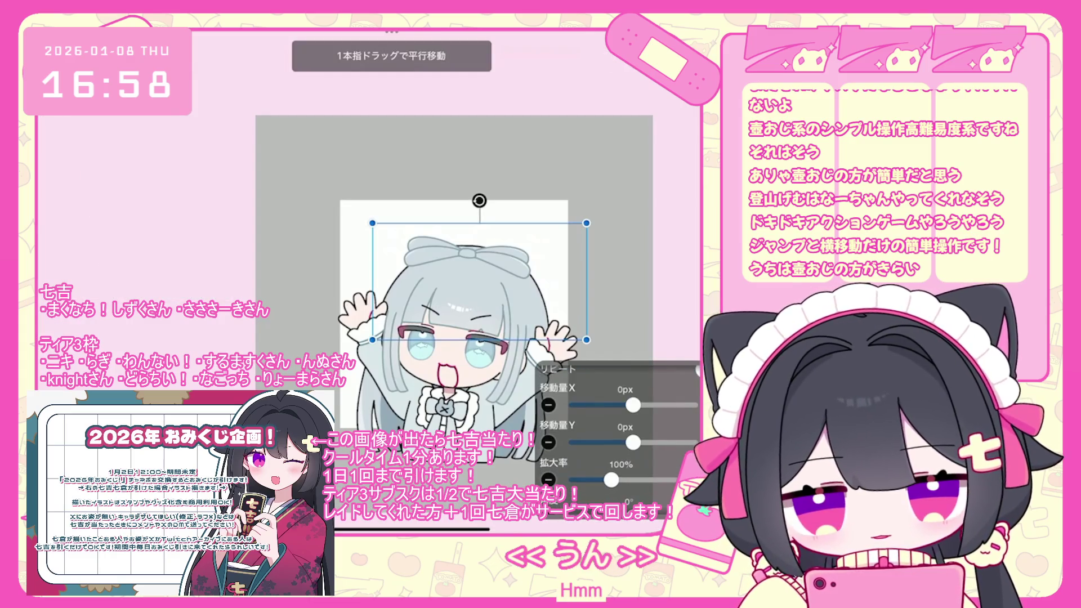
left_click_drag(479, 281, 480, 287)
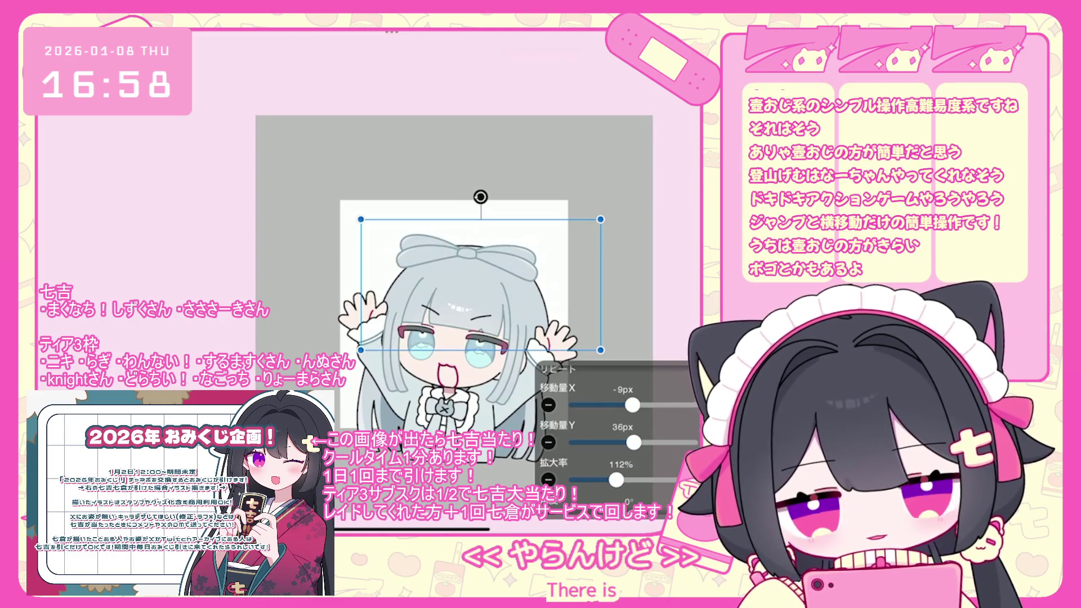
key("Return")
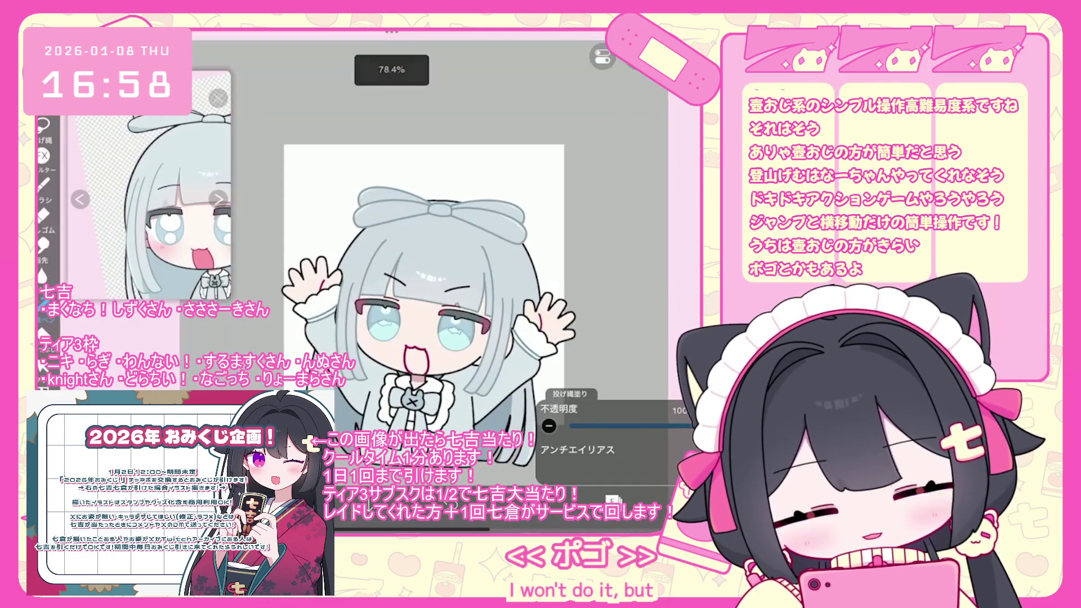
scroll(619, 243, "down", 3)
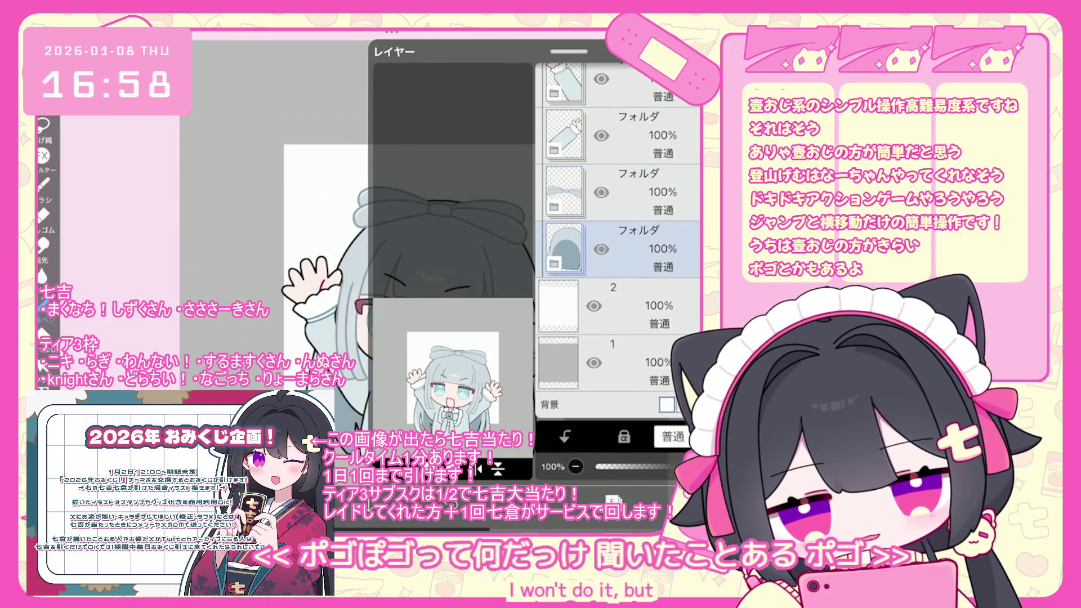
Select the face folder and undo four lasso fills beside the eye.
left_click(620, 259)
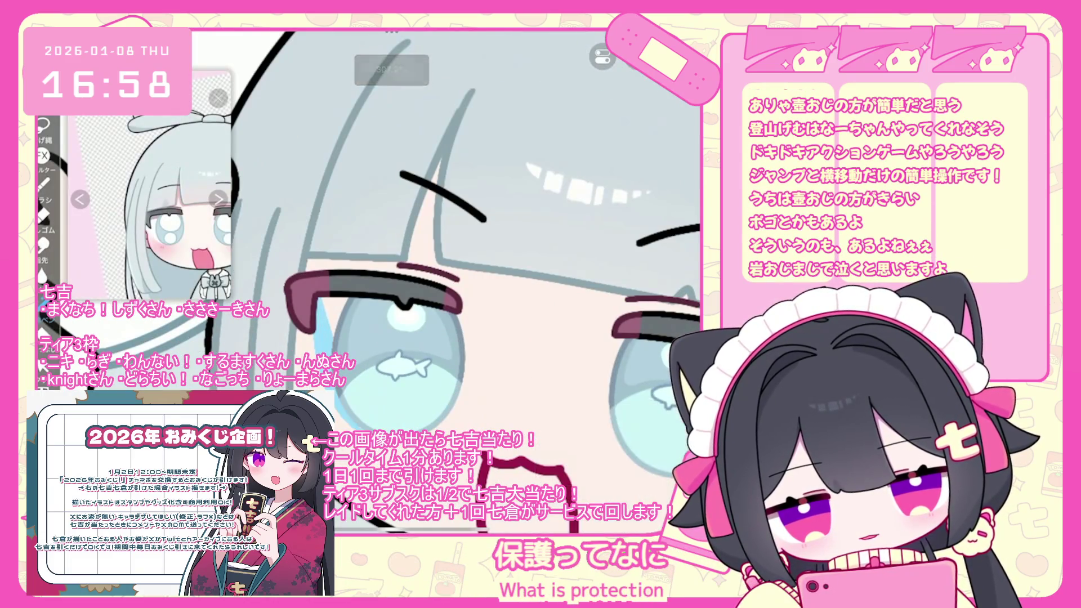
key("ctrl+z")
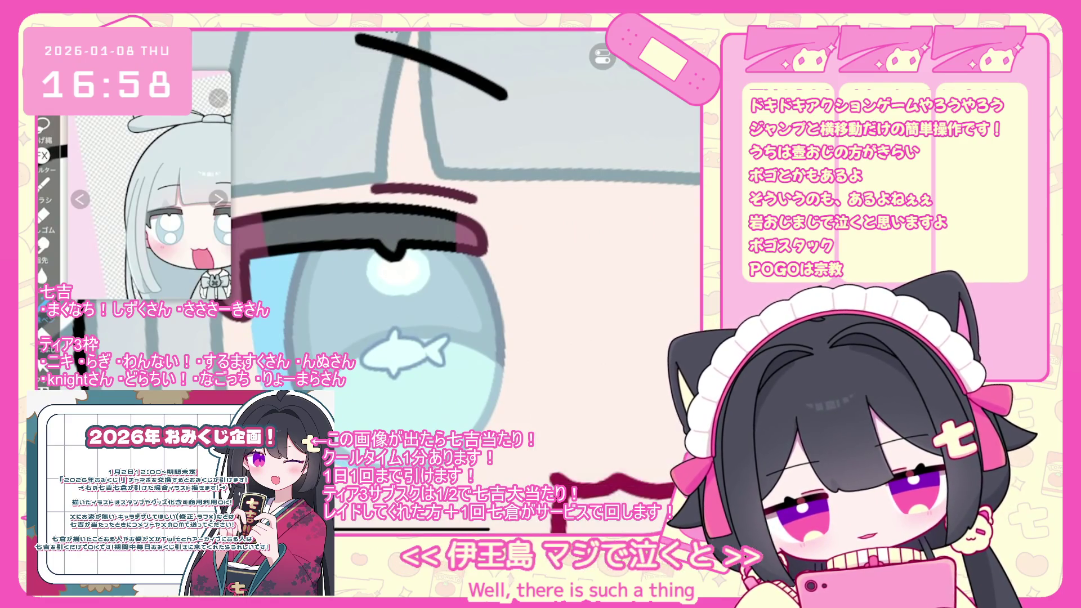
scroll(450, 231, "down", 1)
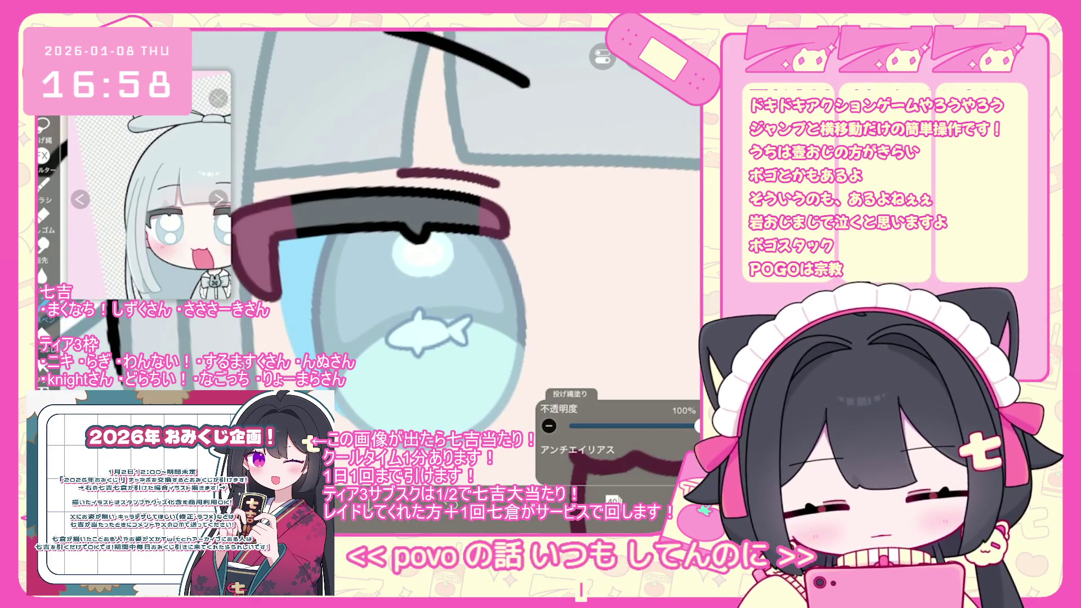
key("ctrl+z")
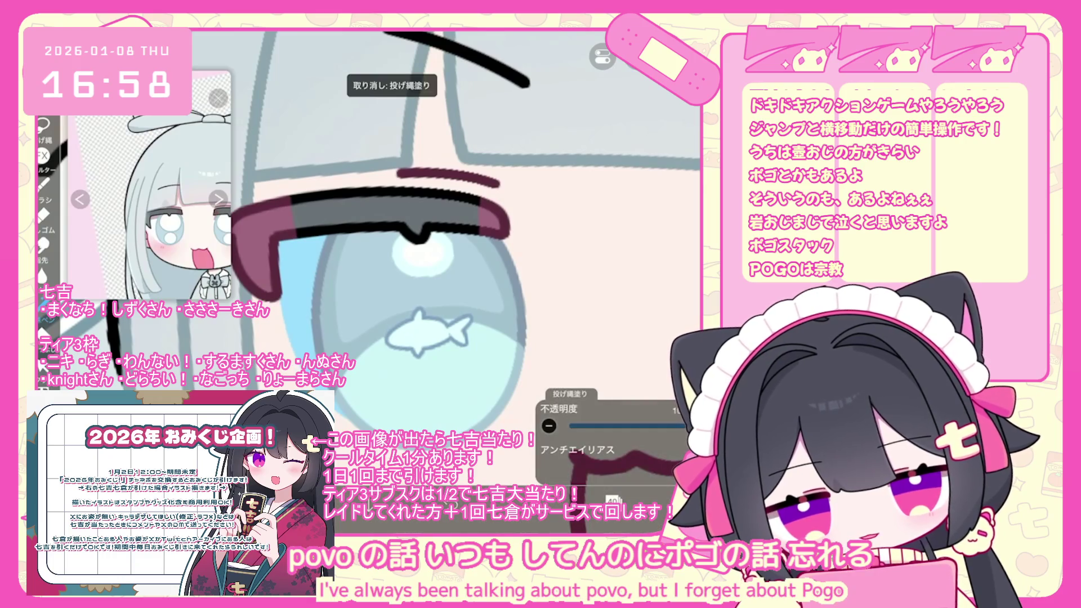
scroll(448, 232, "up", 2)
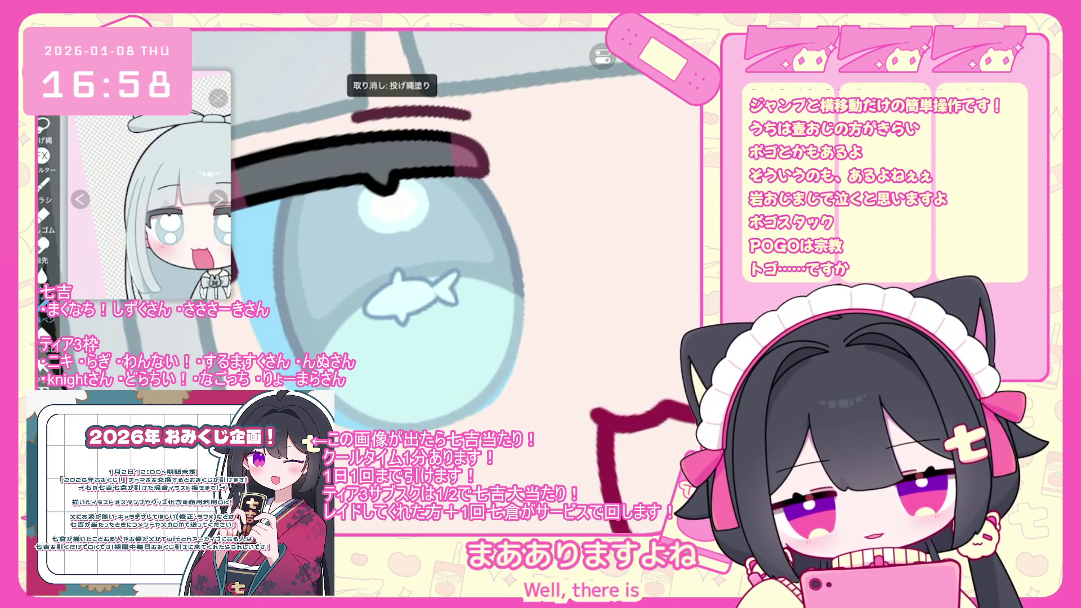
scroll(371, 233, "up", 1)
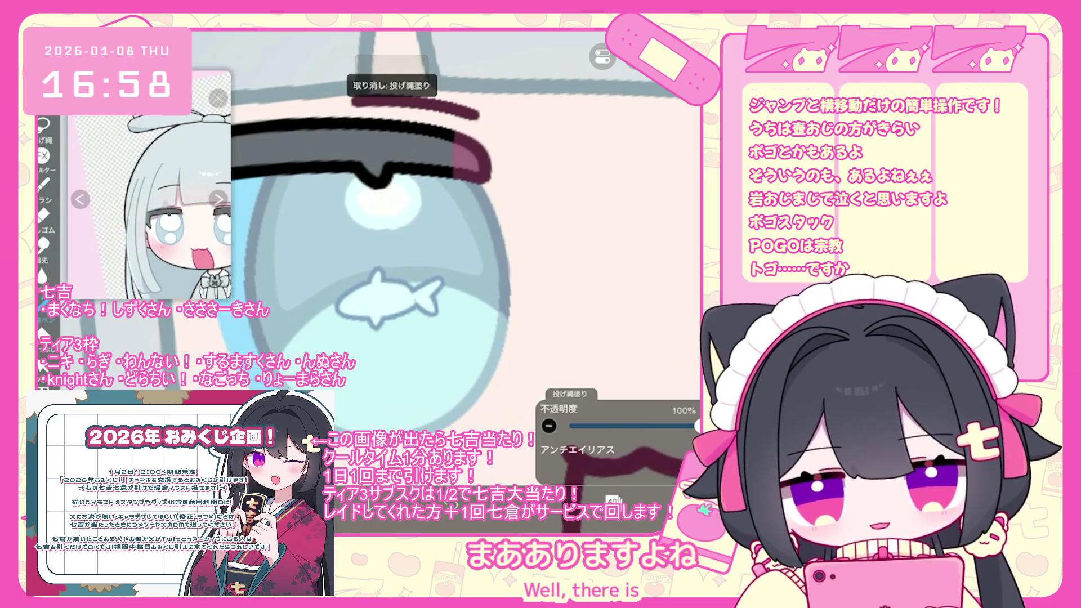
scroll(450, 254, "down", 2)
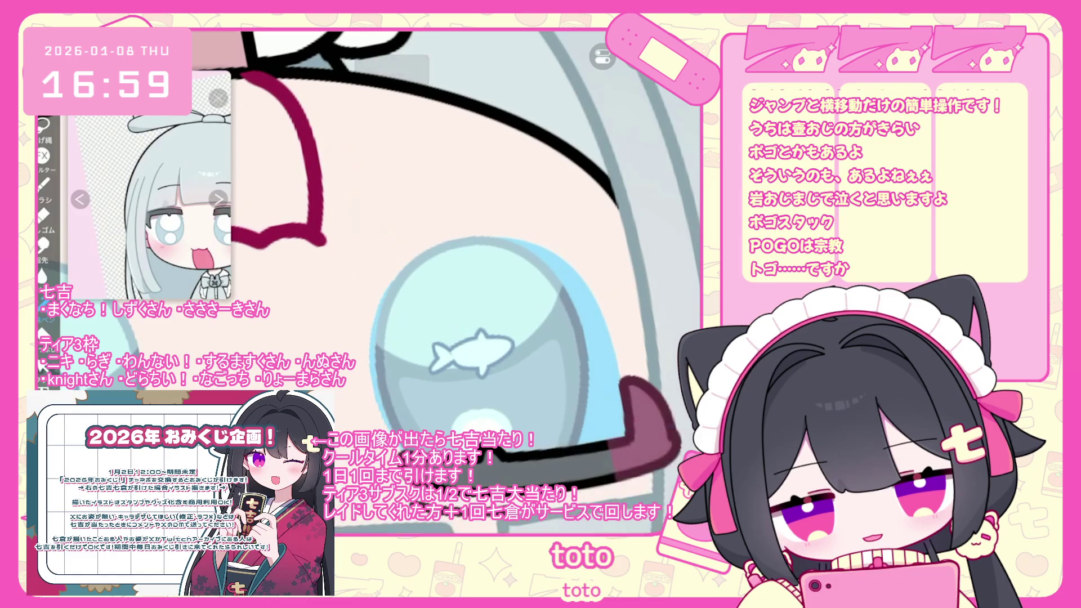
key("ctrl+z")
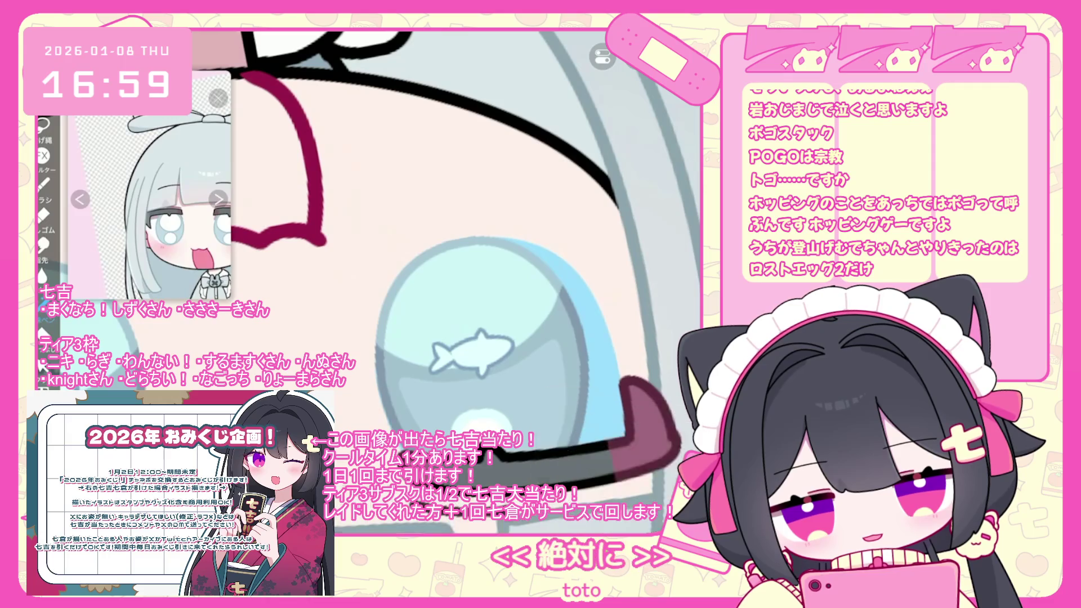
scroll(410, 208, "up", 2)
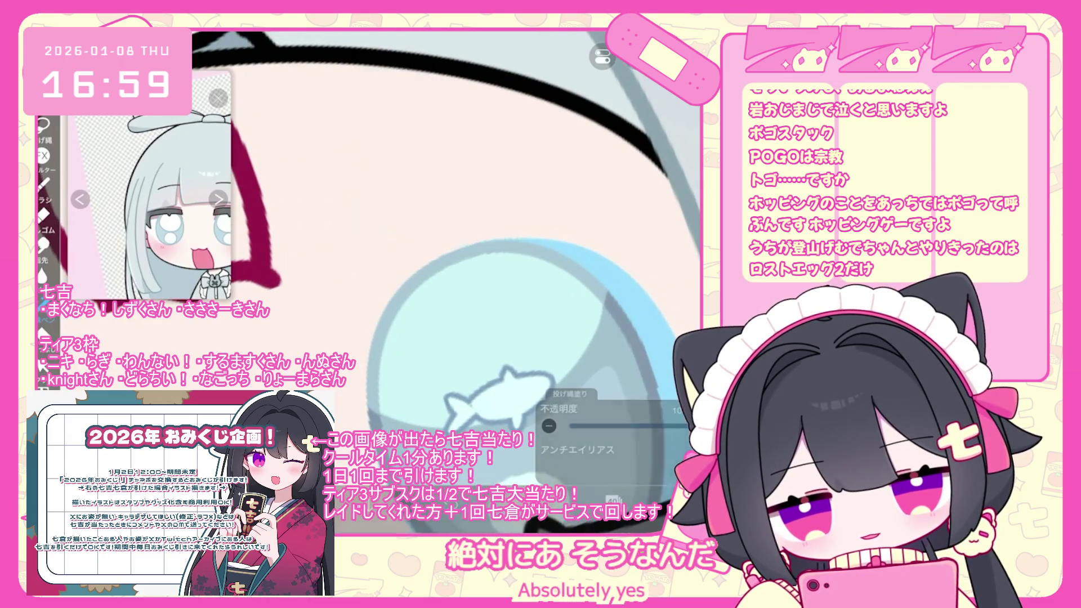
scroll(506, 282, "up", 2)
key("ctrl+z")
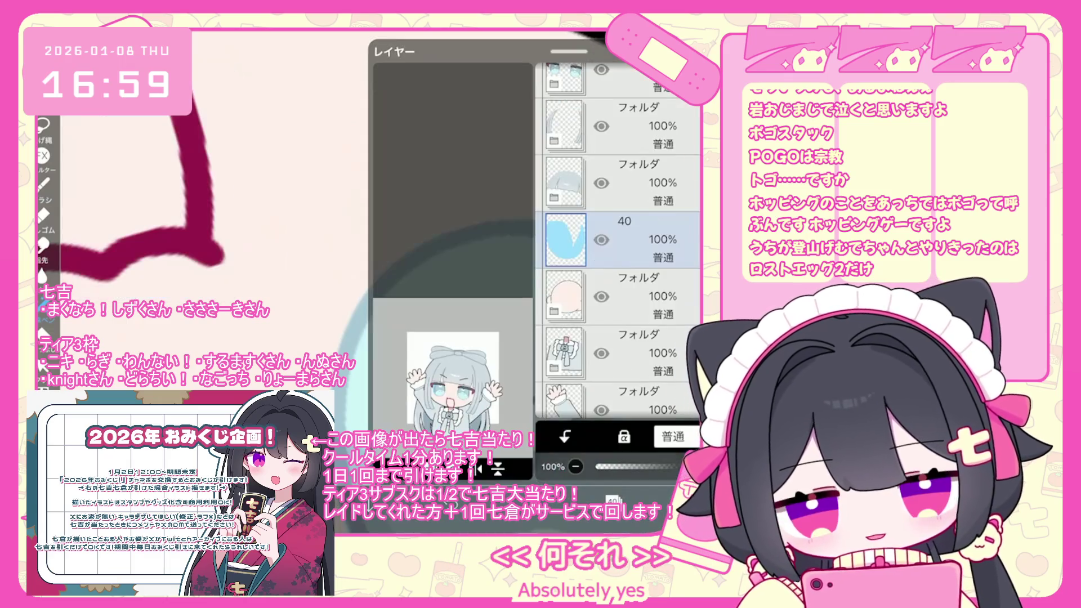
scroll(617, 241, "up", 3)
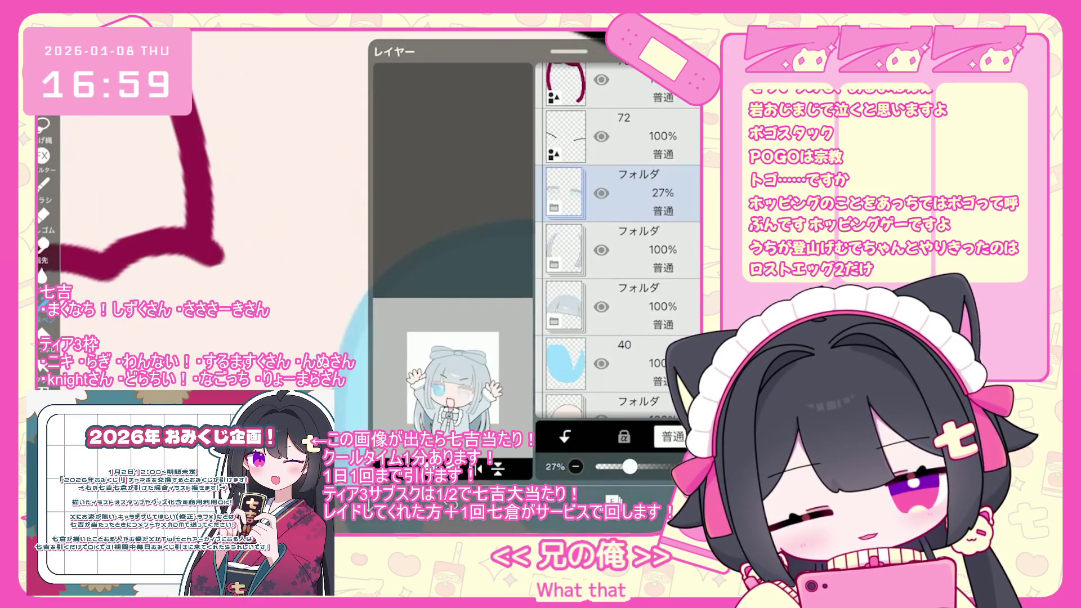
Select the eye folder, then layer 40, and undo the last iris lasso fill.
left_click(642, 194)
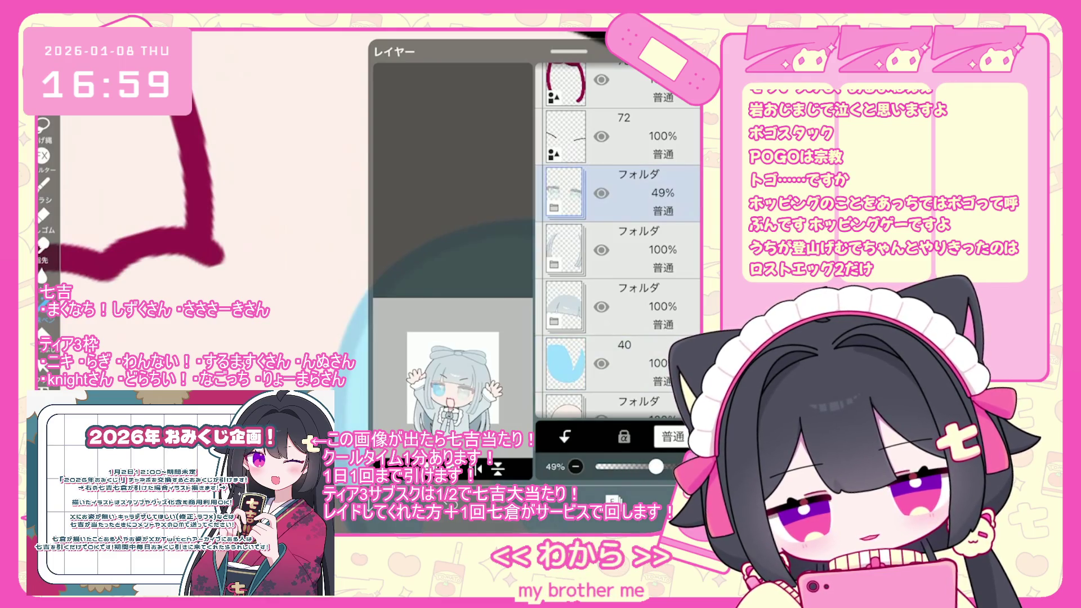
left_click(631, 363)
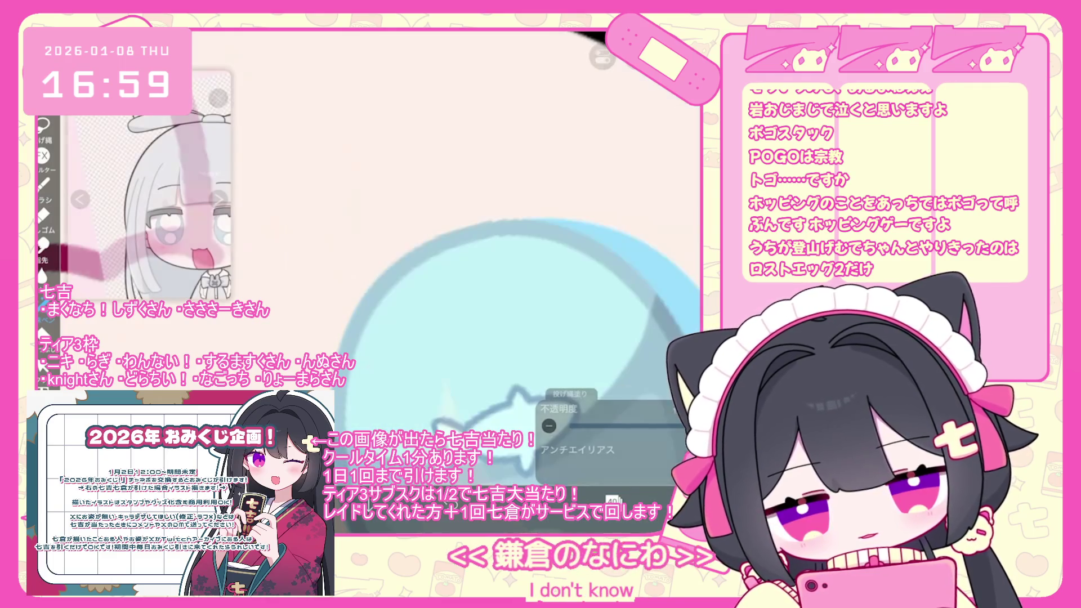
scroll(524, 282, "up", 2)
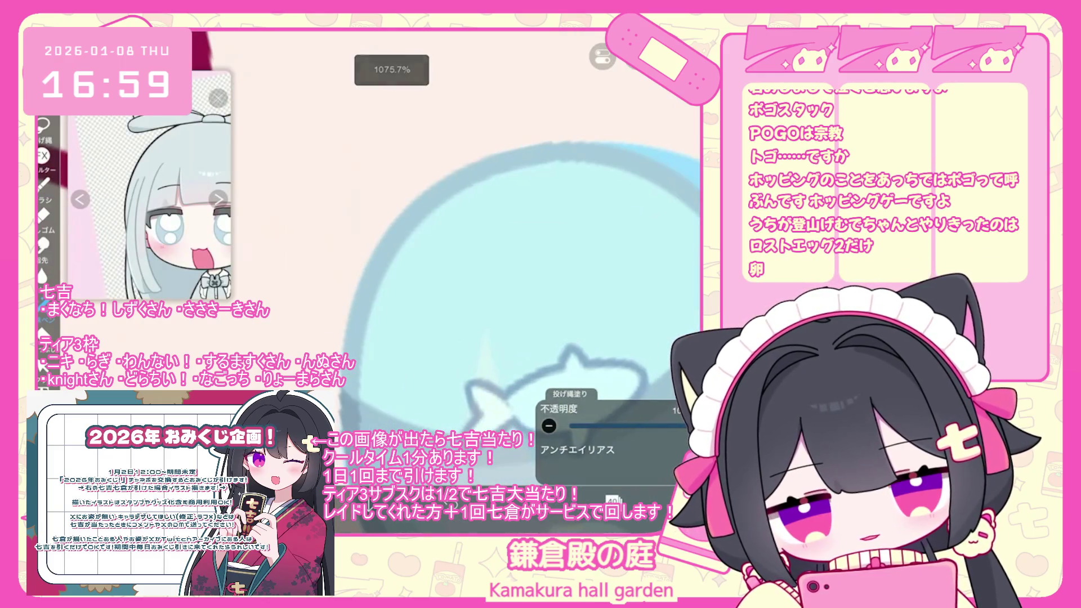
scroll(524, 282, "down", 1)
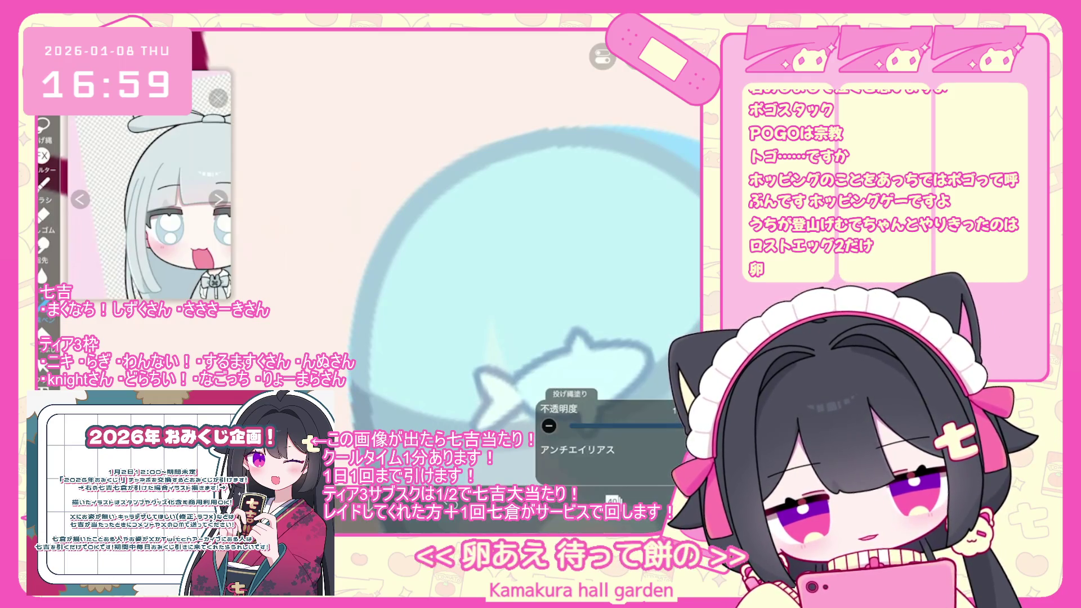
scroll(523, 281, "down", 2)
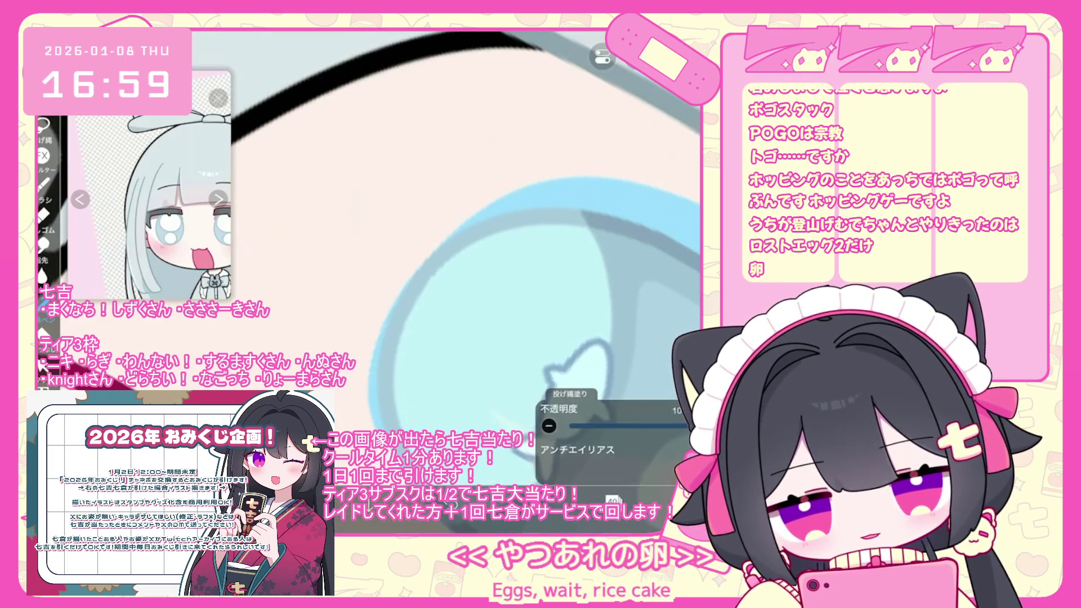
key("ctrl+z")
Undo the lower-iris fill, try a light-blue patch on the lower-left iris edge, then undo it.
scroll(524, 282, "up", 2)
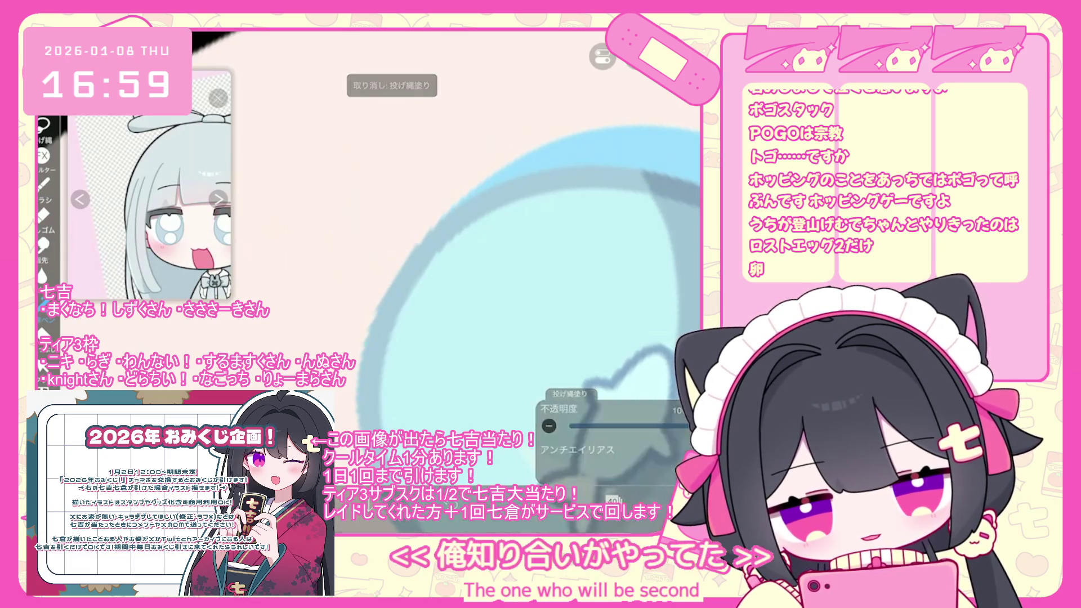
scroll(524, 282, "down", 1)
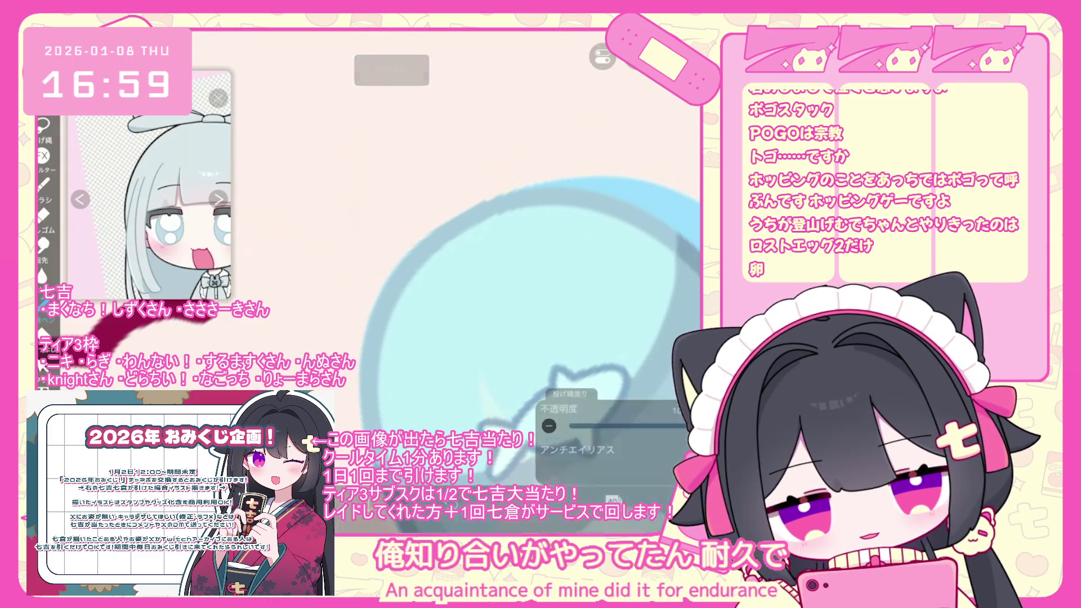
scroll(467, 226, "down", 5)
scroll(467, 253, "up", 3)
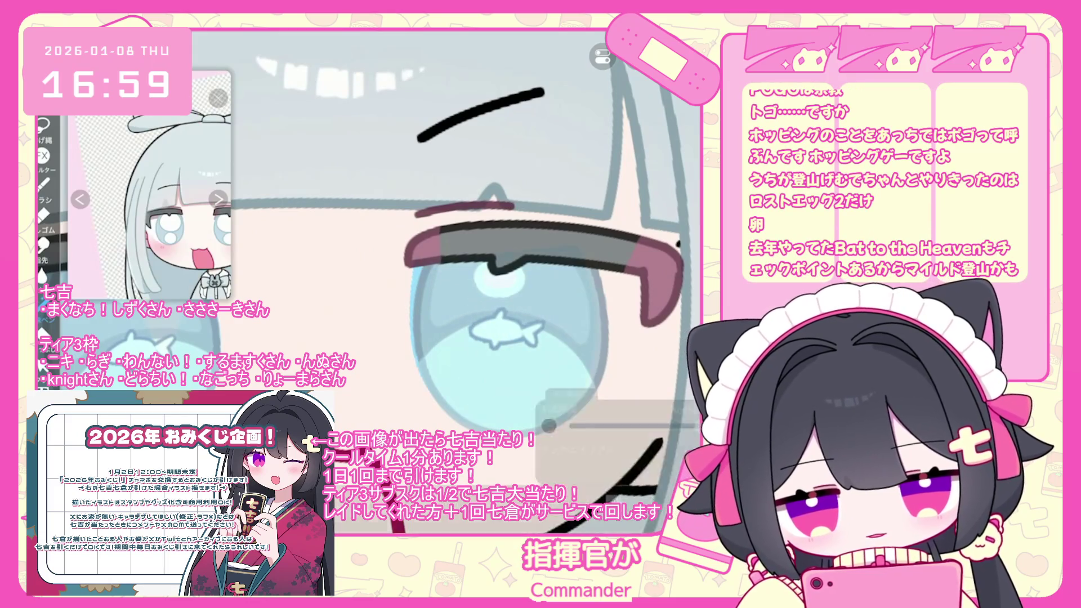
scroll(468, 253, "up", 2)
scroll(467, 253, "down", 1)
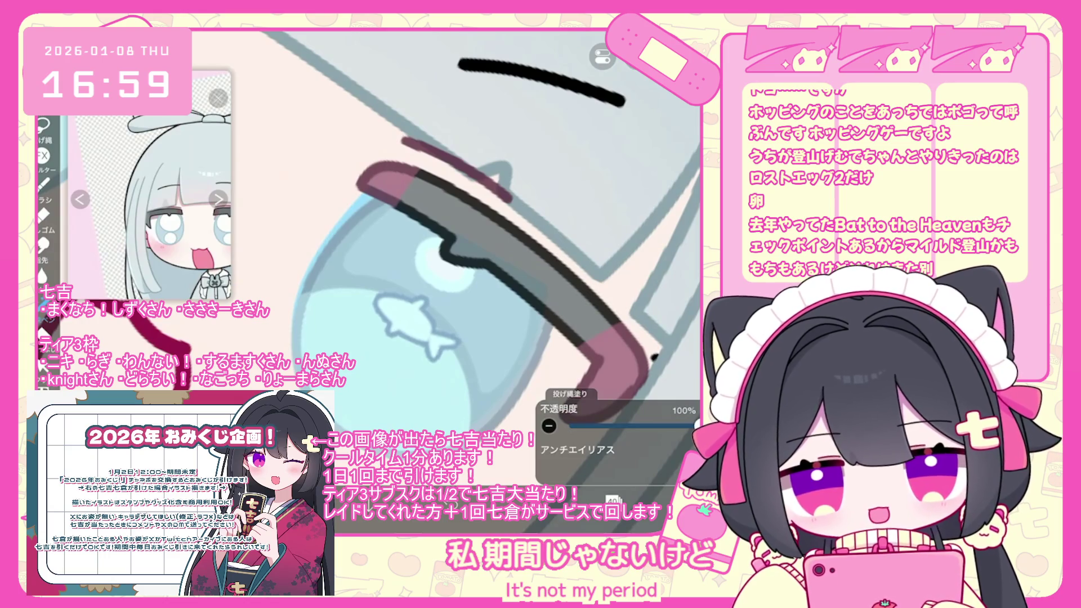
scroll(445, 259, "down", 2)
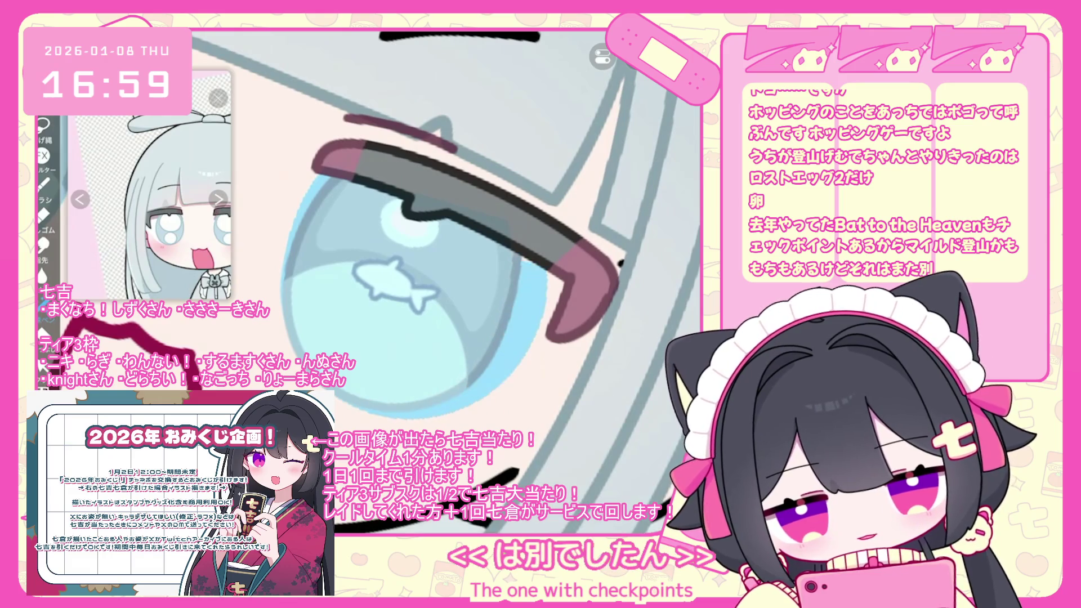
scroll(445, 259, "up", 2)
key("ctrl+z")
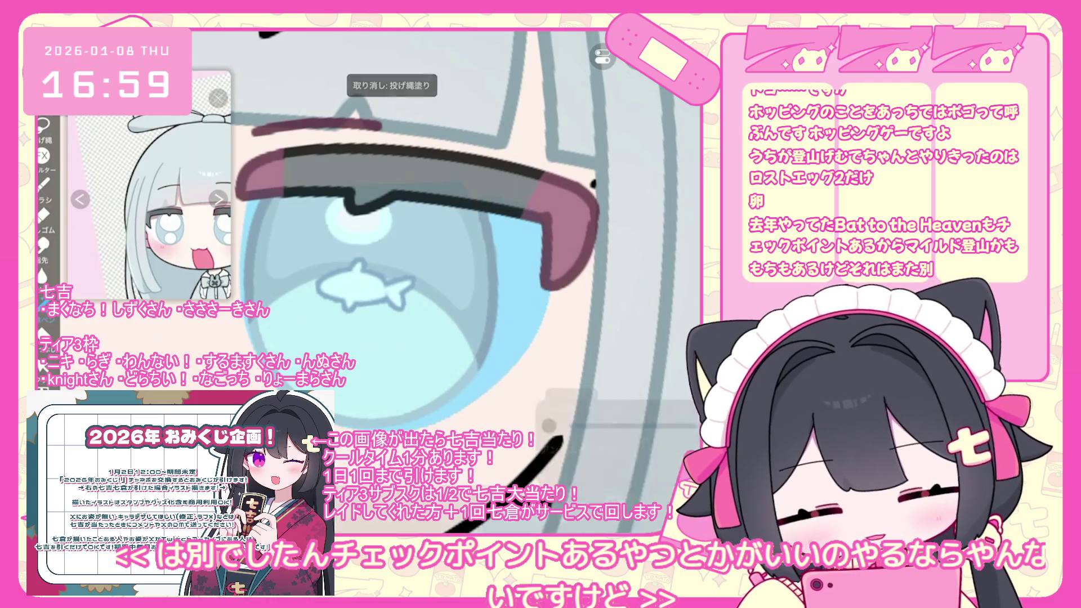
left_click_drag(558, 440, 248, 225)
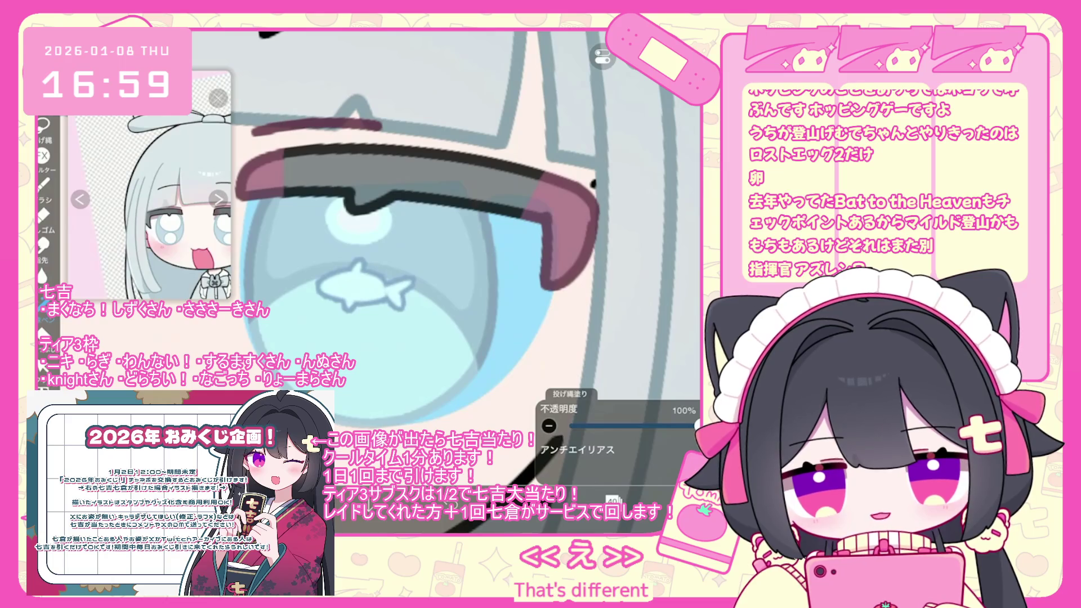
scroll(445, 225, "up", 3)
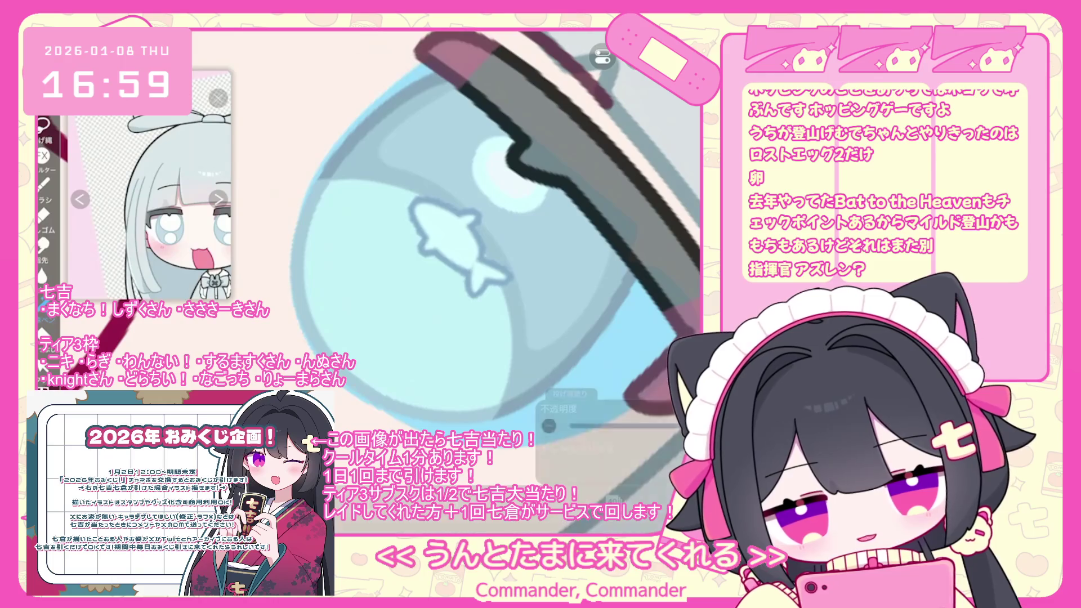
key("ctrl+z")
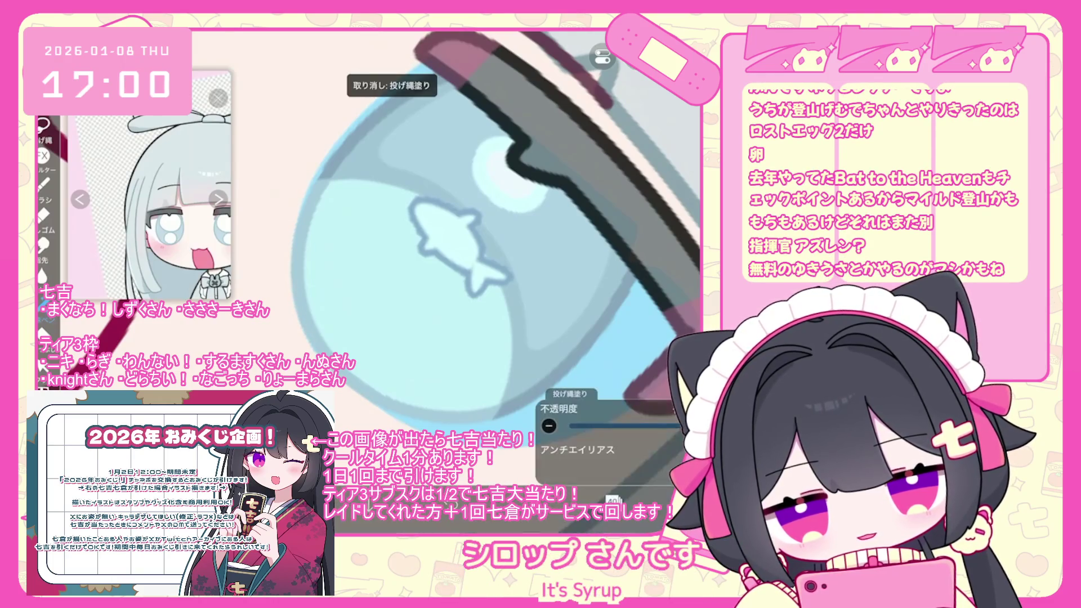
Undo one more lasso fill on the iris.
scroll(506, 254, "up", 2)
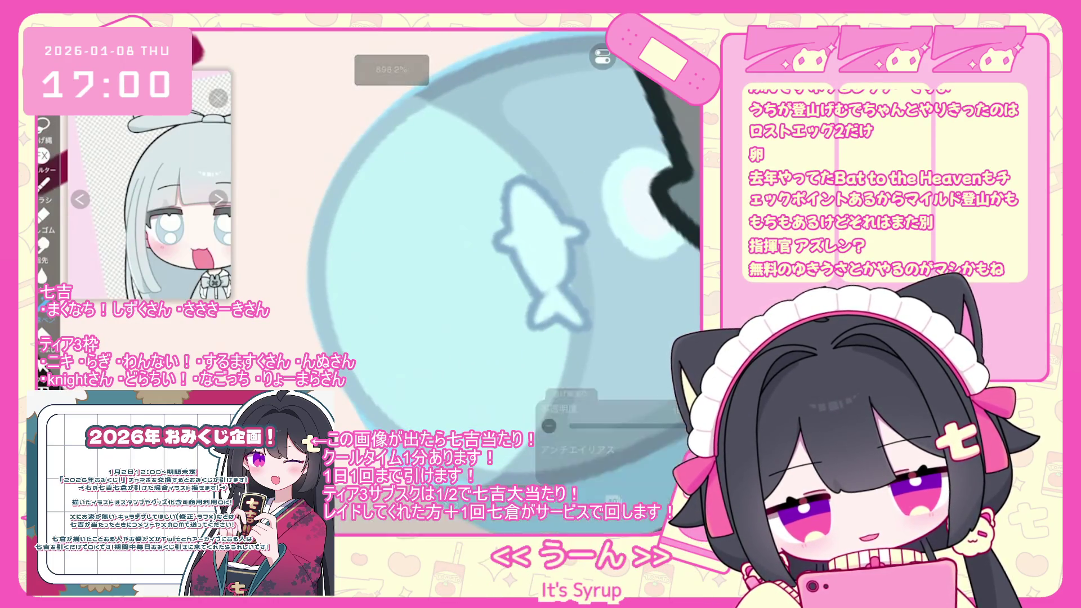
key("ctrl+z")
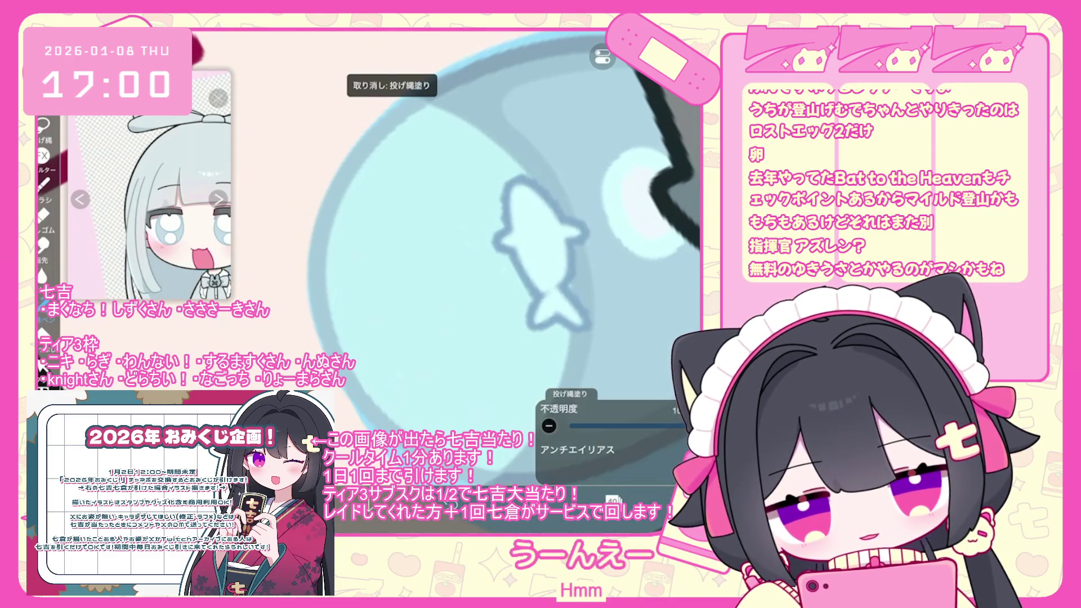
scroll(507, 254, "down", 3)
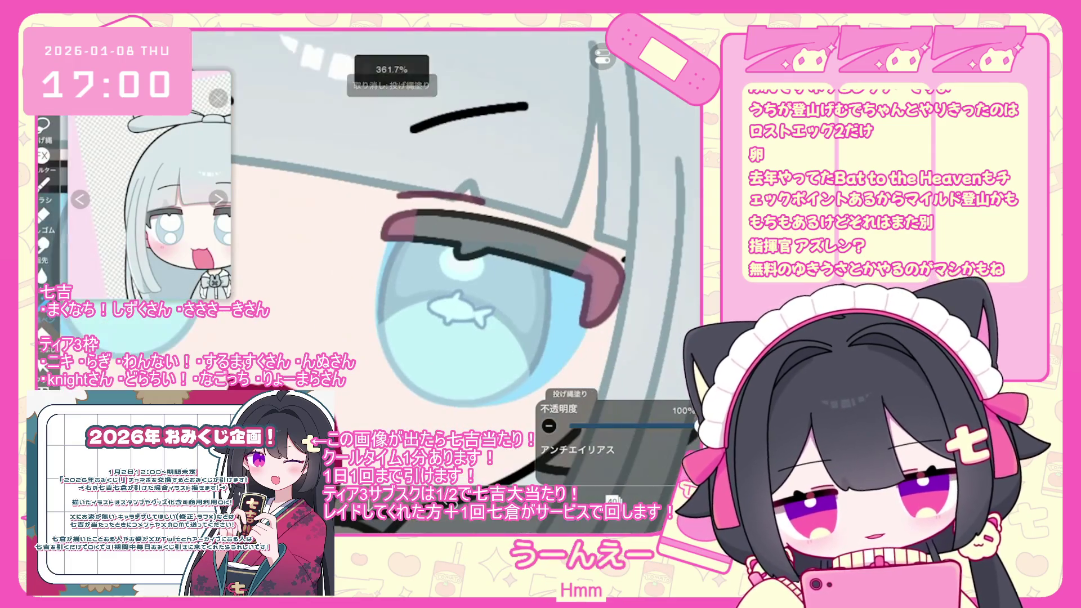
scroll(468, 254, "down", 1)
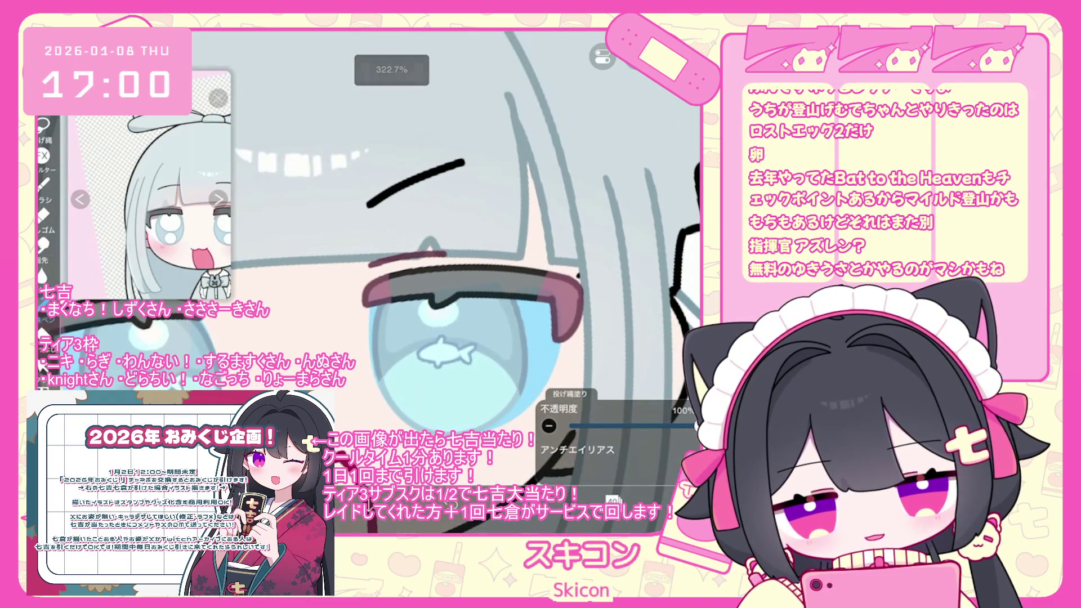
scroll(467, 253, "down", 2)
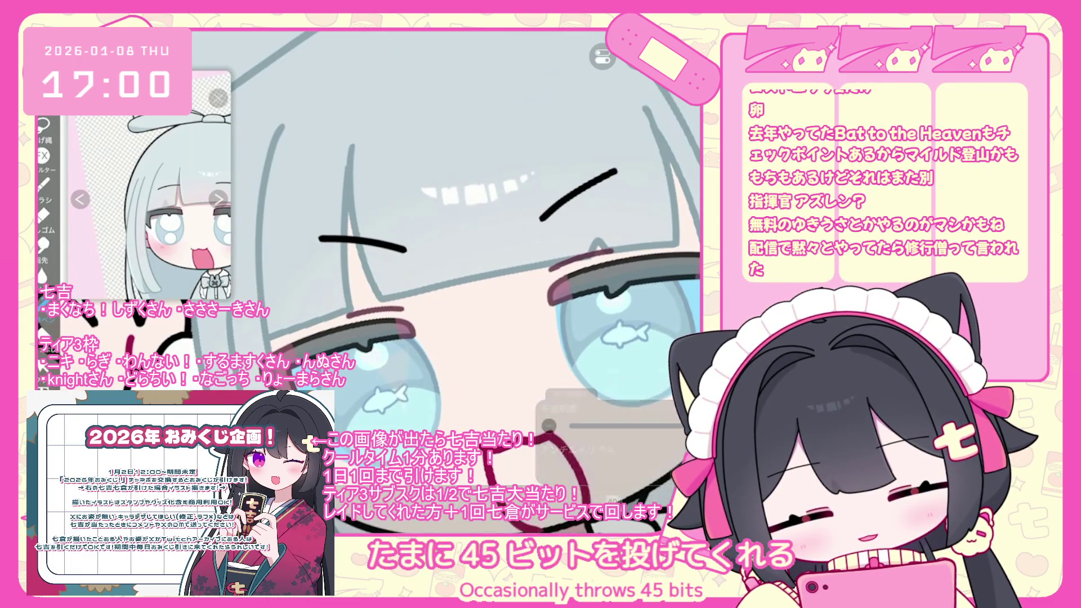
scroll(467, 254, "up", 1)
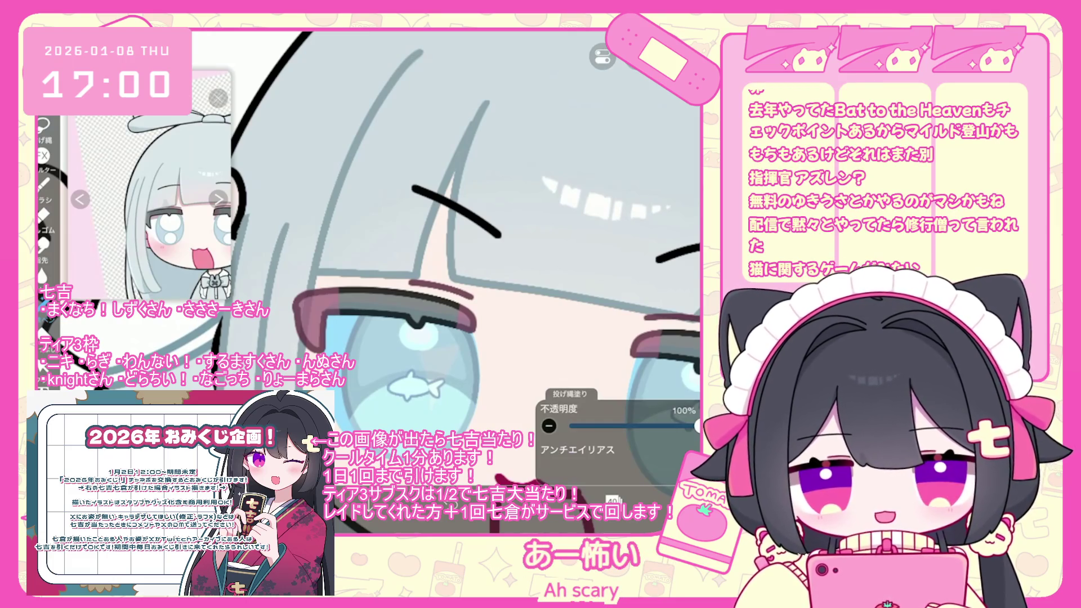
scroll(388, 254, "down", 2)
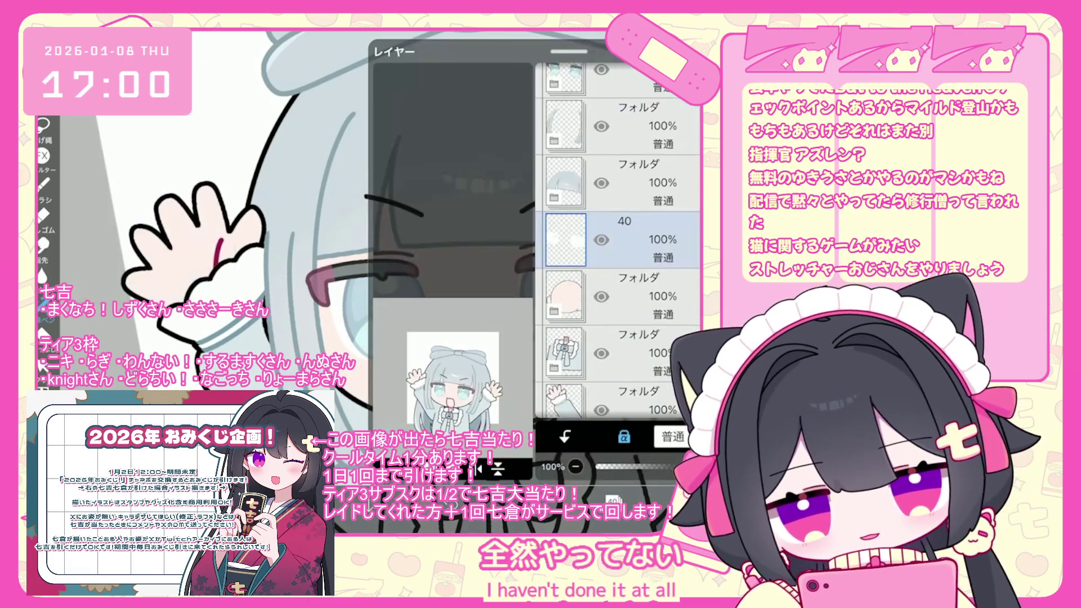
Select the 82% eyes folder, then switch back to layer 40.
scroll(620, 242, "down", 4)
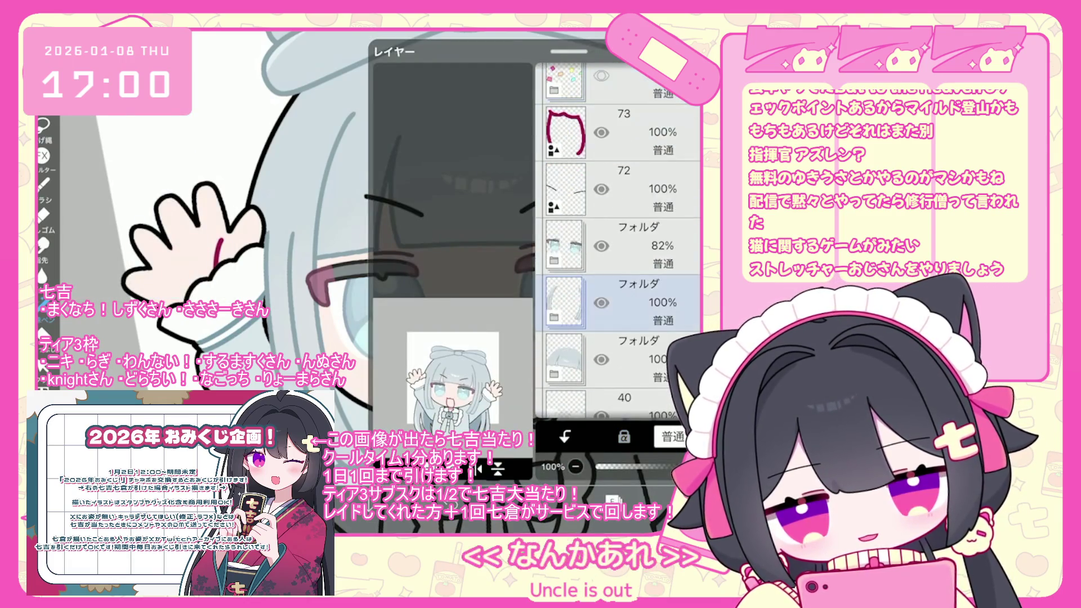
left_click(619, 246)
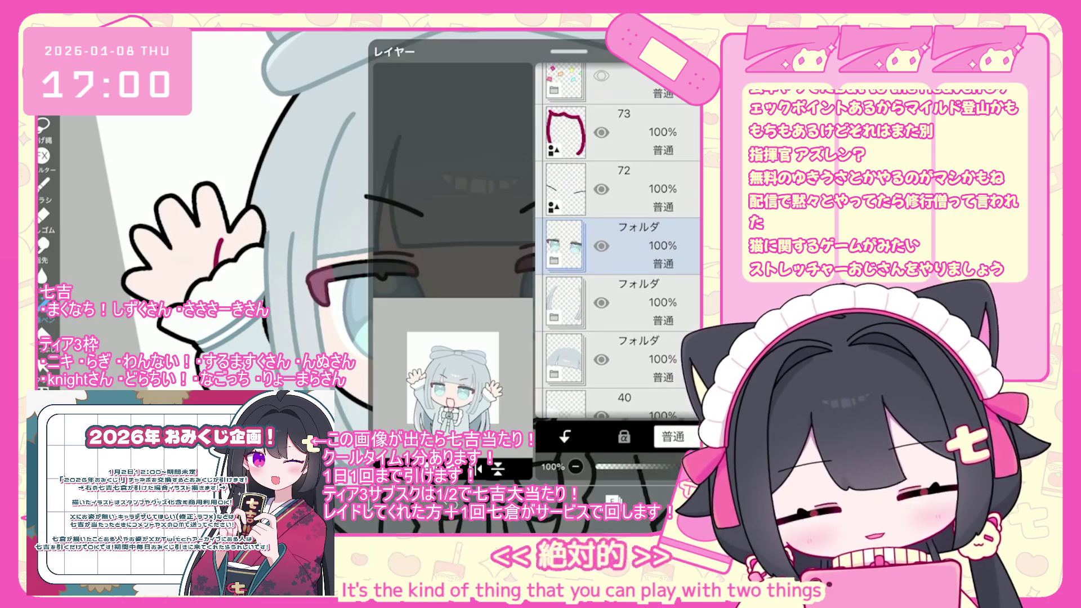
scroll(620, 242, "down", 5)
left_click(619, 139)
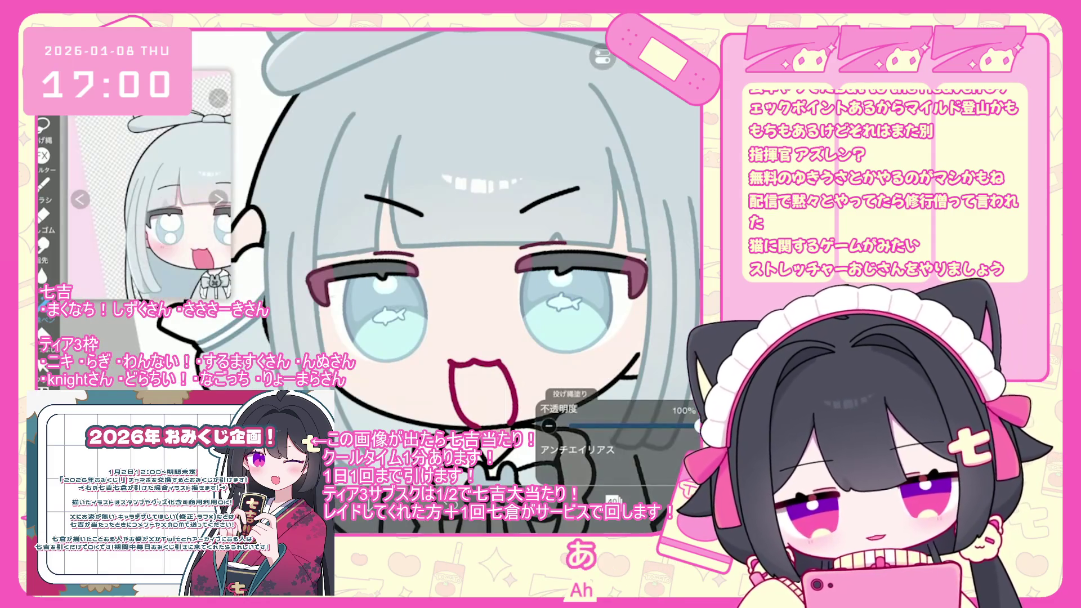
Select the glasses folder in the layer list.
scroll(501, 287, "down", 1)
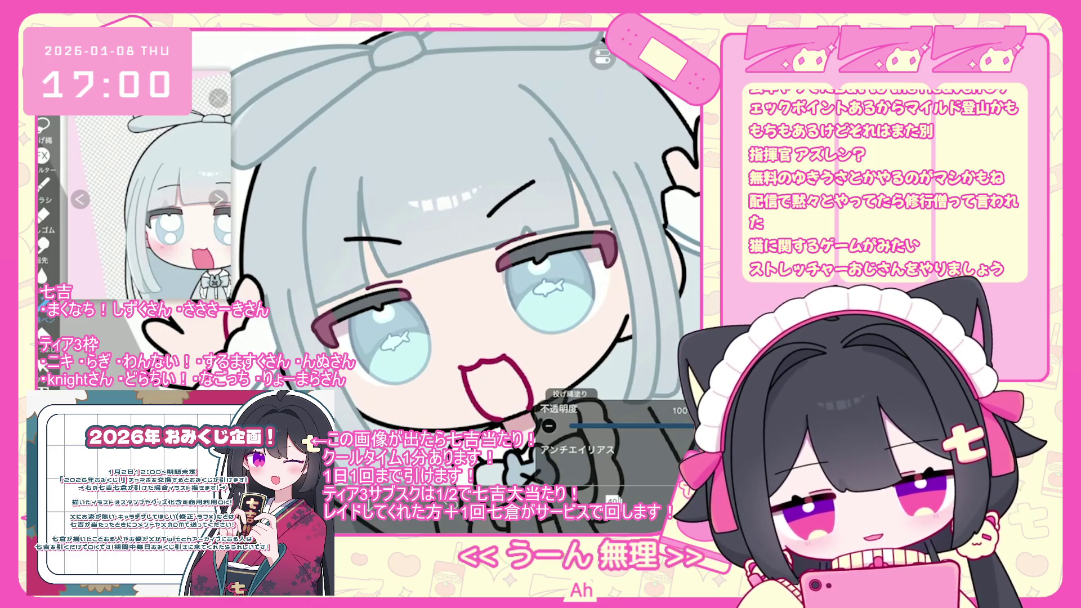
scroll(468, 265, "down", 5)
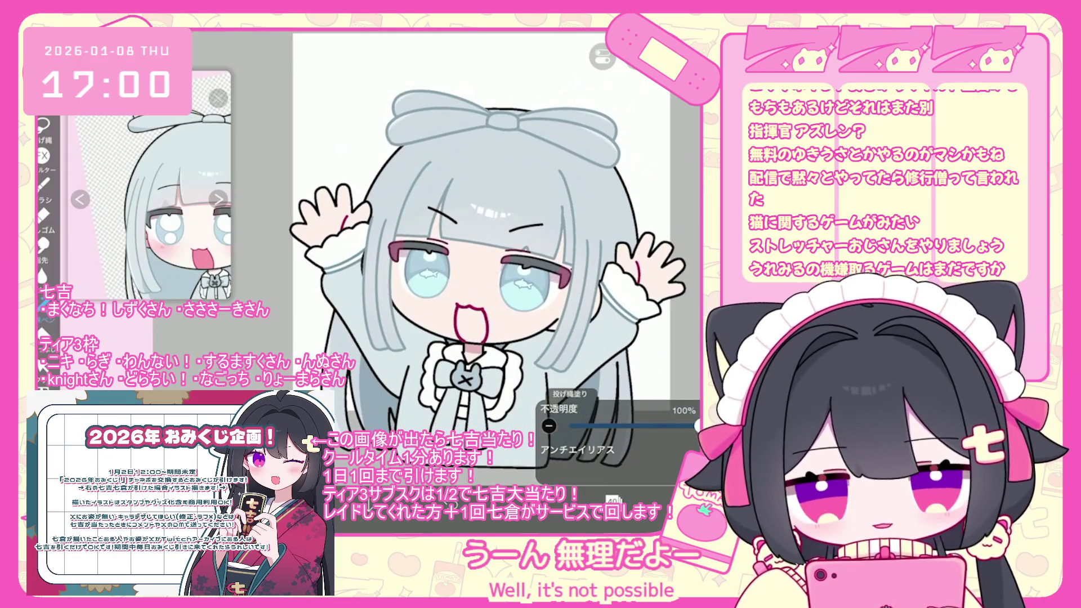
left_click(566, 240)
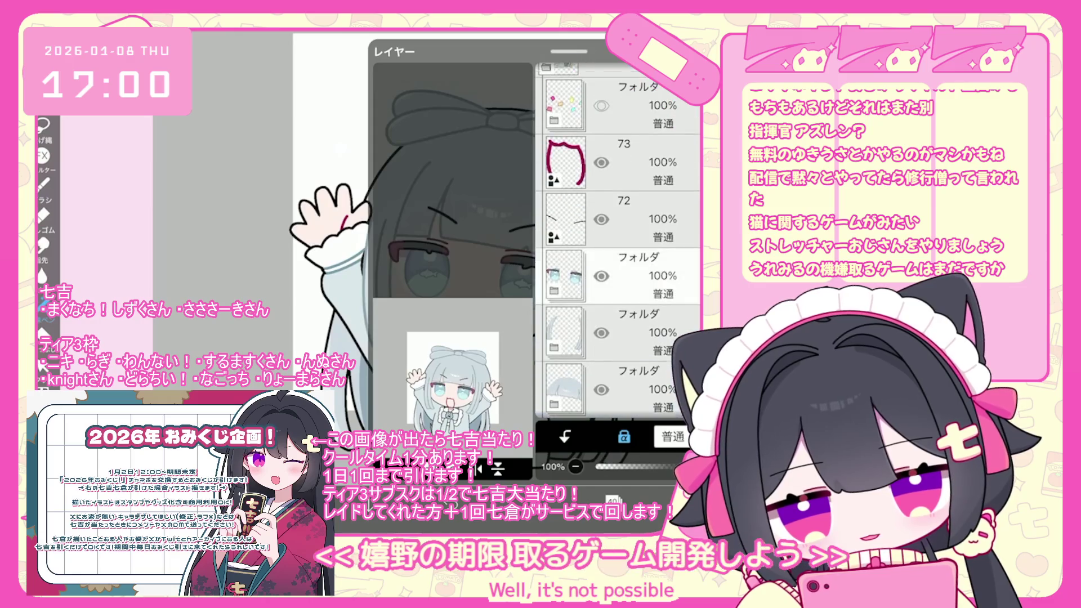
scroll(620, 242, "down", 2)
left_click(566, 192)
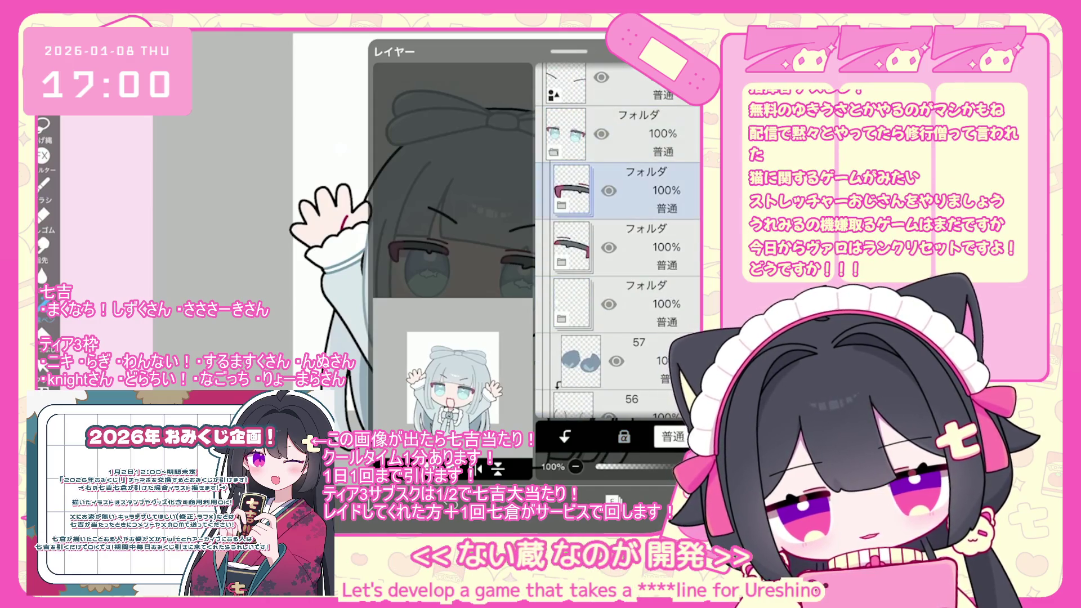
scroll(417, 254, "up", 5)
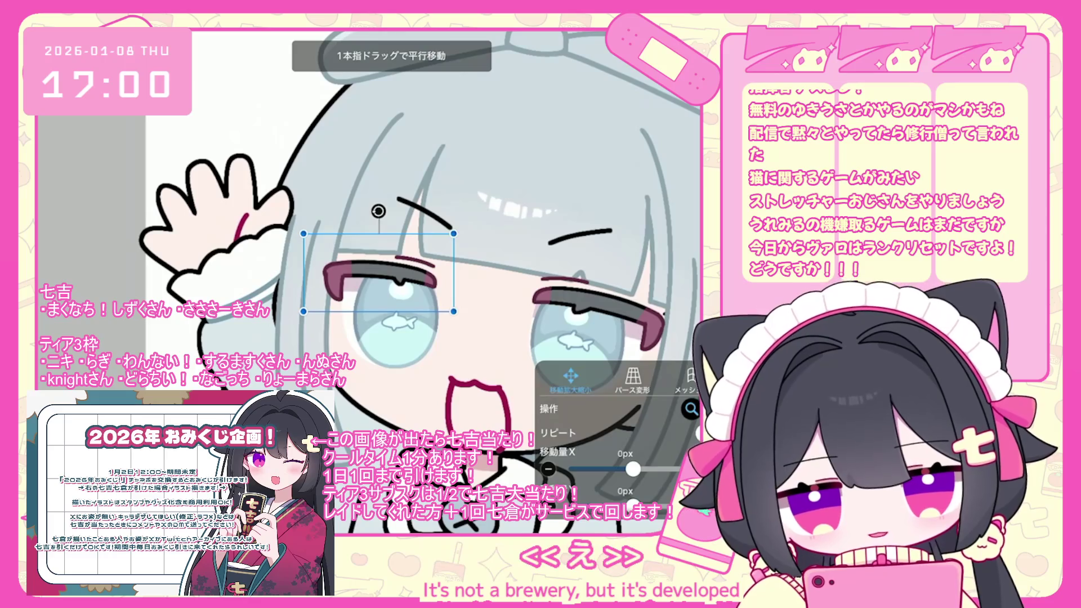
Enlarge the glasses frame to 103%, tilt it 2°, and confirm.
left_click_drag(379, 272, 383, 275)
left_click(648, 524)
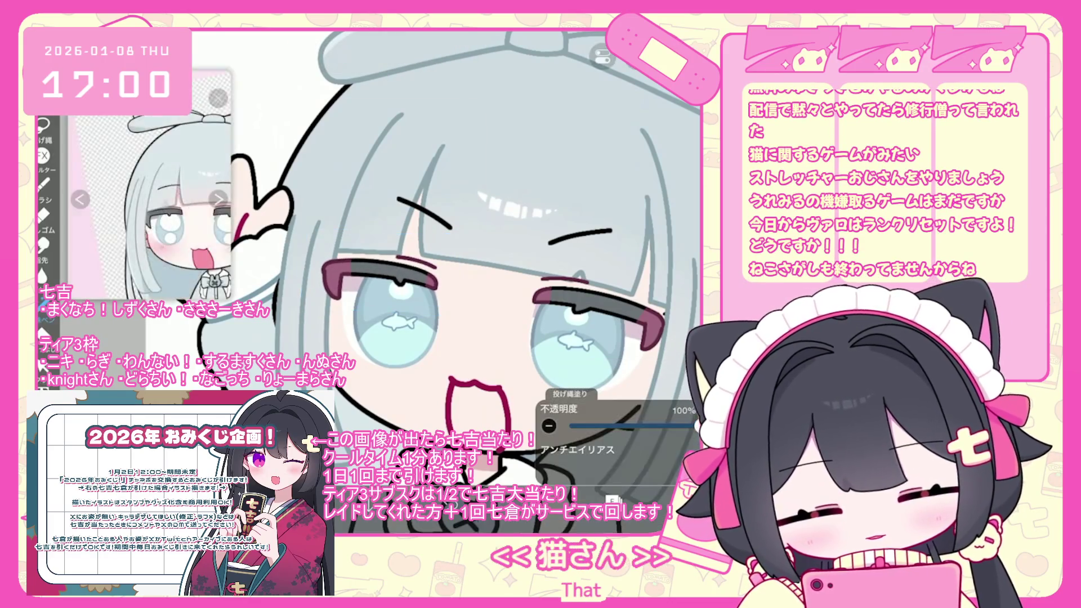
left_click(43, 186)
scroll(394, 253, "up", 5)
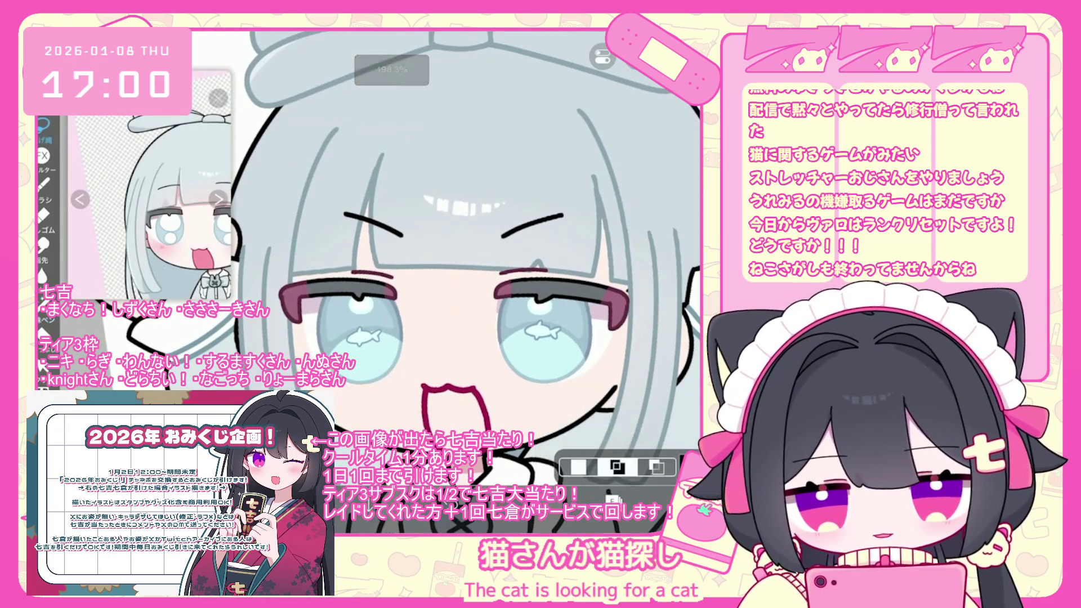
Transform the glasses frame again, nudging it -2, 2 px.
key("ctrl+t")
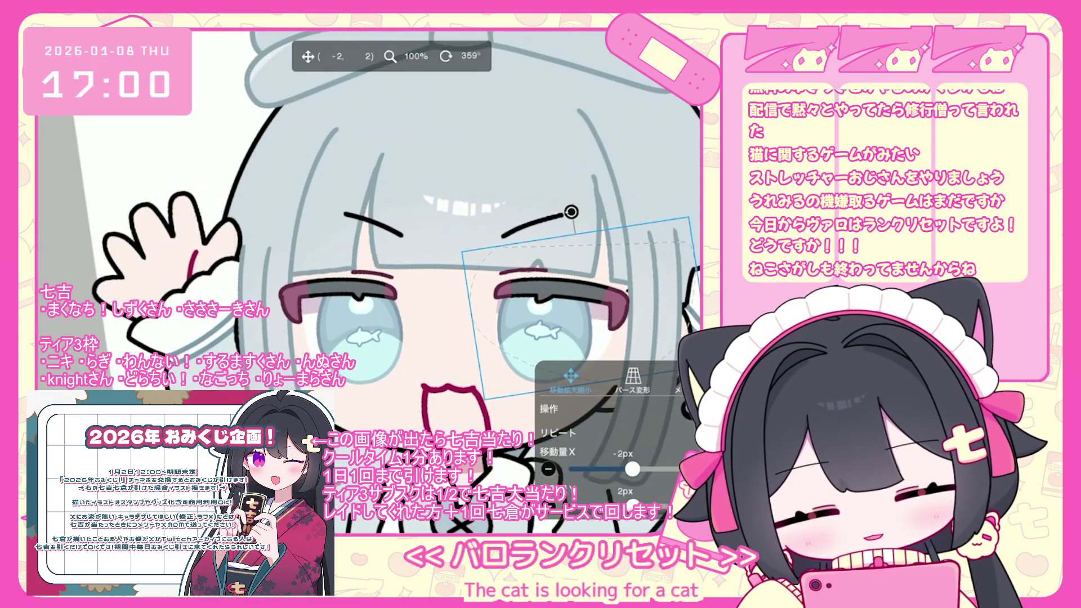
key("Return")
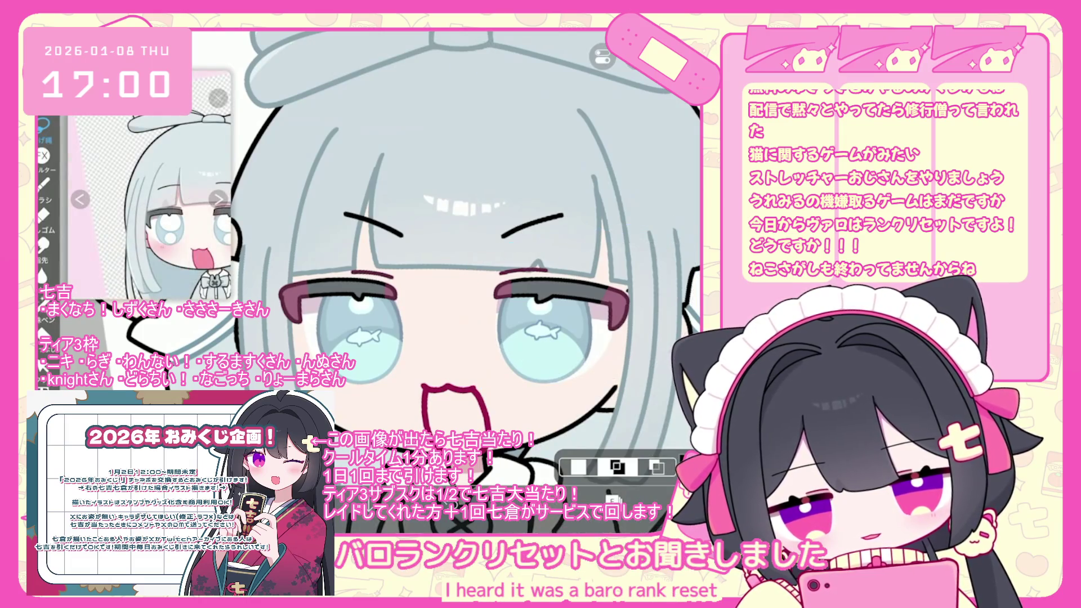
key("l")
key("ctrl+t")
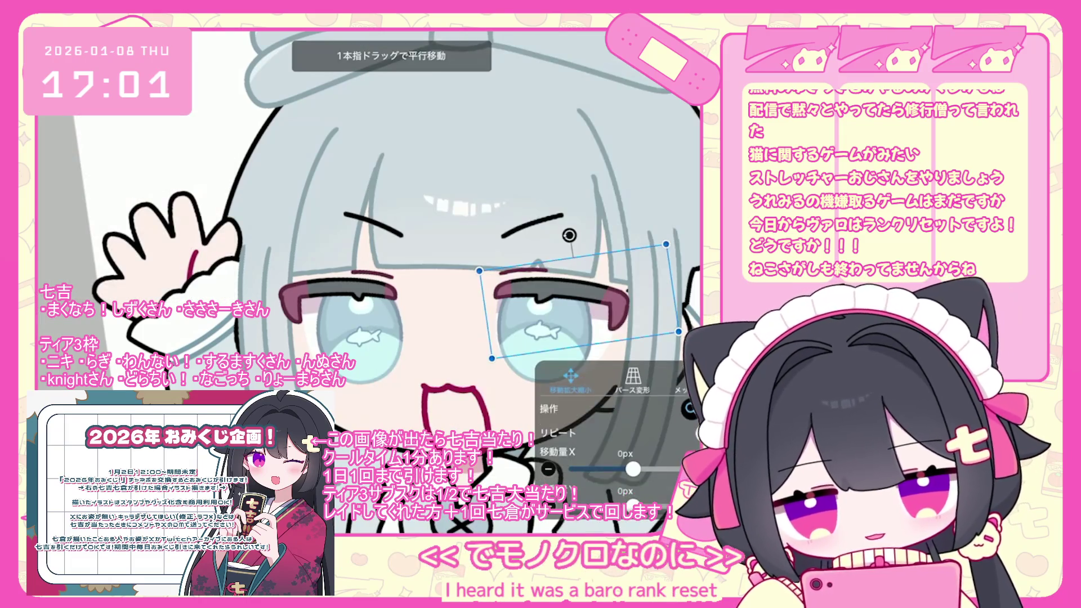
left_click_drag(591, 304, 590, 306)
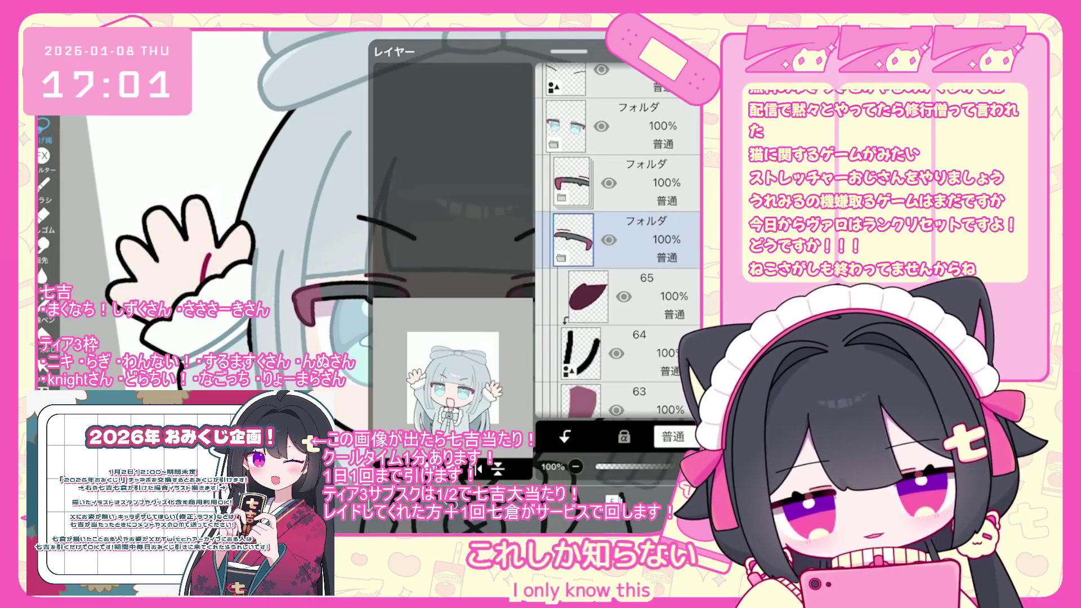
left_click(580, 317)
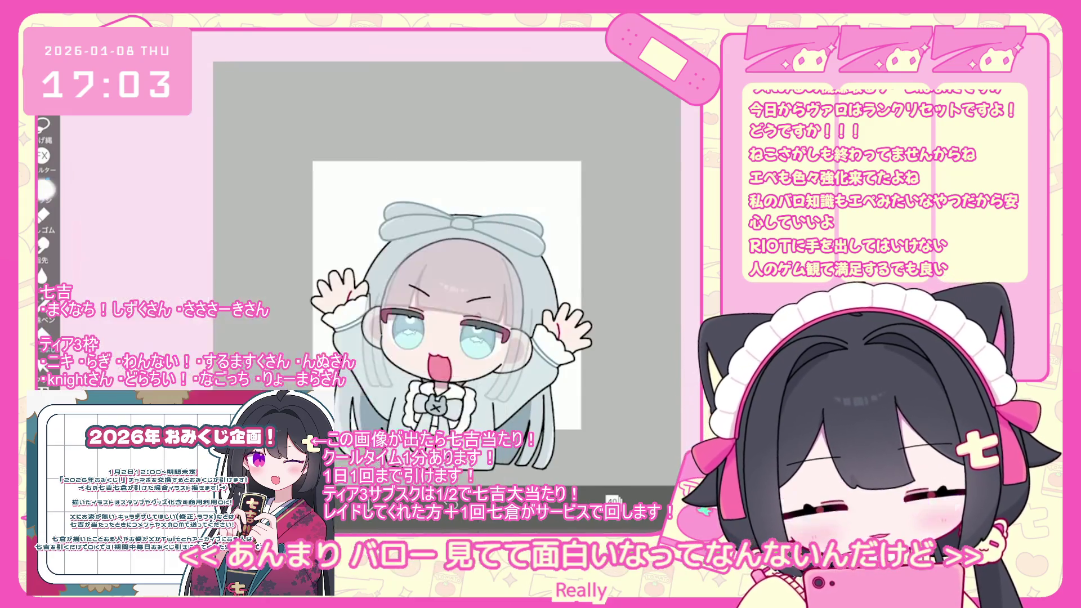
Undo the last airbrush stroke and switch the brush to ペン(ハード) at 5.5 px.
left_click(43, 183)
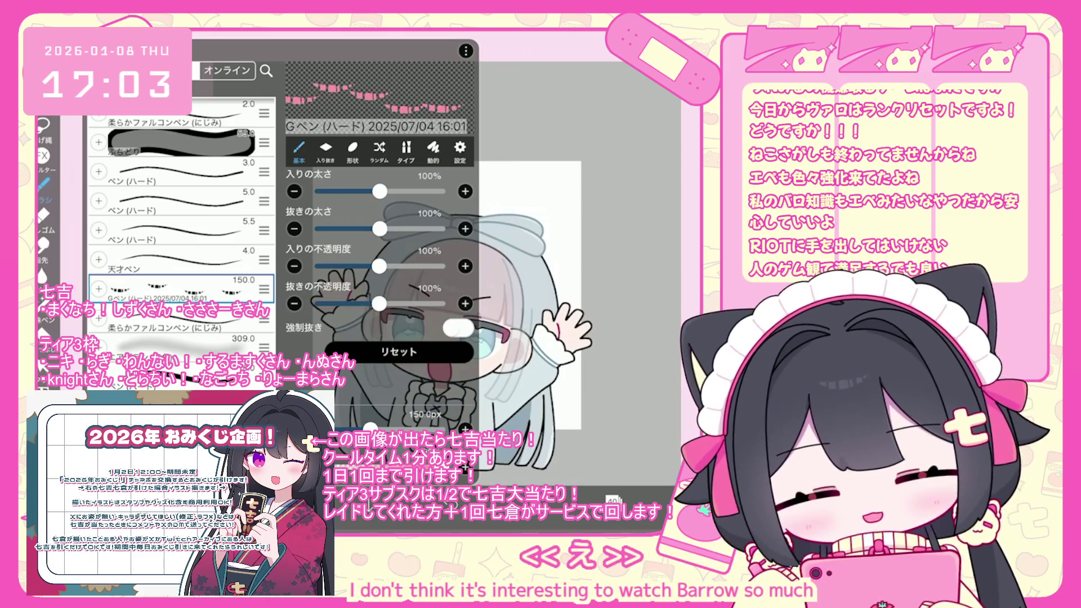
scroll(180, 226, "up", 1)
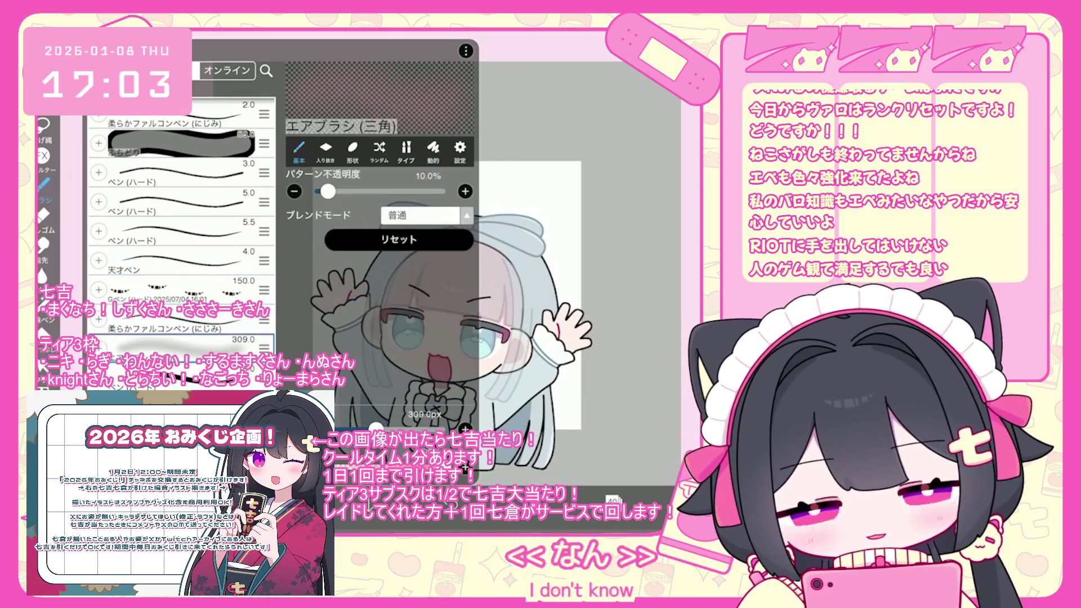
scroll(447, 293, "up", 3)
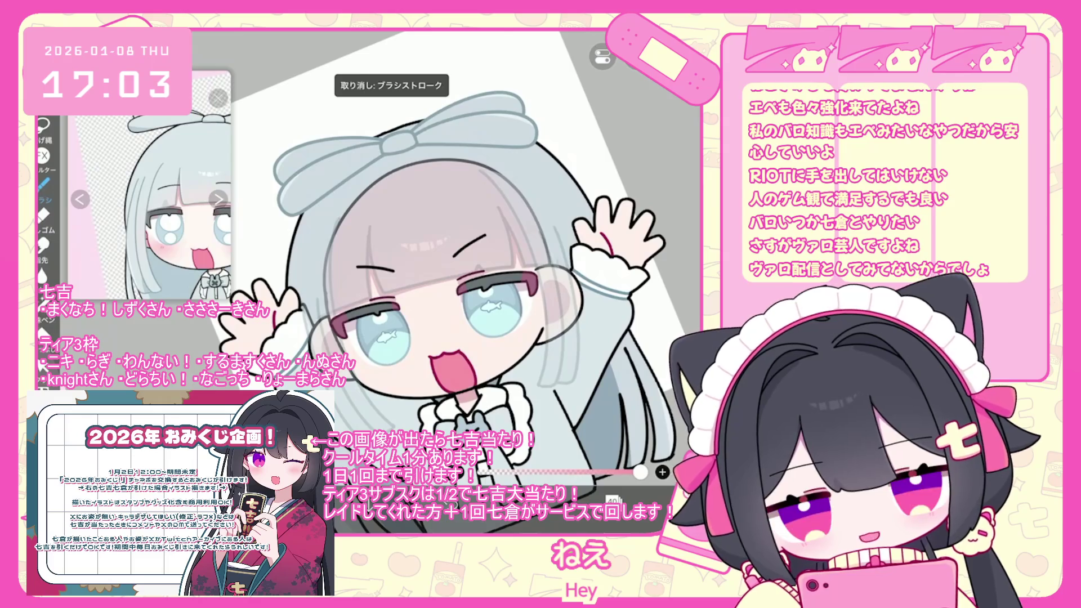
scroll(450, 281, "up", 2)
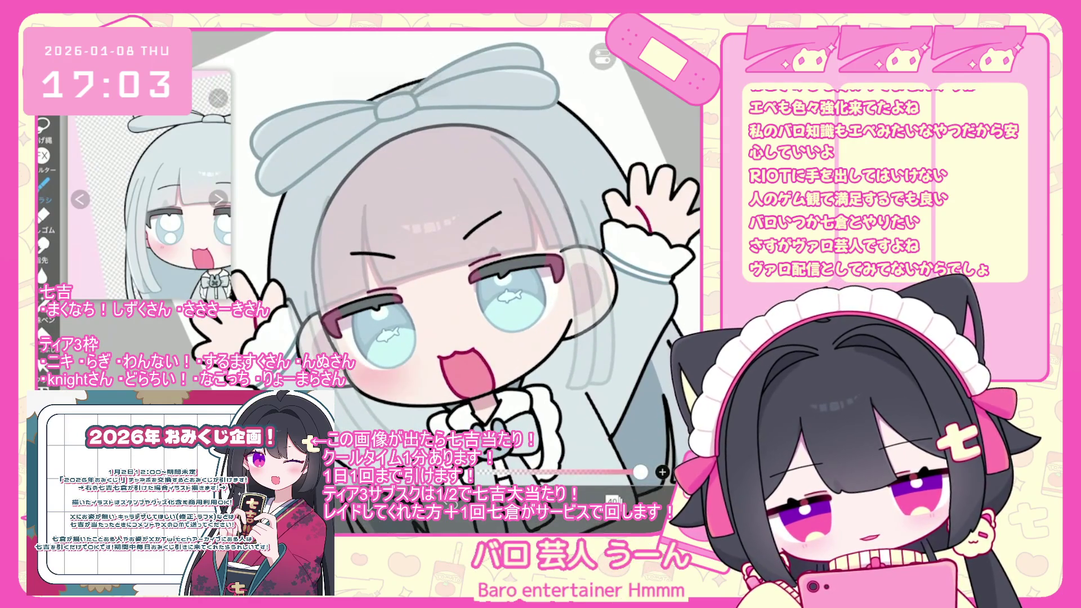
key("ctrl+z")
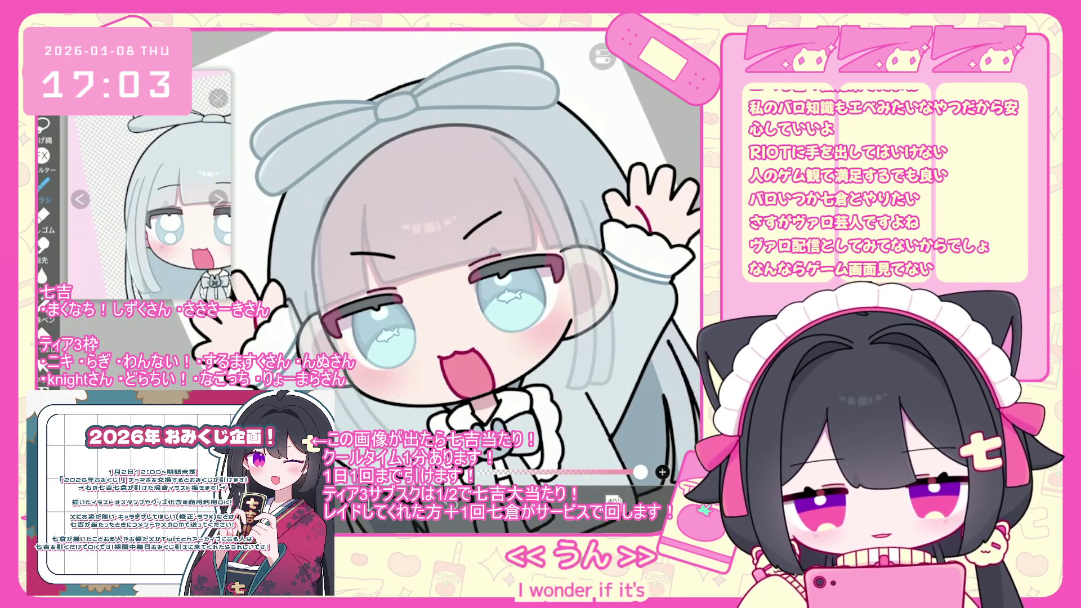
scroll(180, 226, "up", 1)
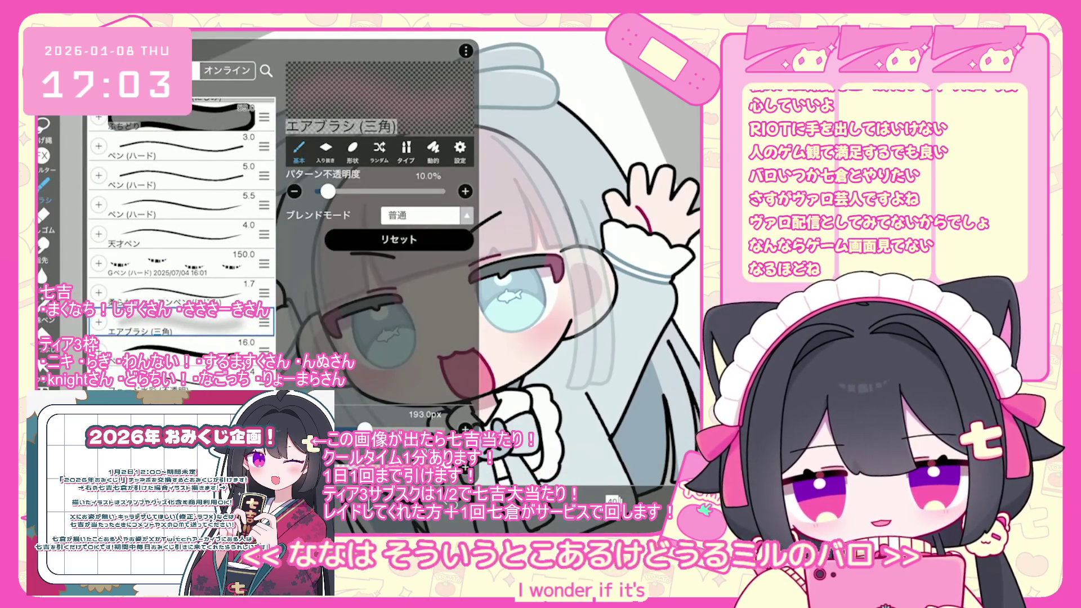
left_click(180, 233)
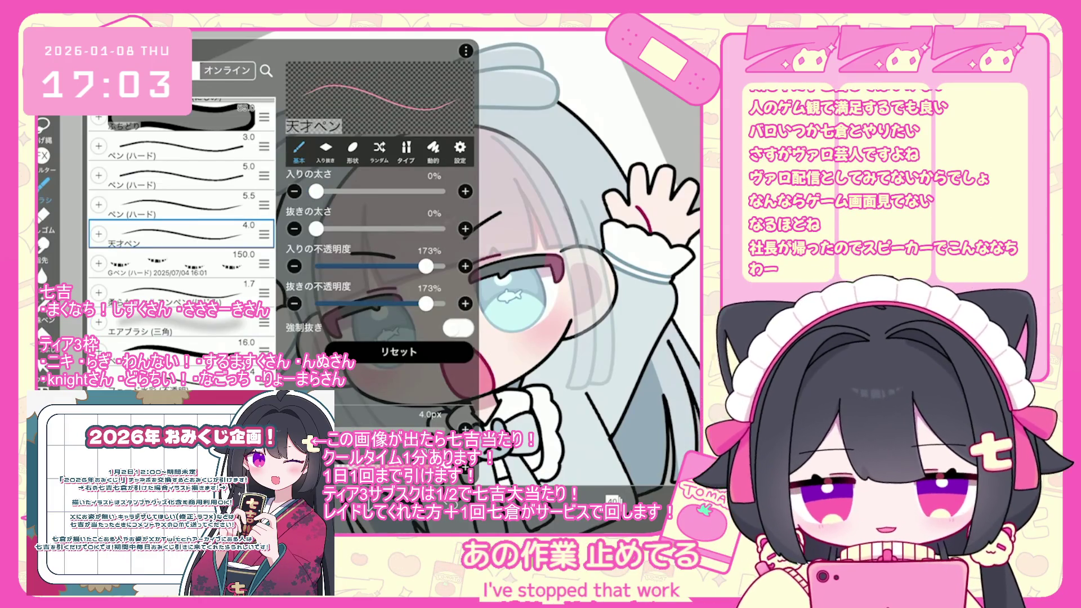
left_click(180, 205)
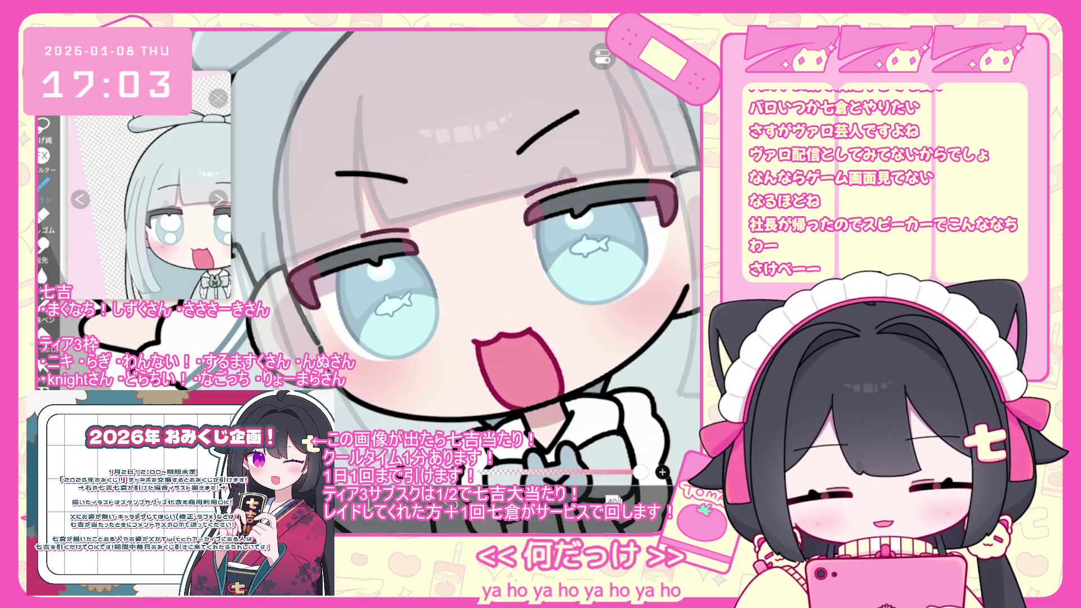
Undo the added brush shape and paint a small red blush mark below the right eye.
scroll(366, 253, "up", 2)
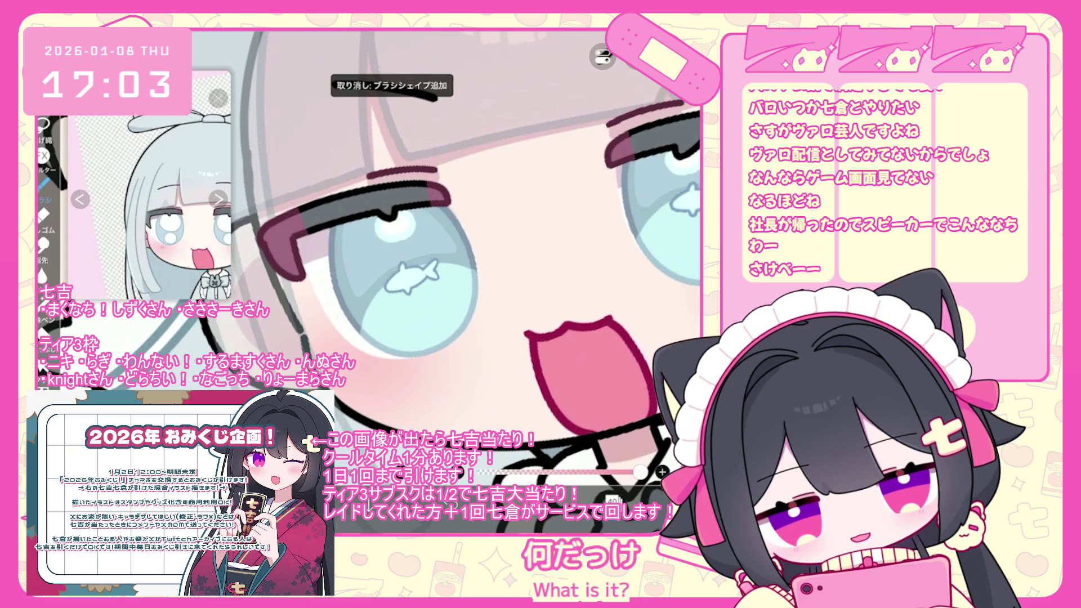
scroll(366, 253, "down", 2)
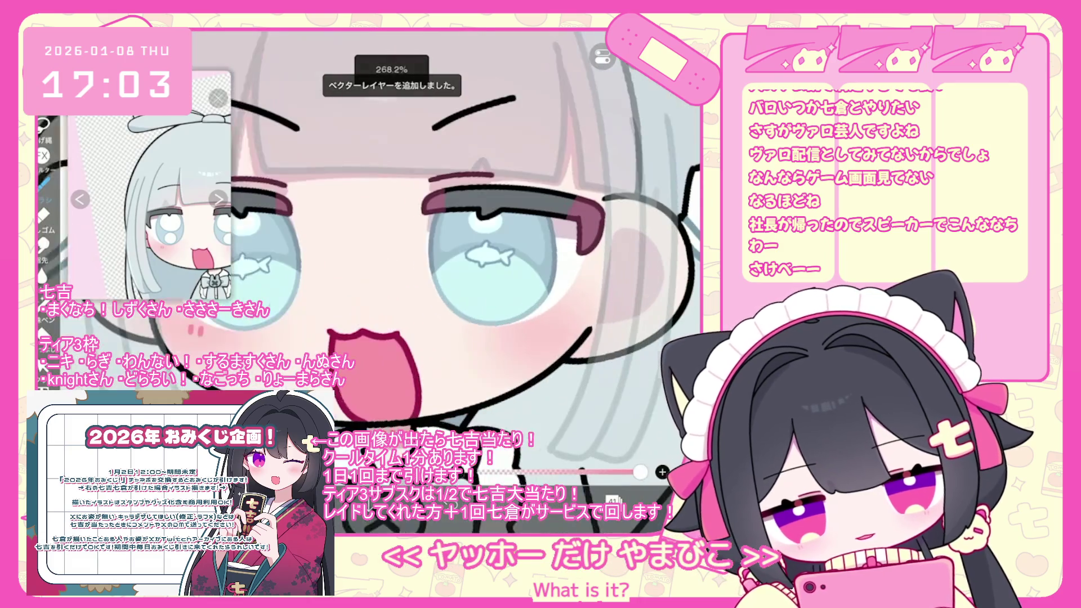
key("ctrl+z")
left_click(516, 332)
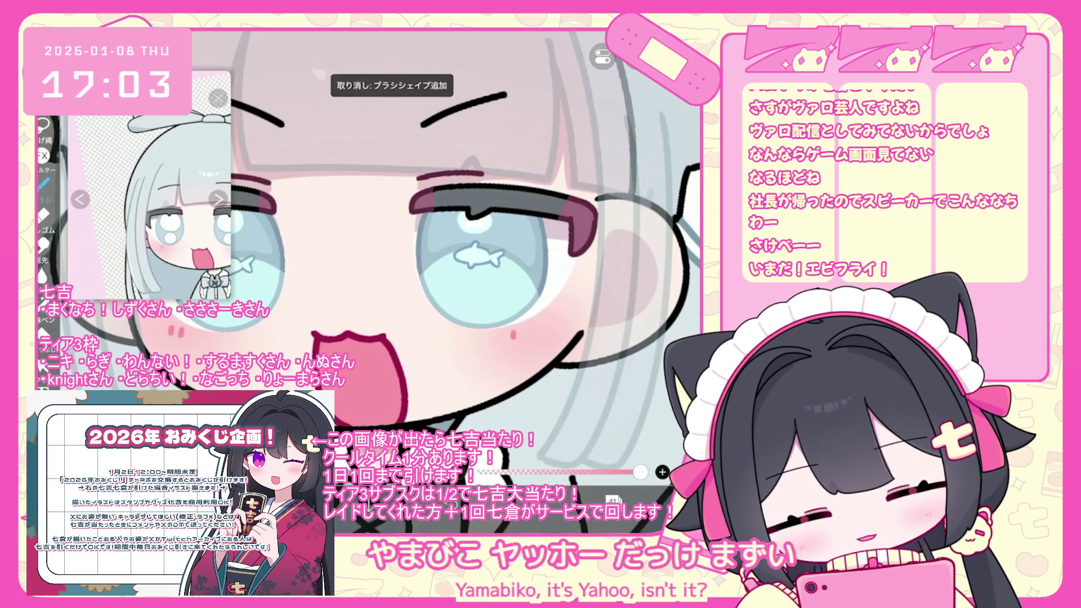
left_click_drag(513, 333, 513, 339)
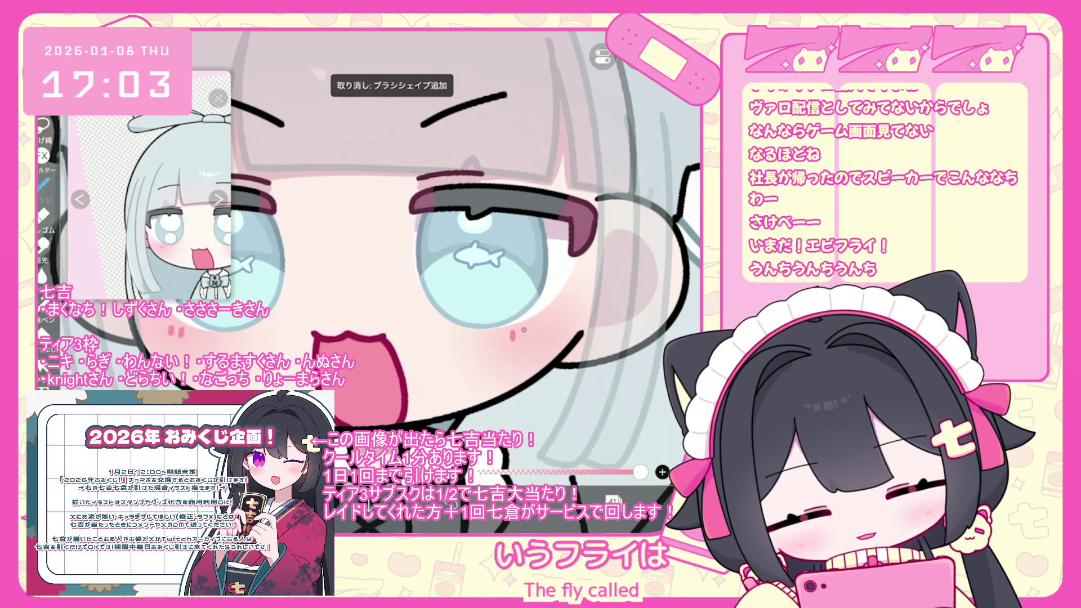
scroll(369, 259, "down", 5)
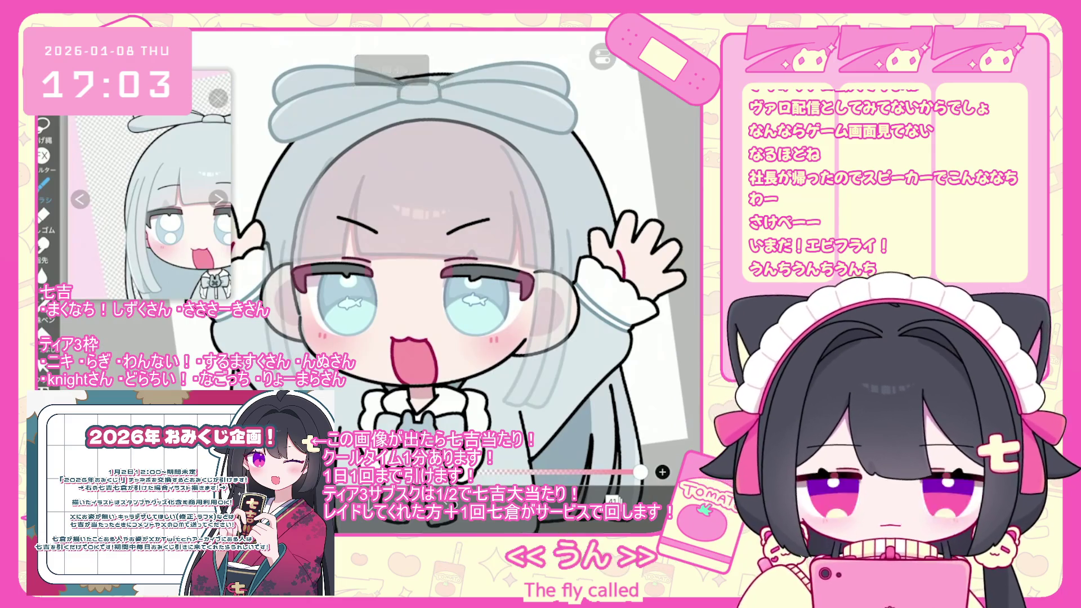
scroll(428, 253, "down", 2)
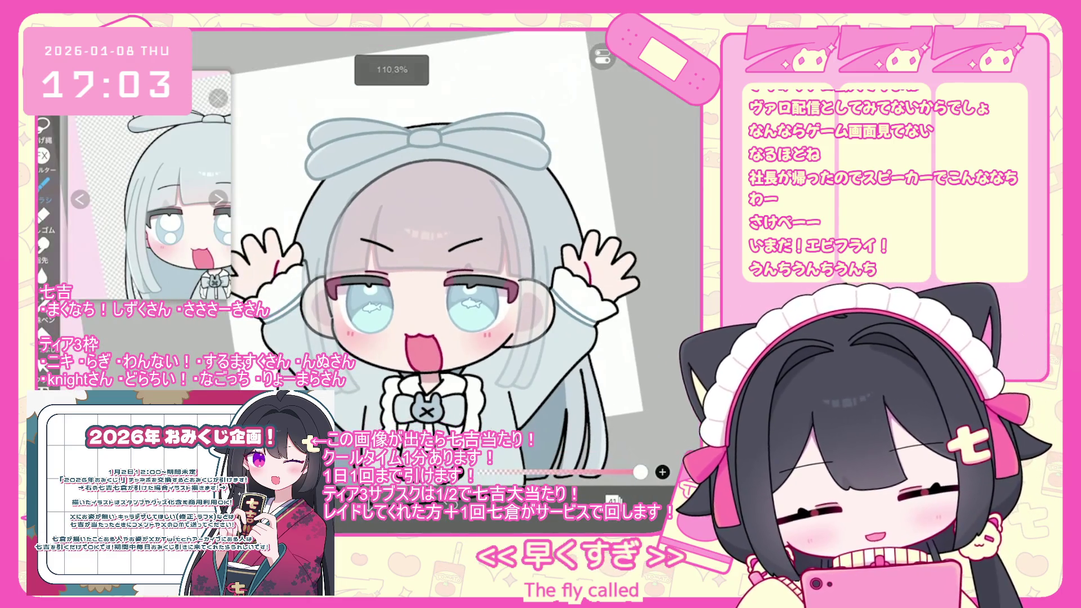
left_click(612, 500)
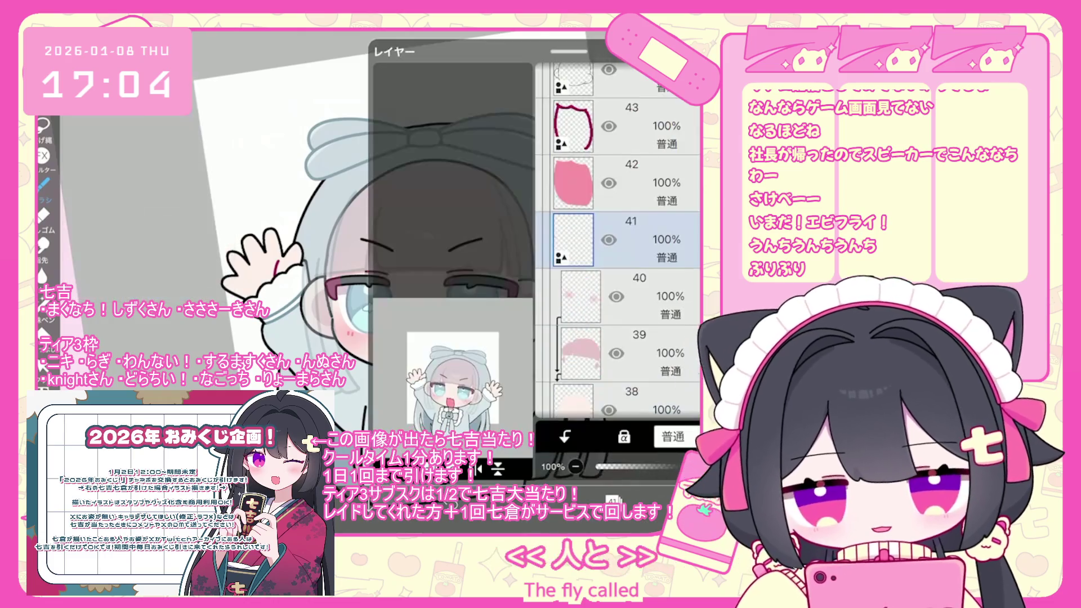
Raise the 44% opacity folder to 100% and select layer 49 inside it.
scroll(619, 243, "up", 3)
scroll(619, 242, "up", 3)
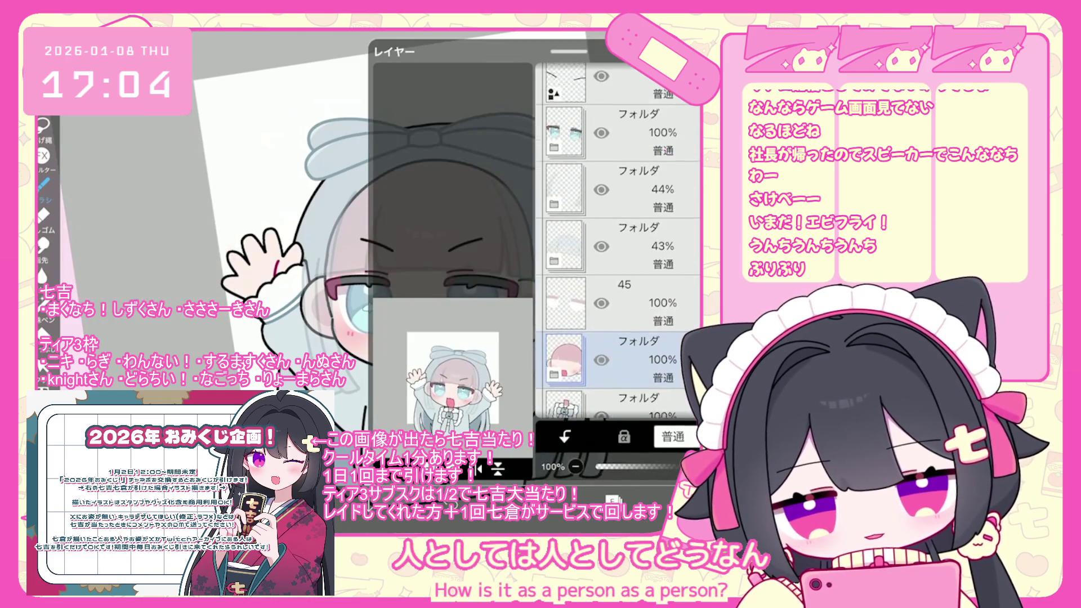
left_click(620, 314)
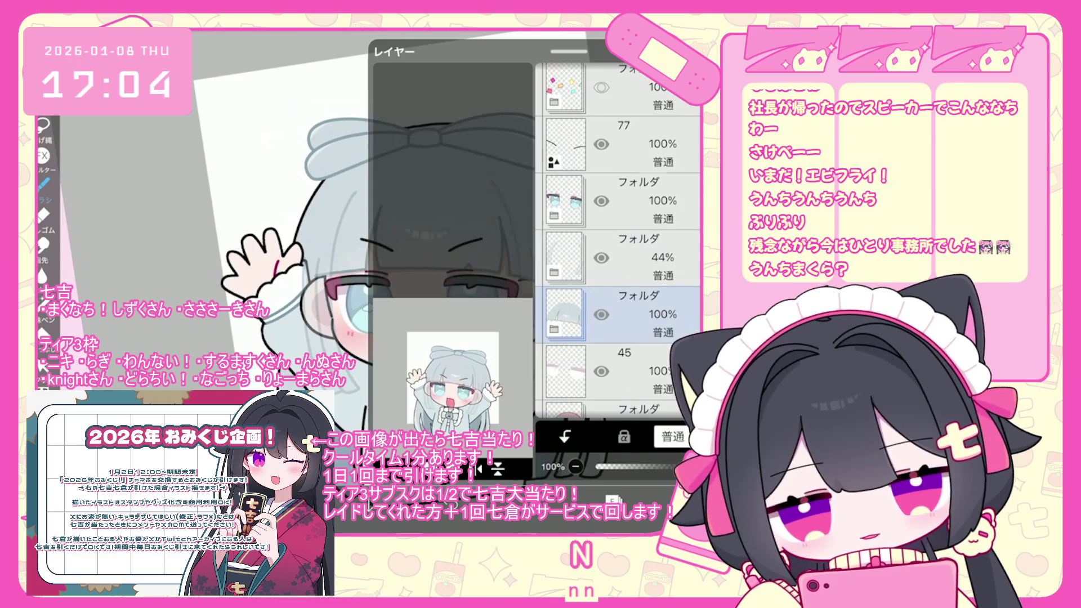
left_click(619, 257)
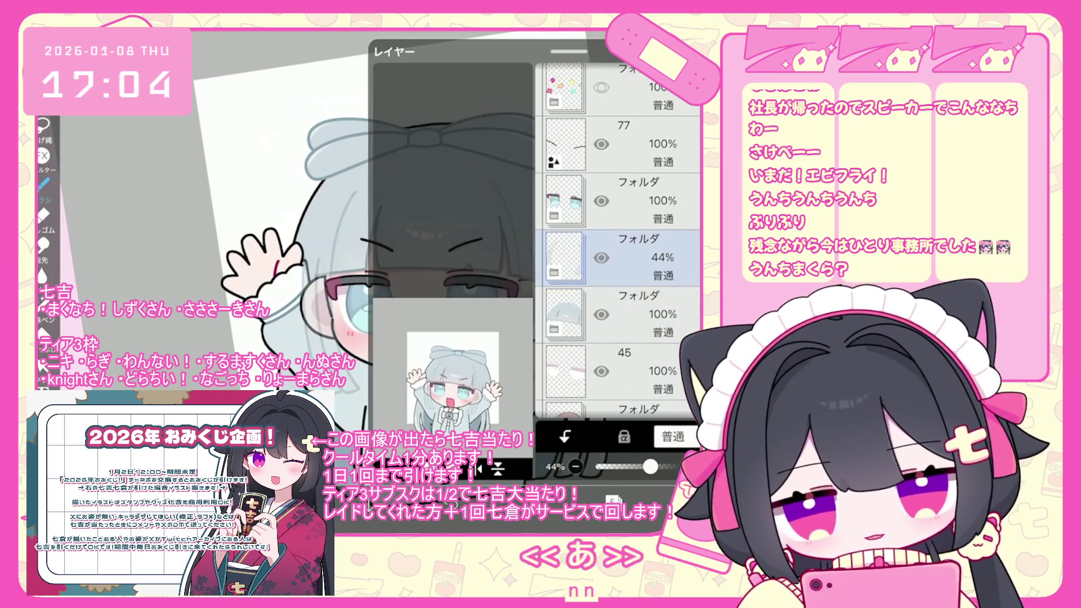
left_click_drag(651, 466, 695, 466)
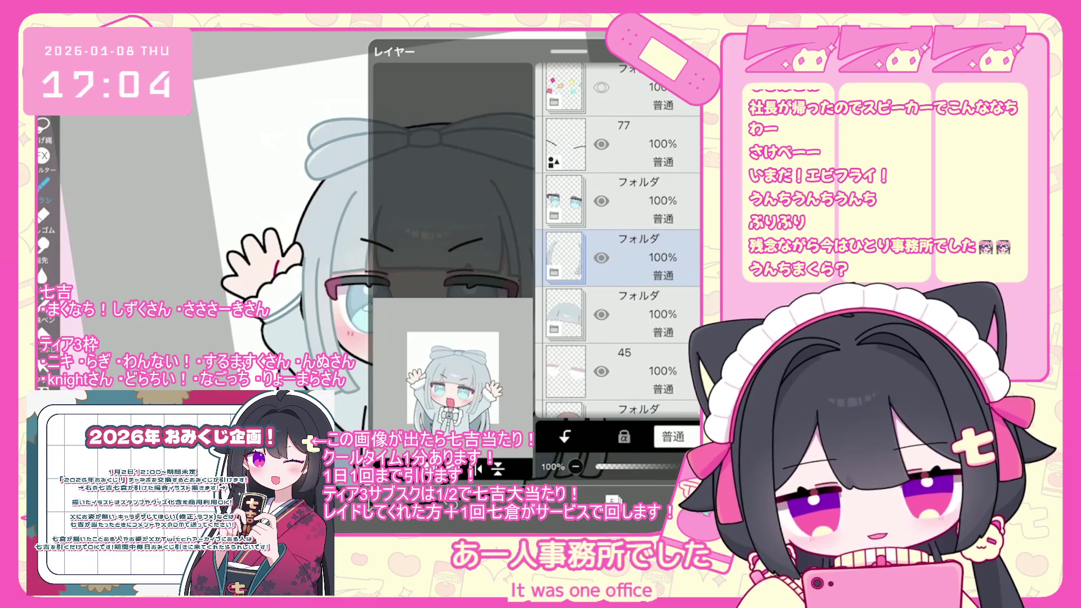
left_click(581, 241)
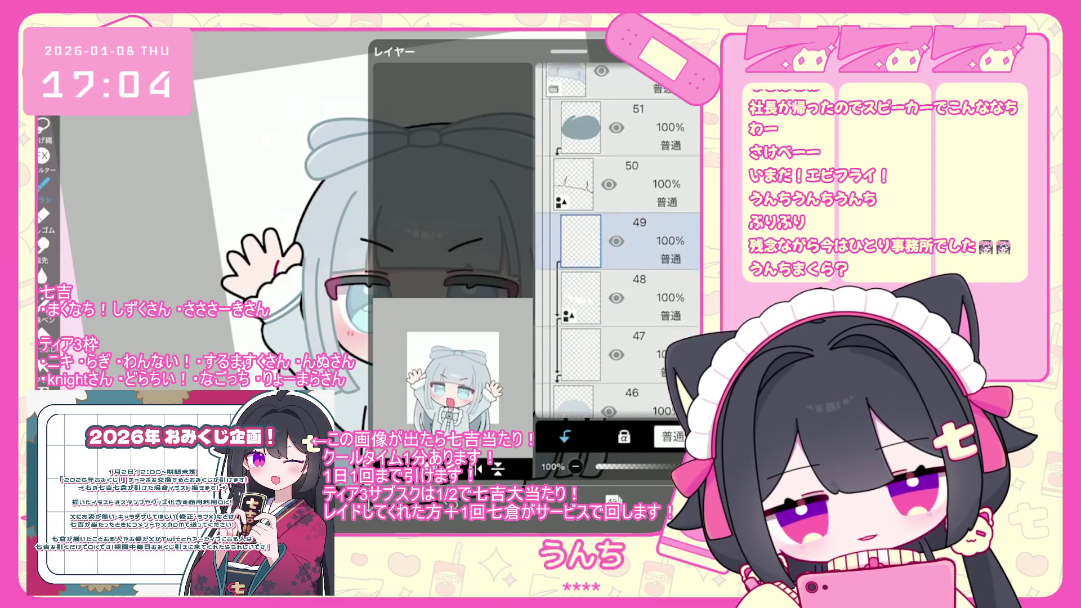
scroll(618, 241, "down", 2)
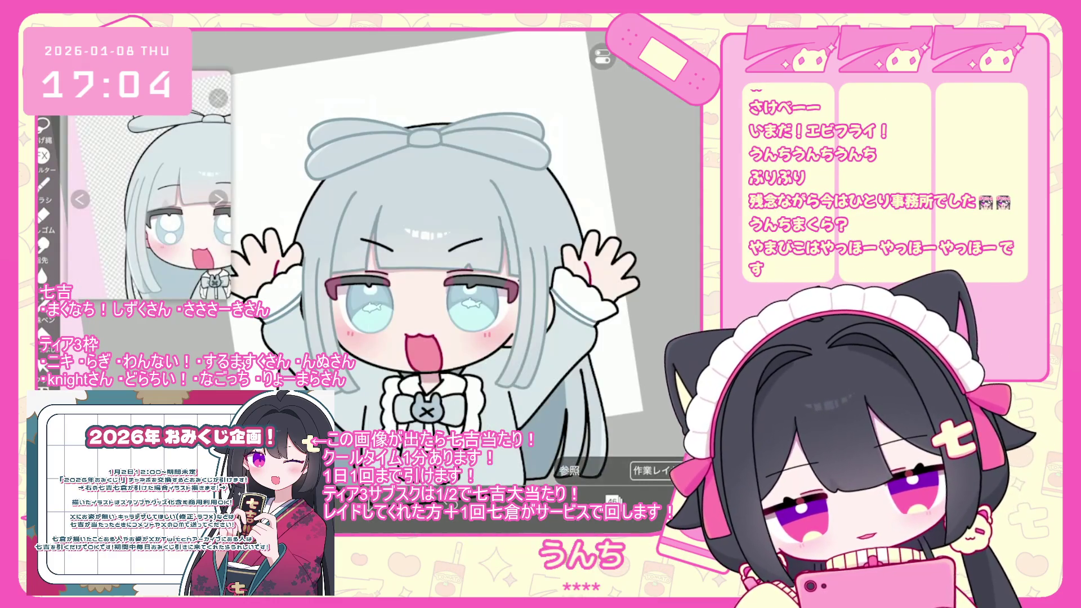
With the brush active, undo the last lasso fill near the hair.
left_click(43, 184)
left_click(43, 405)
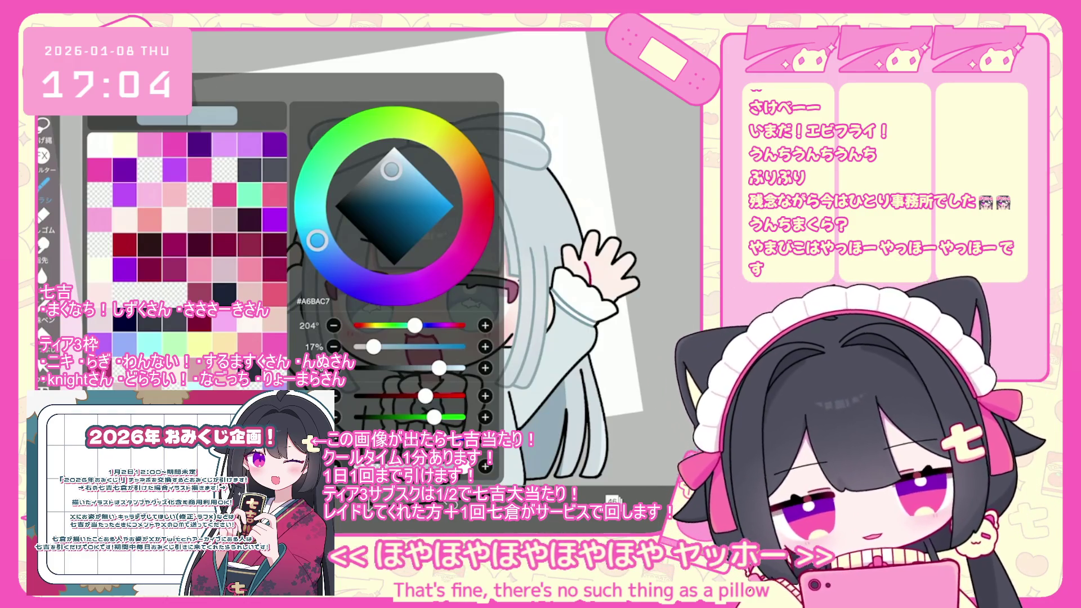
left_click(42, 365)
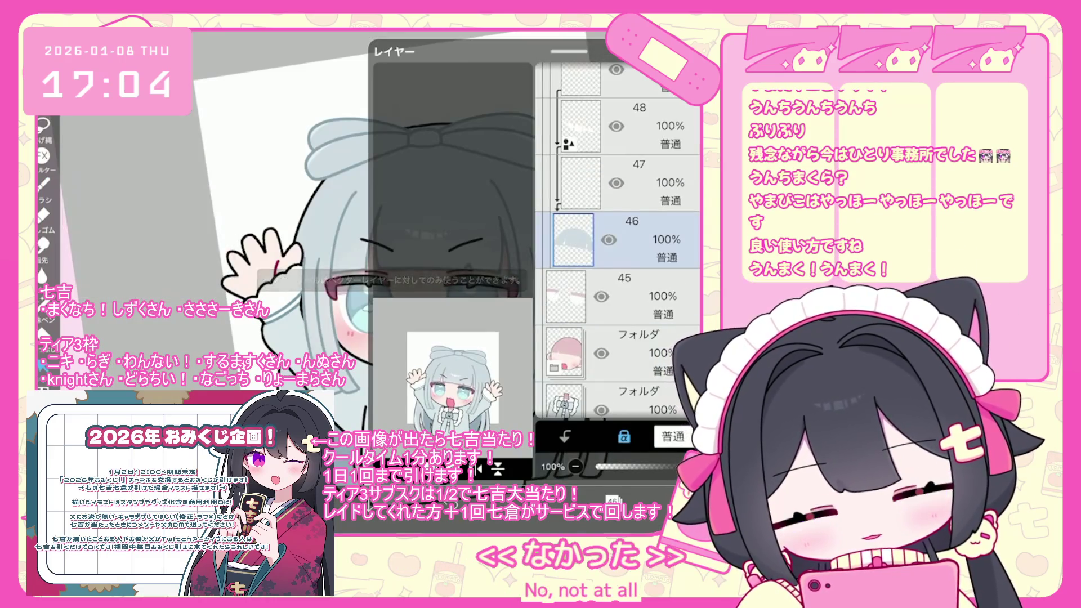
scroll(618, 242, "up", 2)
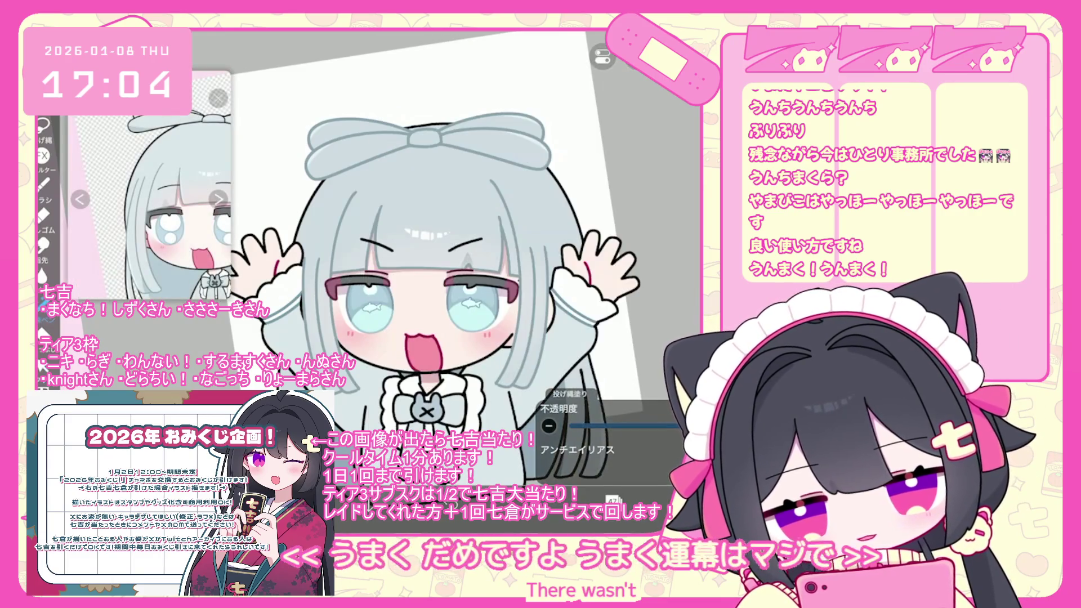
key("ctrl+z")
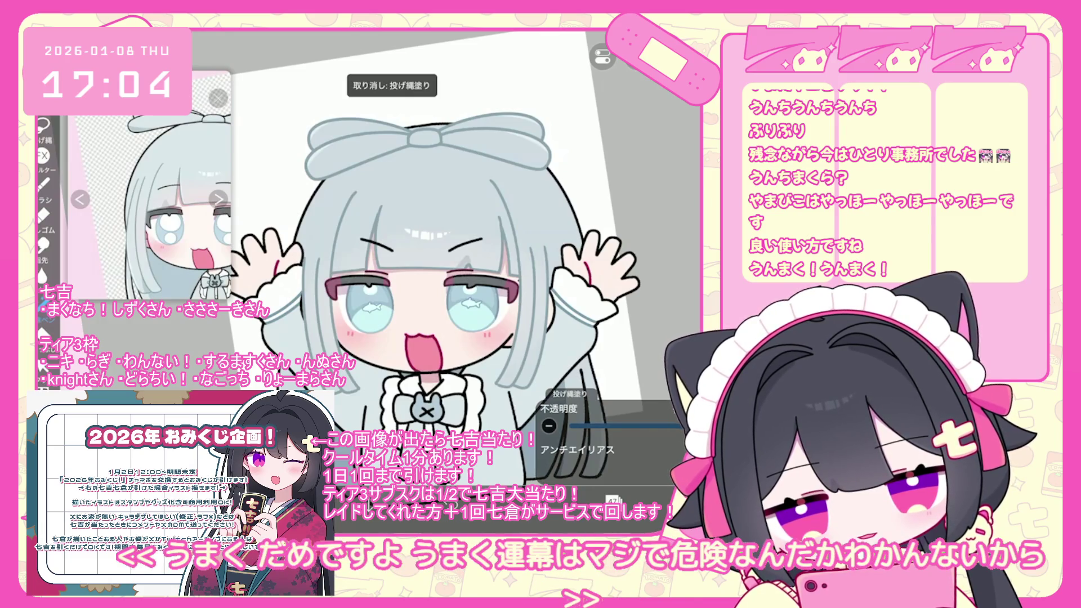
scroll(428, 270, "down", 3)
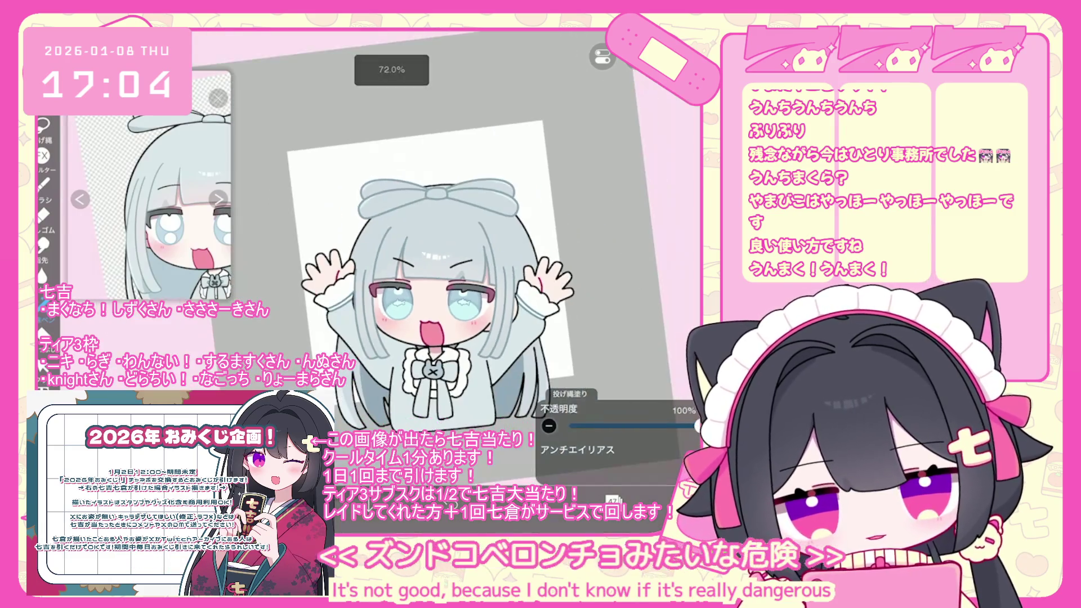
scroll(428, 271, "down", 2)
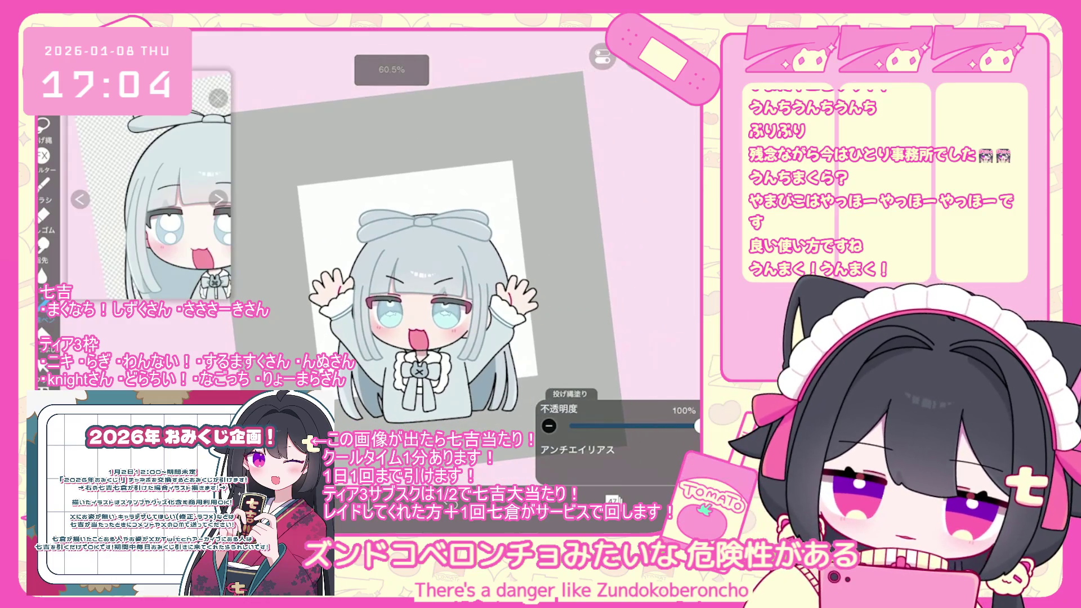
Select layer 77 in the eyes folder and toggle layer 81 off to reveal the grey-haired girl.
left_click(613, 500)
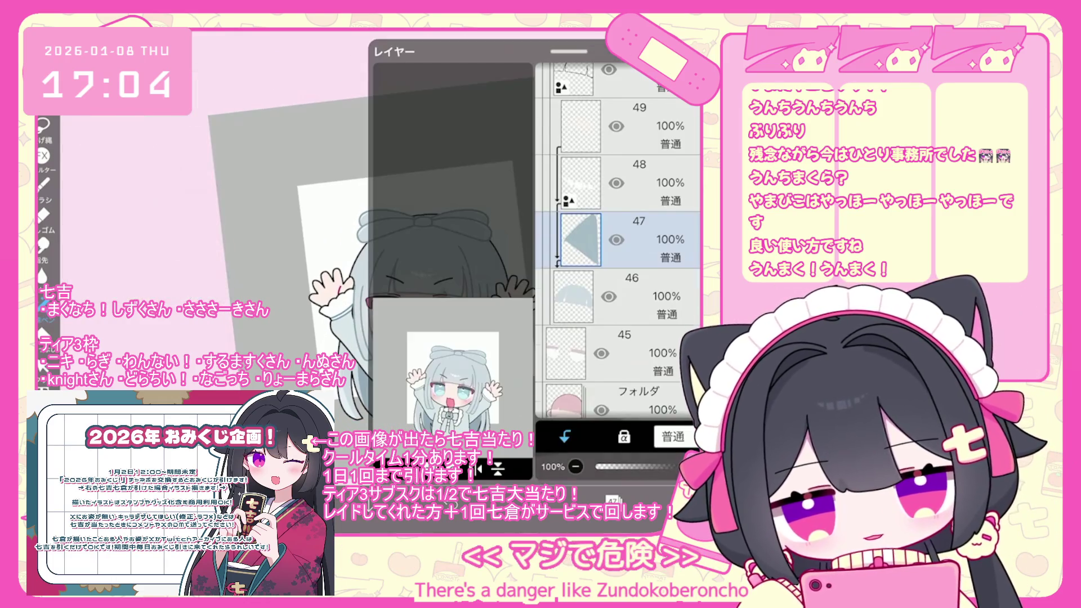
scroll(619, 242, "down", 3)
left_click(619, 239)
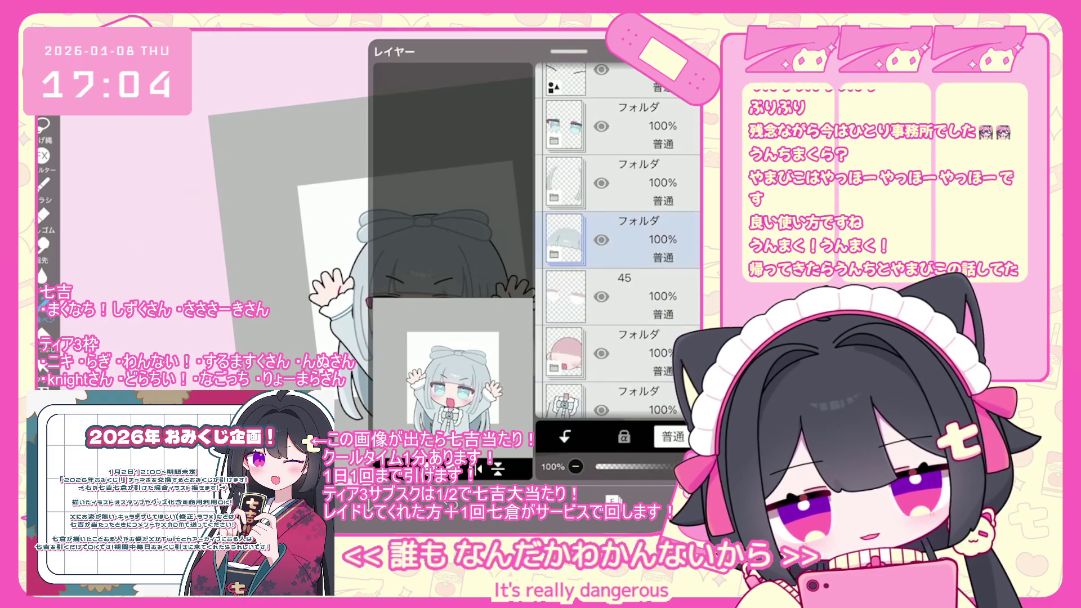
scroll(619, 242, "up", 2)
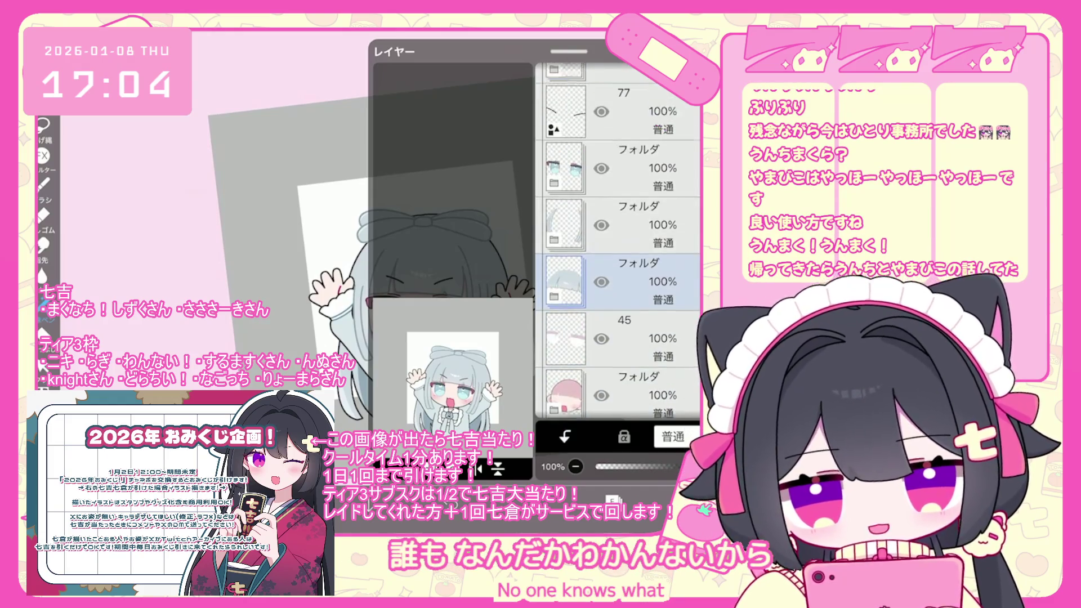
left_click(620, 228)
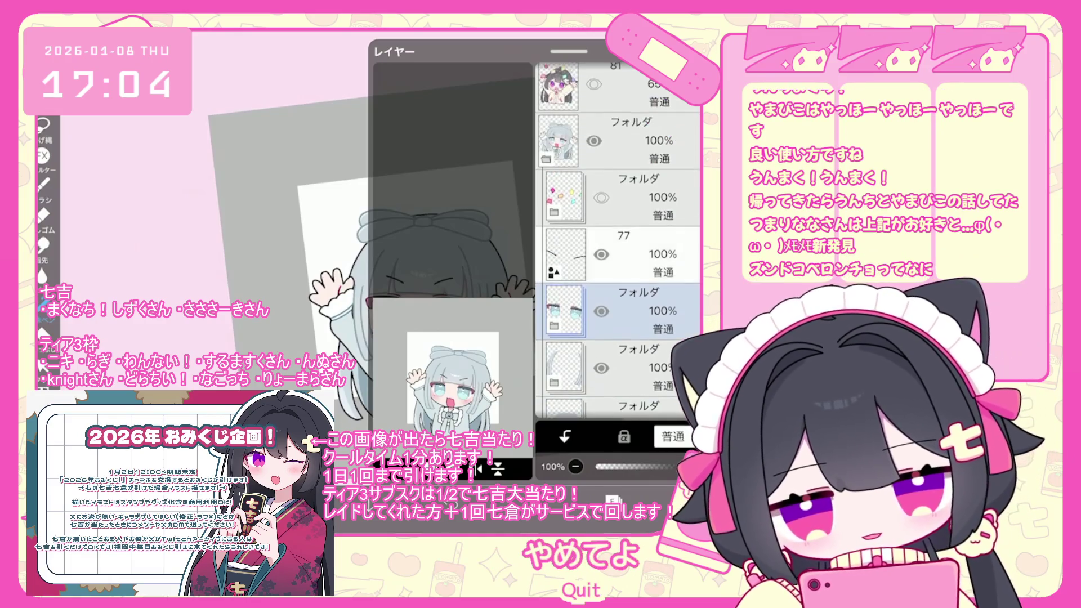
left_click(619, 161)
left_click(407, 467)
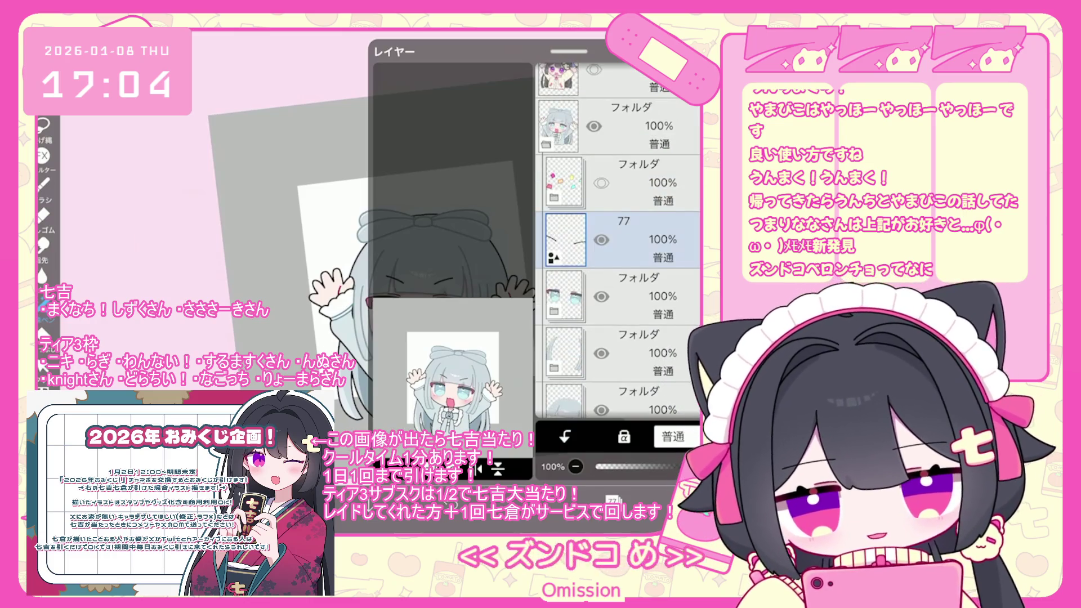
scroll(619, 242, "up", 3)
left_click(594, 173)
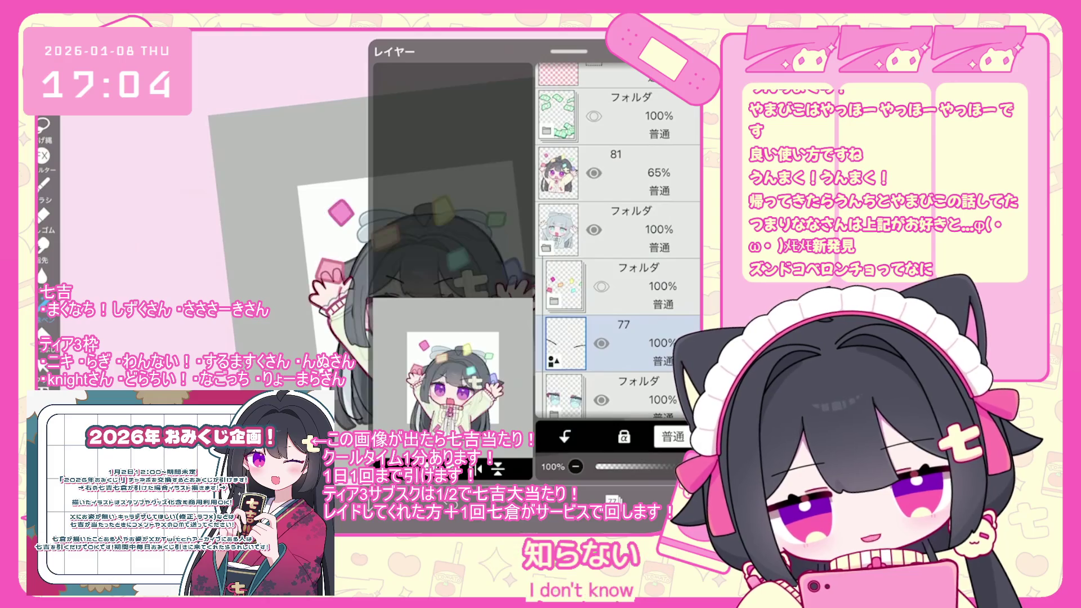
left_click(594, 173)
left_click(594, 173)
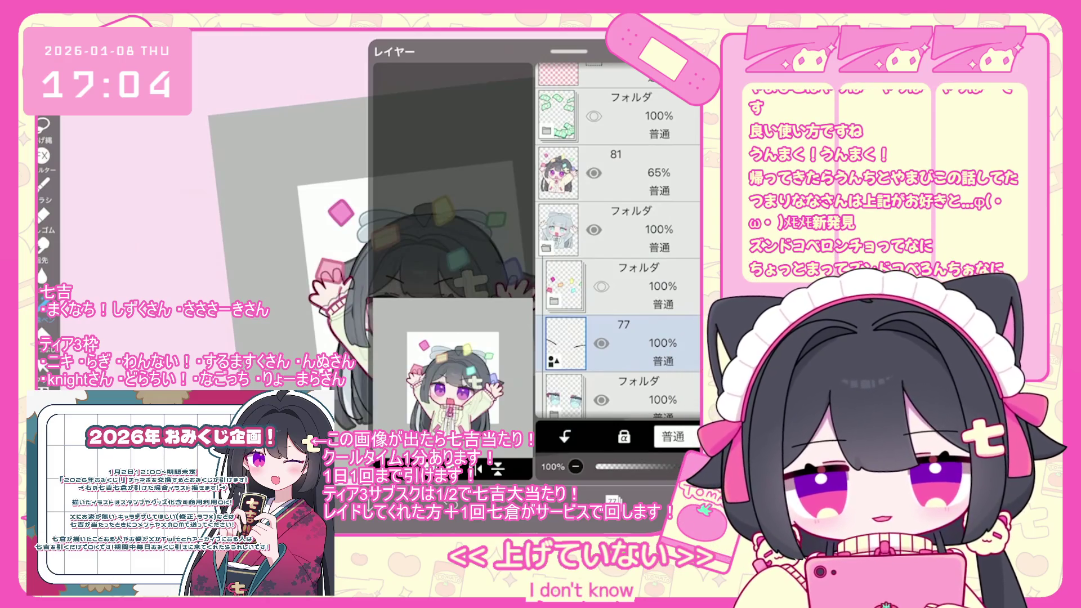
left_click(593, 173)
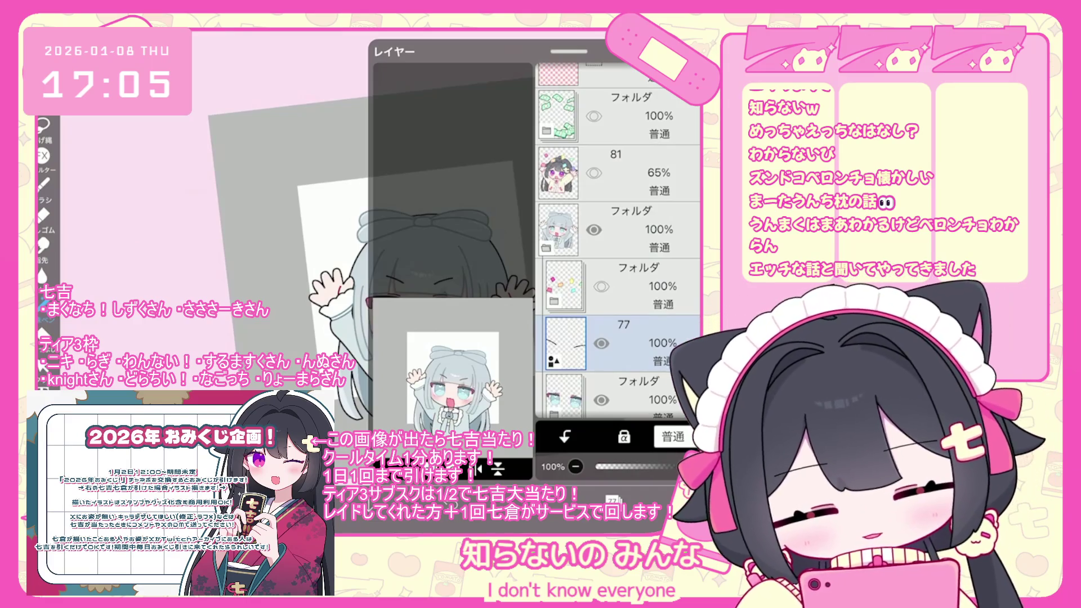
Raise layer 81's opacity from 65% to 100%, then hide it to show the grey-haired drawing.
scroll(619, 242, "down", 5)
left_click(619, 255)
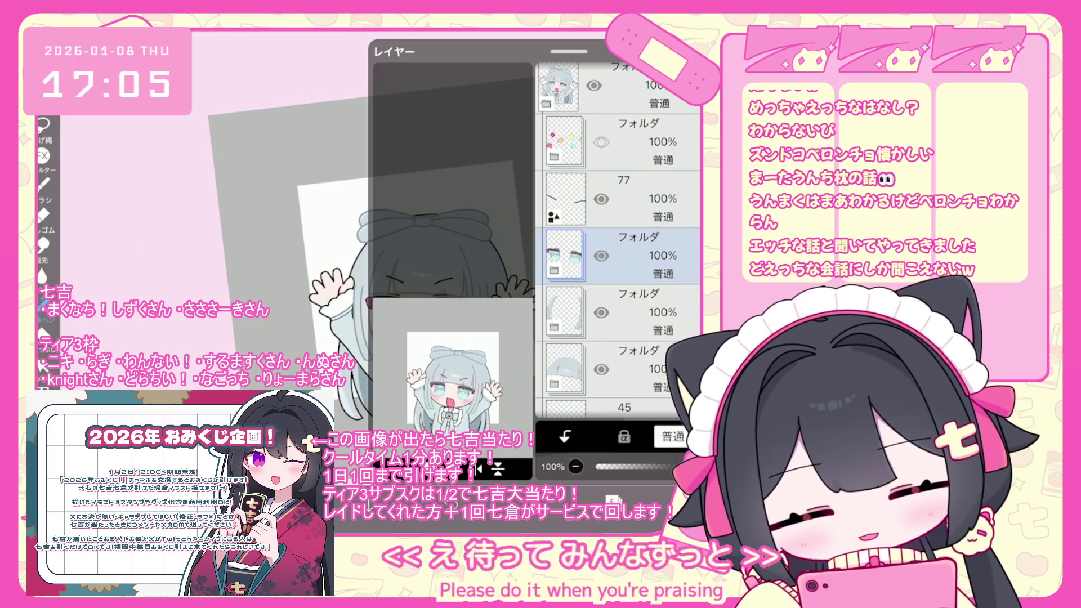
scroll(619, 243, "down", 1)
scroll(619, 242, "down", 3)
left_click(619, 332)
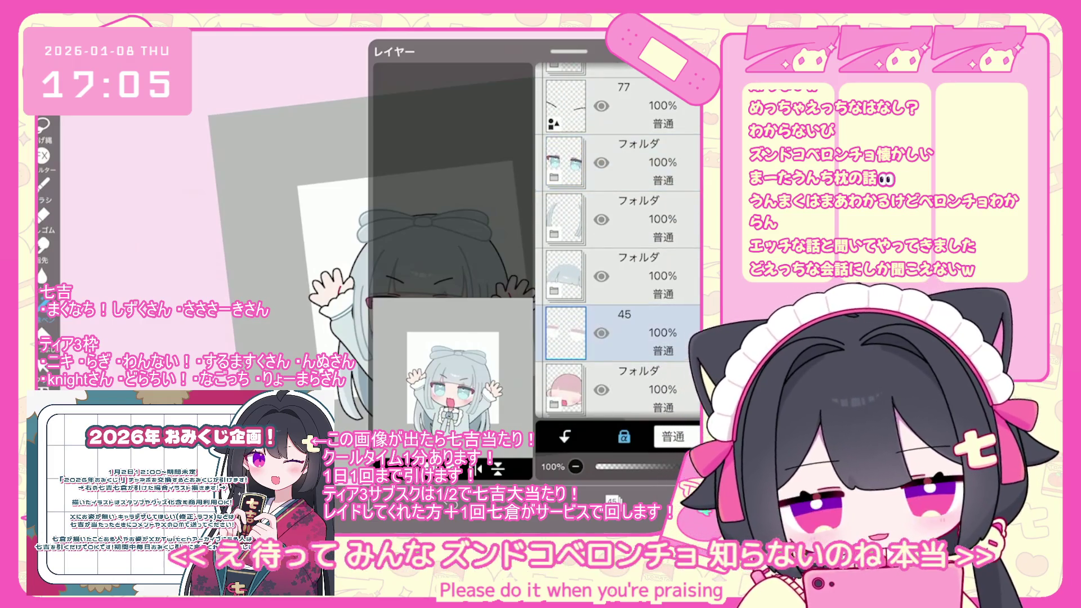
scroll(618, 242, "down", 6)
scroll(619, 242, "up", 8)
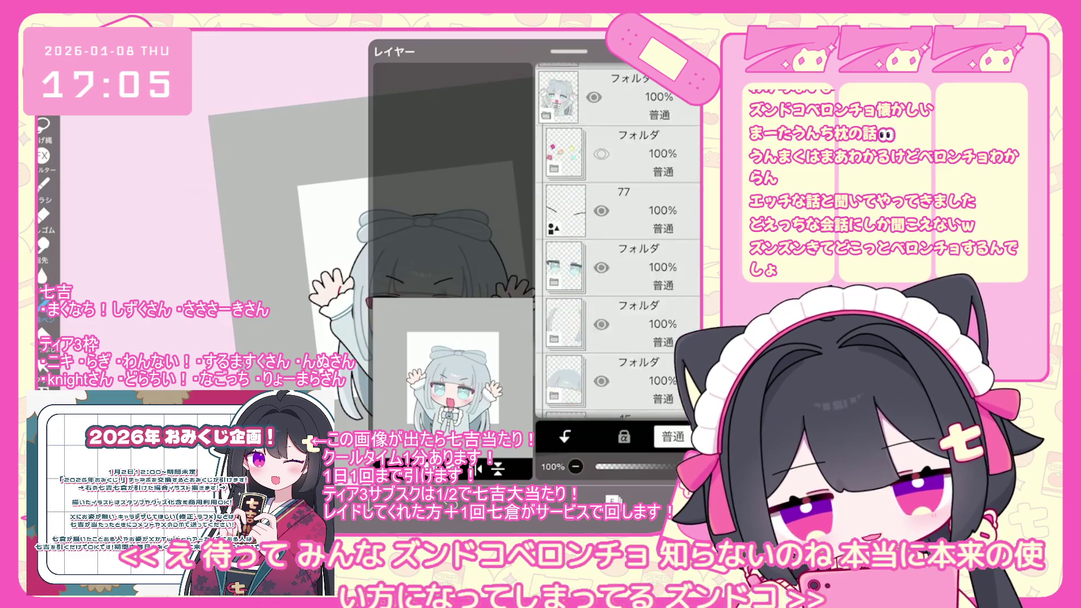
left_click(619, 204)
left_click_drag(675, 466, 715, 466)
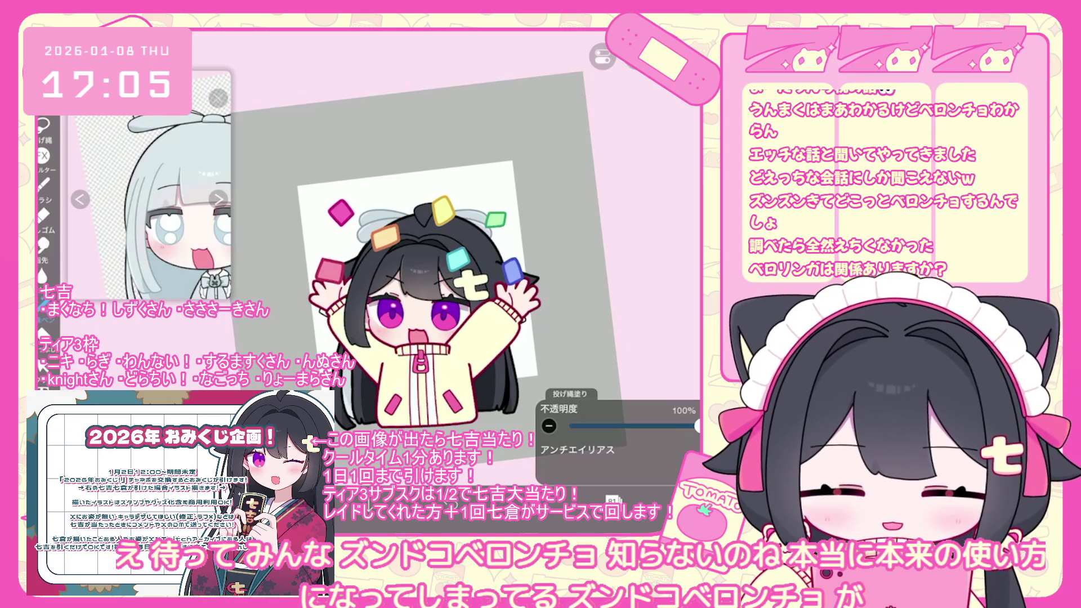
scroll(417, 276, "down", 2)
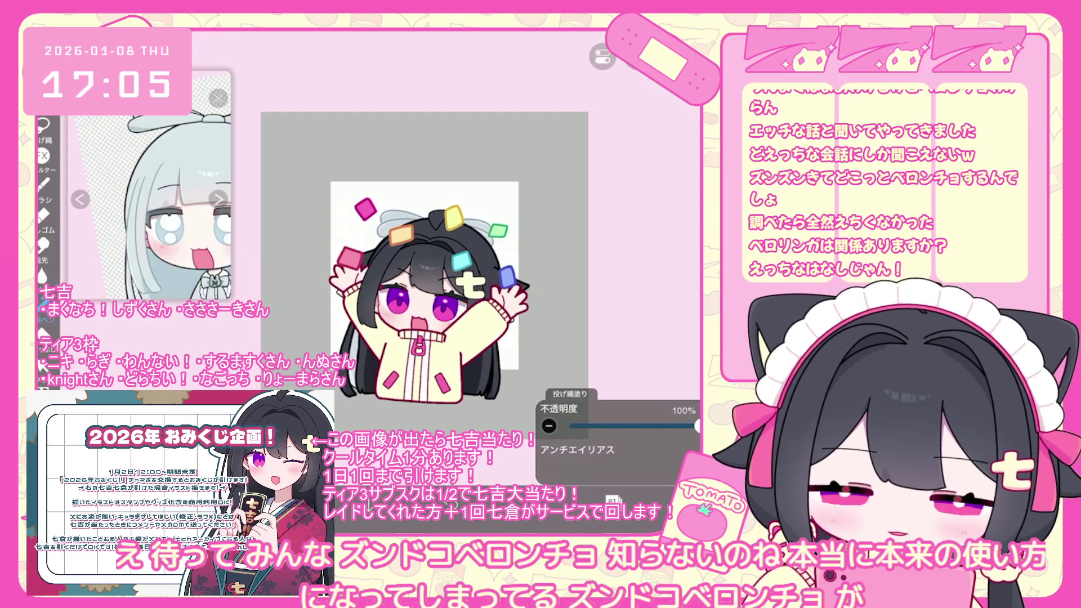
scroll(423, 270, "up", 2)
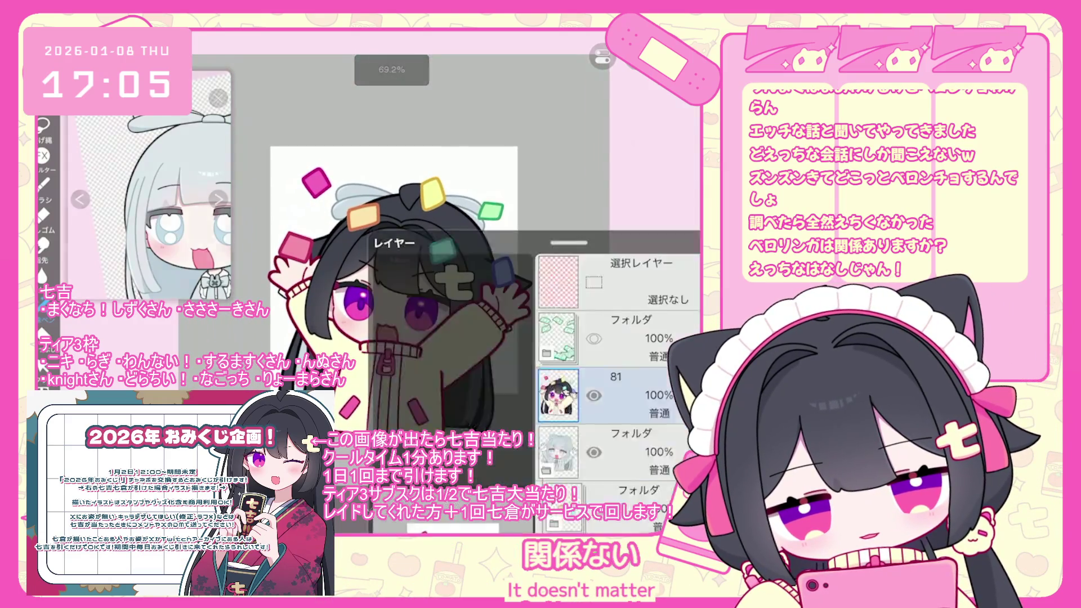
left_click(594, 204)
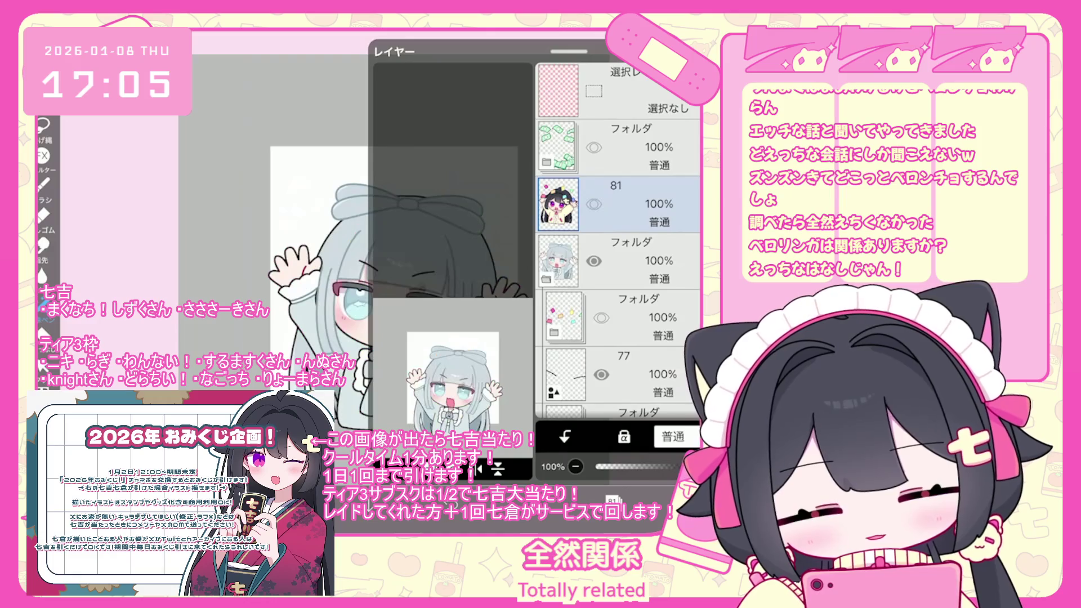
Add a new empty layer above layer 54 and move it below layer 52.
scroll(620, 243, "down", 3)
left_click(619, 284)
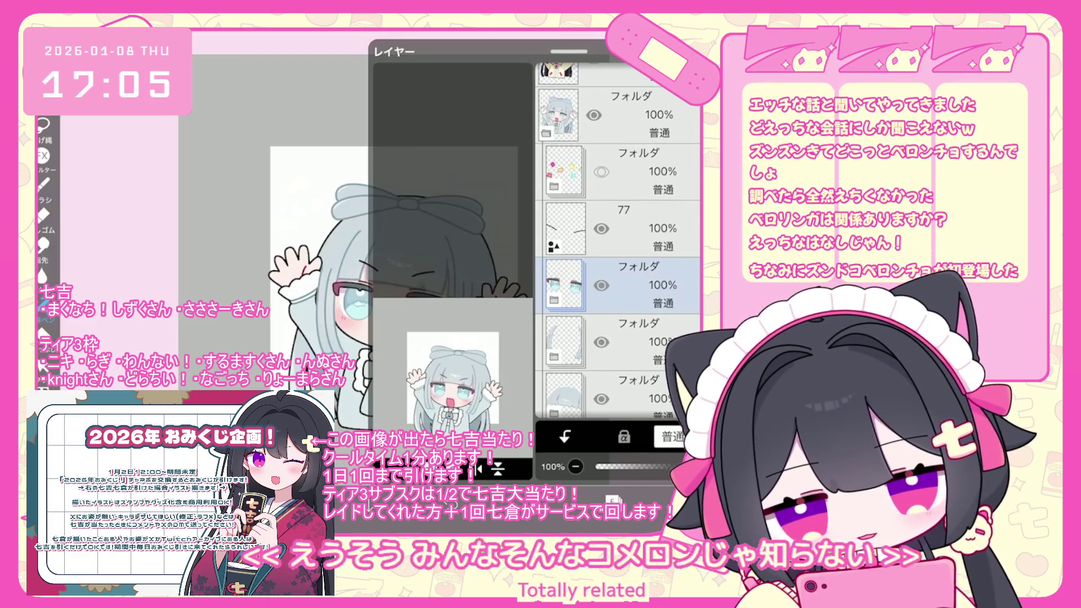
scroll(619, 242, "down", 2)
left_click(619, 240)
left_click(620, 353)
left_click(373, 468)
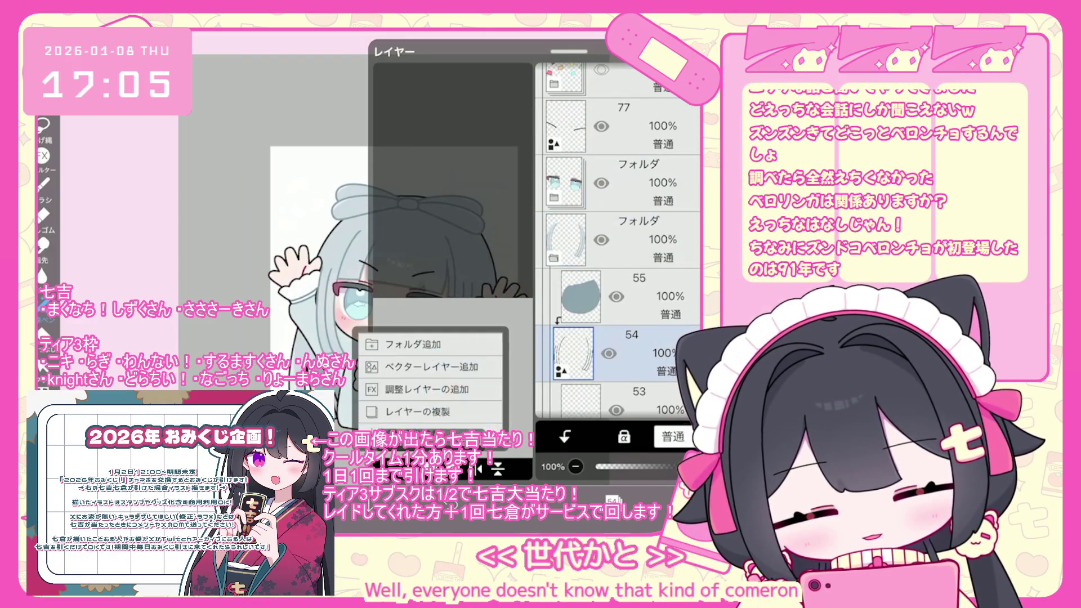
left_click(411, 388)
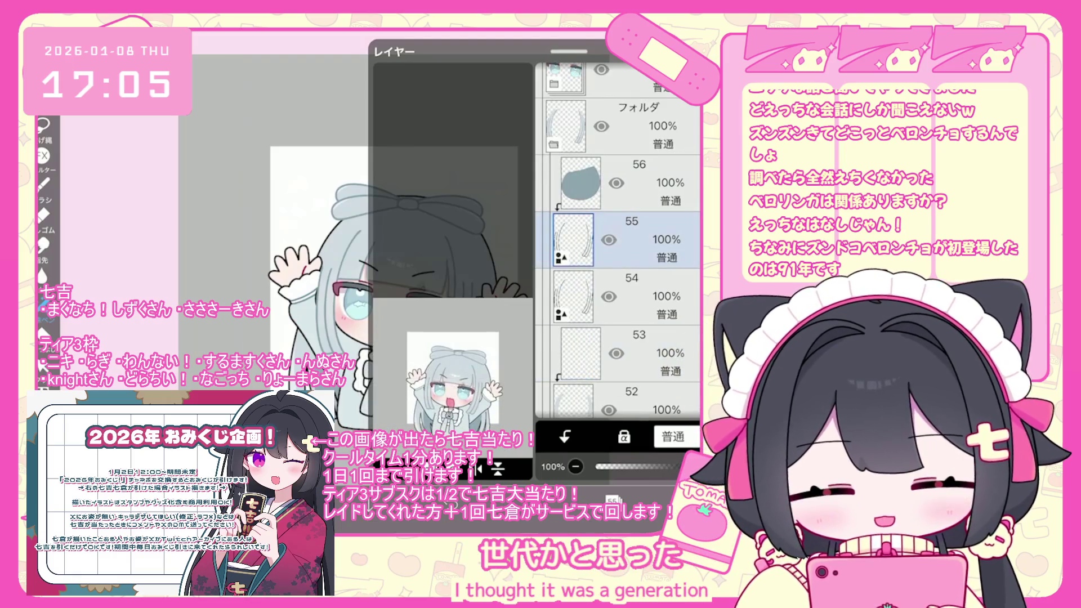
mouse_move(619, 240)
left_mouse_down()
mouse_move(620, 394)
mouse_move(620, 230)
left_mouse_up()
Draw a rectangular selection on the canvas, then clear it.
left_click(43, 365)
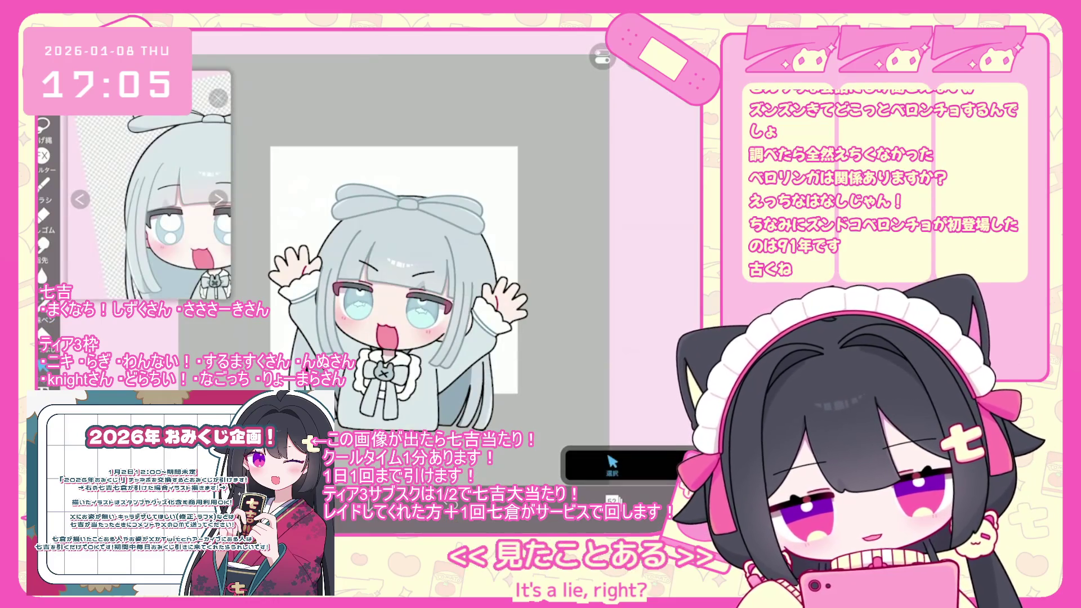
left_click_drag(280, 227, 529, 393)
key("ctrl+d")
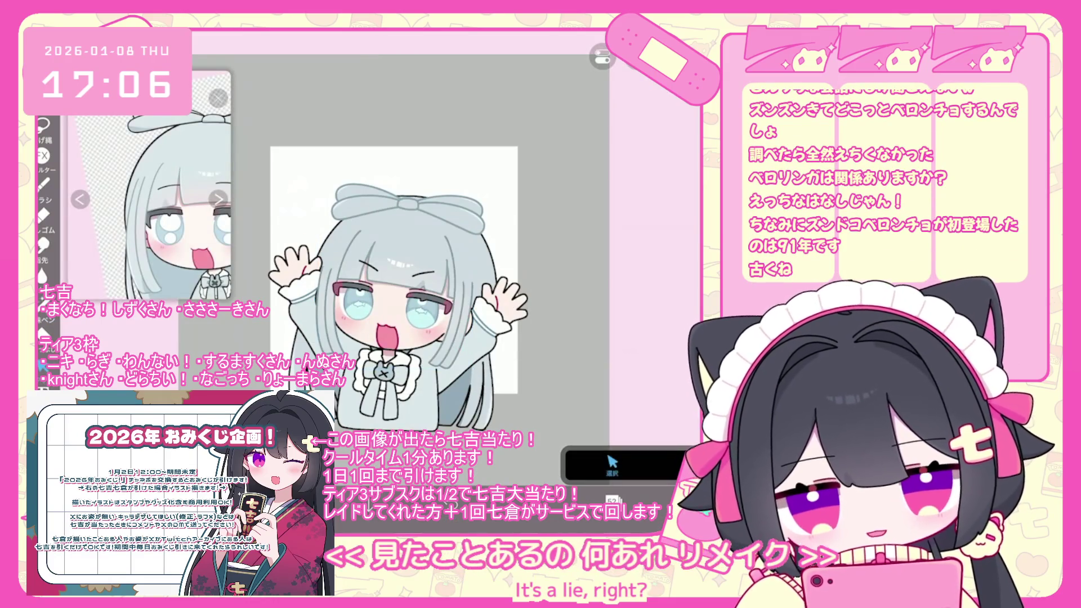